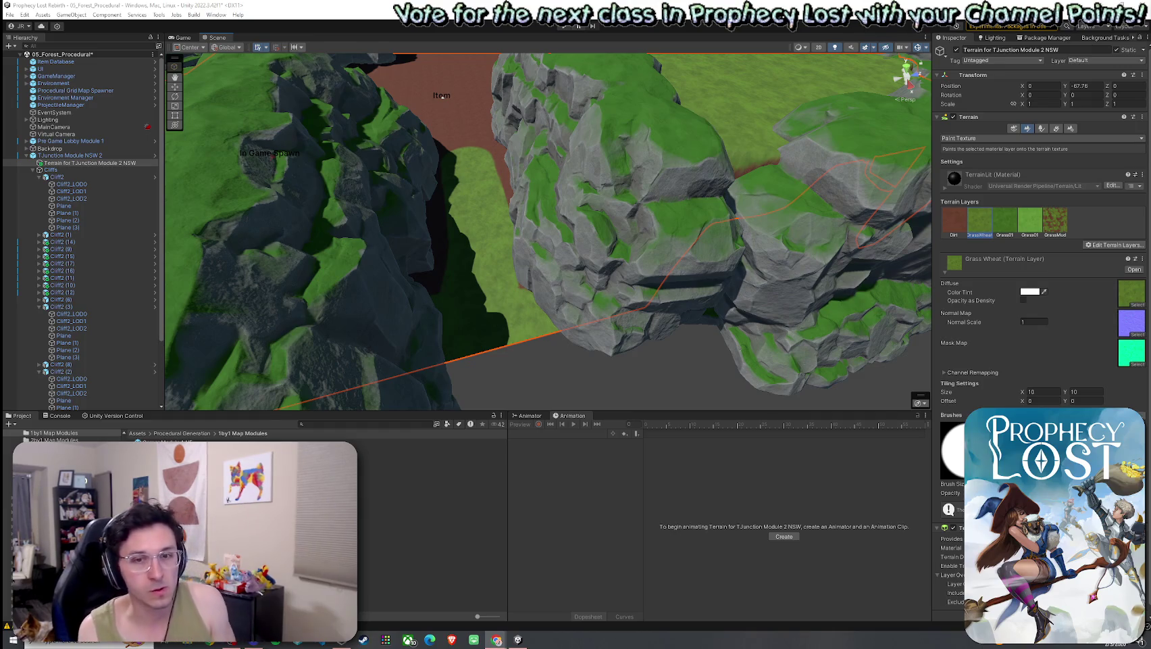
- From a top-down view, brush Grass Wheat along the clearing from the Item spot to the cliff edge
drag(581, 260, 540, 238)
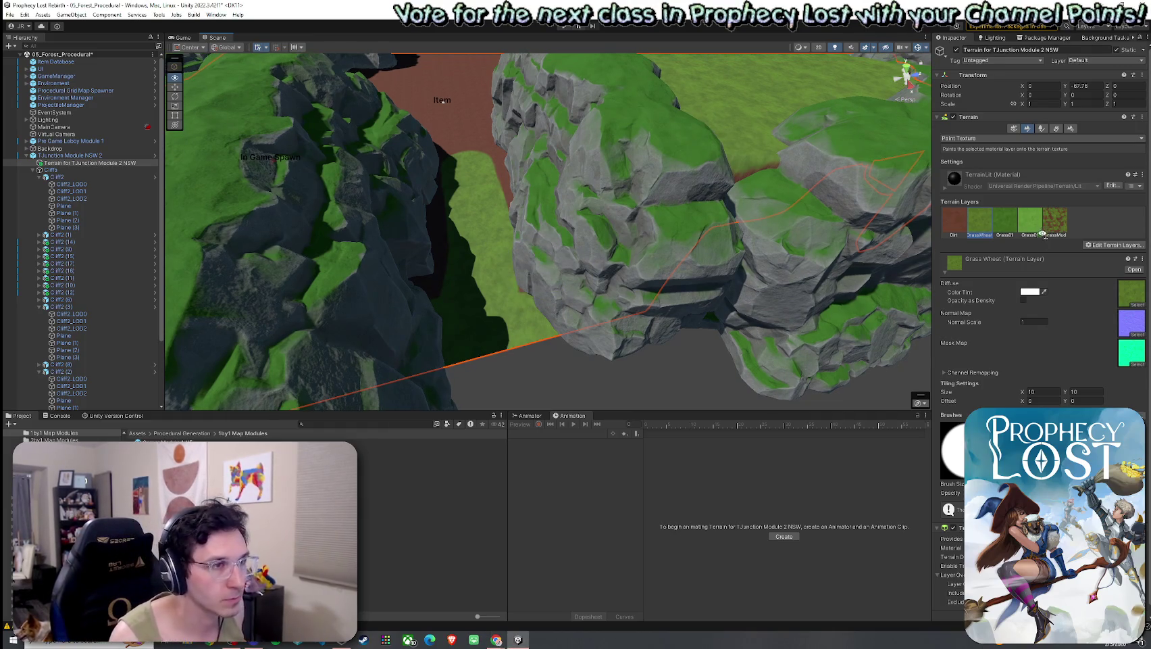
mouse_move(514, 239)
mouse_down()
mouse_move(641, 277)
mouse_move(683, 267)
mouse_move(817, 291)
mouse_move(580, 180)
mouse_up()
scroll(640, 277, down, 5)
mouse_move(544, 231)
mouse_down()
mouse_move(448, 210)
mouse_move(444, 152)
mouse_move(418, 280)
mouse_move(564, 308)
mouse_move(466, 304)
mouse_move(451, 277)
mouse_move(473, 233)
mouse_move(506, 229)
mouse_move(478, 270)
mouse_move(519, 288)
mouse_move(517, 229)
mouse_move(590, 197)
mouse_move(548, 265)
mouse_move(548, 288)
mouse_move(569, 296)
mouse_move(550, 256)
mouse_move(608, 209)
mouse_move(673, 221)
mouse_move(711, 277)
mouse_move(679, 249)
mouse_move(658, 257)
mouse_move(632, 226)
mouse_move(599, 249)
mouse_move(609, 275)
mouse_move(661, 264)
mouse_move(679, 235)
mouse_move(632, 254)
mouse_up()
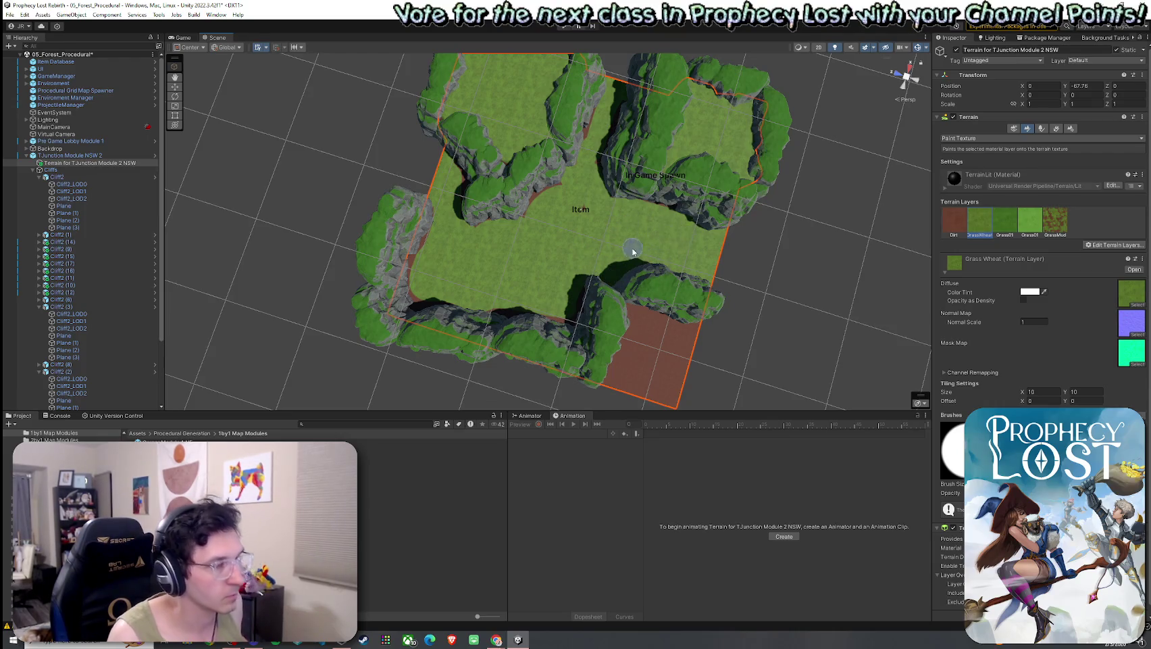
click(954, 220)
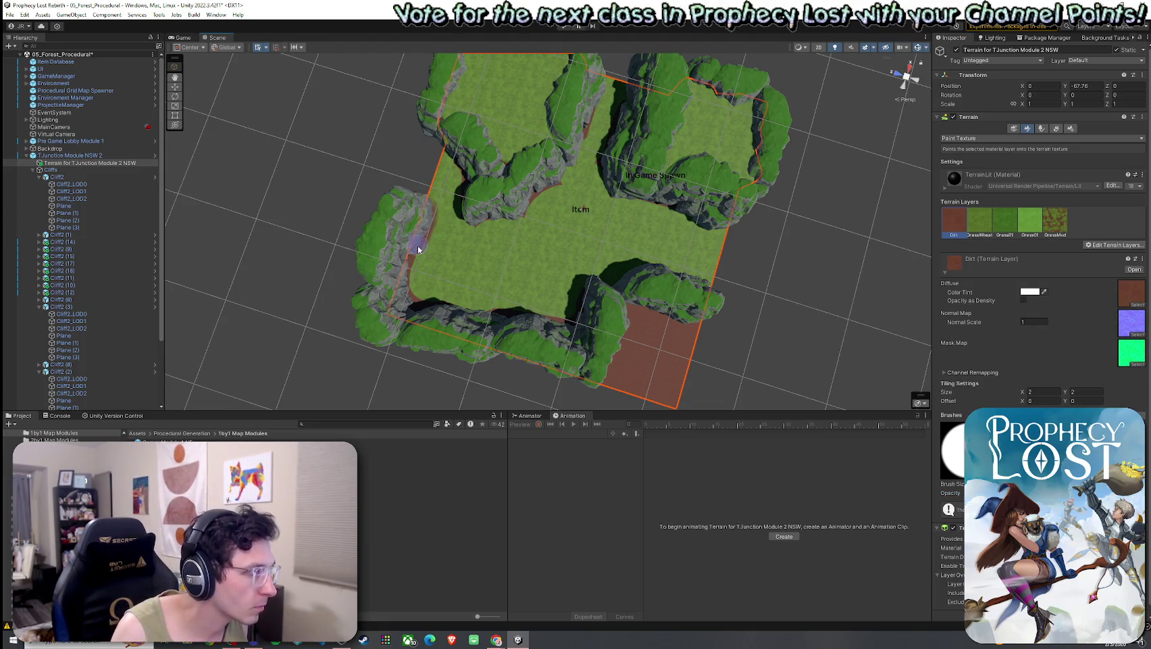
- Paint a Dirt strip along the left cliff base, then soften the dirt edges with Grass Wheat
mouse_move(418, 249)
mouse_down()
mouse_move(411, 292)
mouse_move(485, 314)
mouse_move(572, 323)
mouse_move(604, 282)
mouse_move(648, 270)
mouse_move(703, 283)
mouse_move(723, 228)
mouse_move(615, 189)
mouse_move(621, 95)
mouse_move(600, 94)
mouse_move(563, 179)
mouse_move(504, 225)
mouse_move(483, 223)
mouse_move(439, 159)
mouse_move(439, 190)
mouse_move(487, 228)
mouse_move(580, 189)
mouse_up()
click(980, 221)
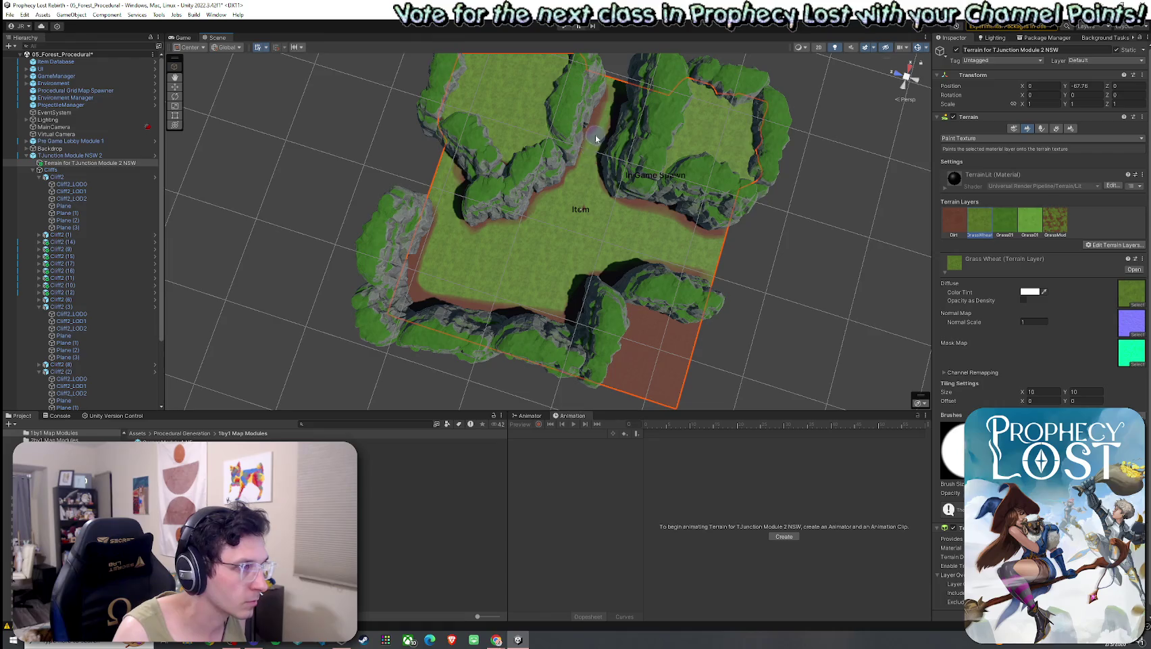
mouse_move(595, 133)
mouse_down()
mouse_move(615, 108)
mouse_move(628, 144)
mouse_up()
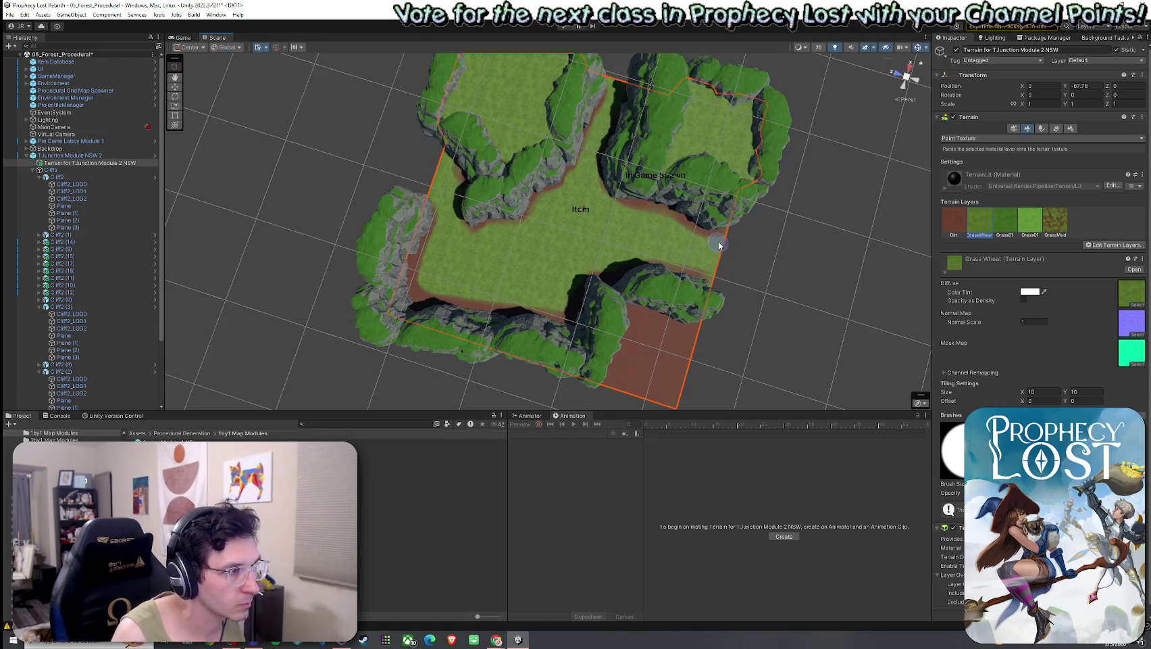
mouse_move(723, 235)
mouse_down()
mouse_move(727, 252)
mouse_move(704, 275)
mouse_up()
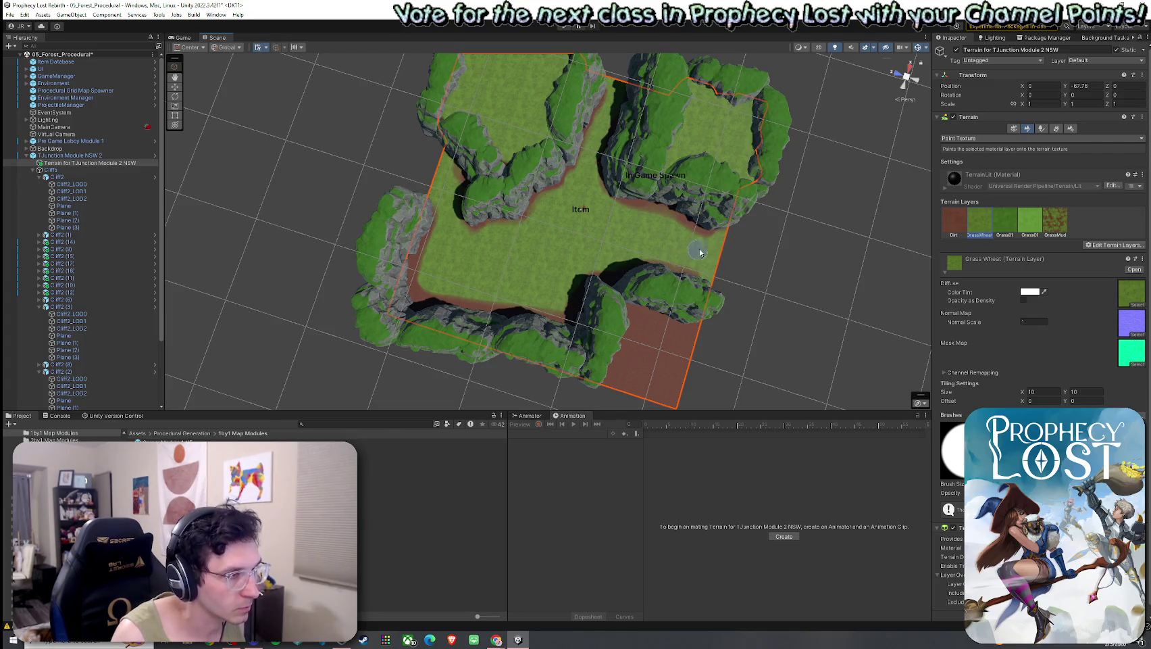
mouse_move(635, 214)
mouse_down()
mouse_move(699, 229)
mouse_move(698, 277)
mouse_move(673, 267)
mouse_move(591, 276)
mouse_up()
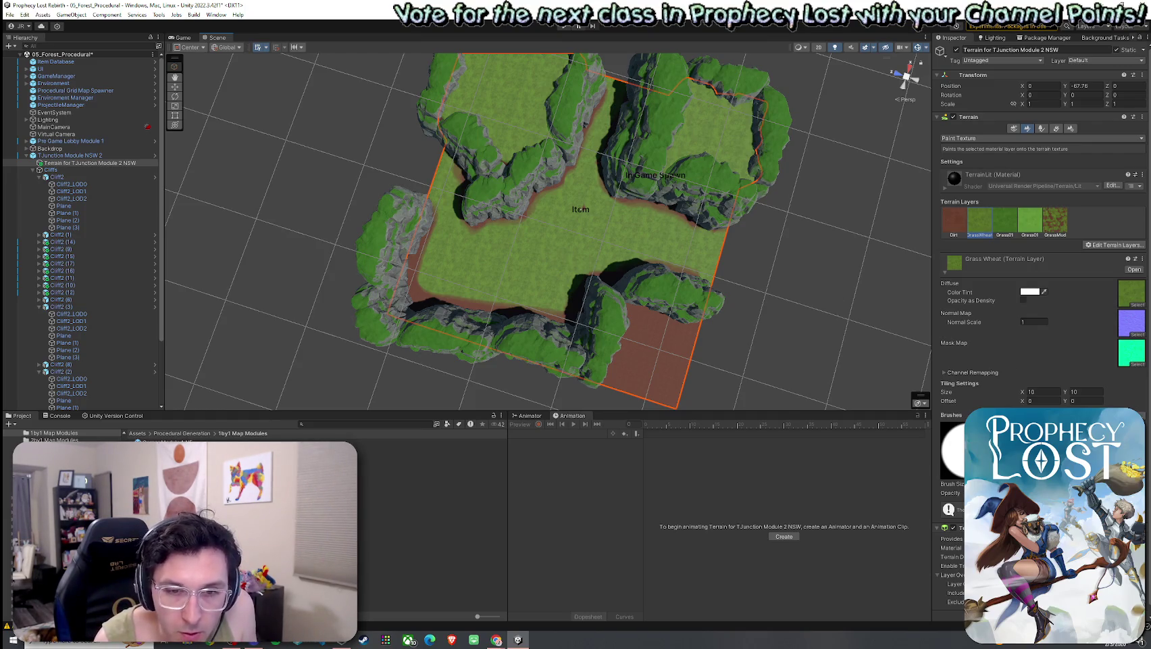
key(alt+Tab)
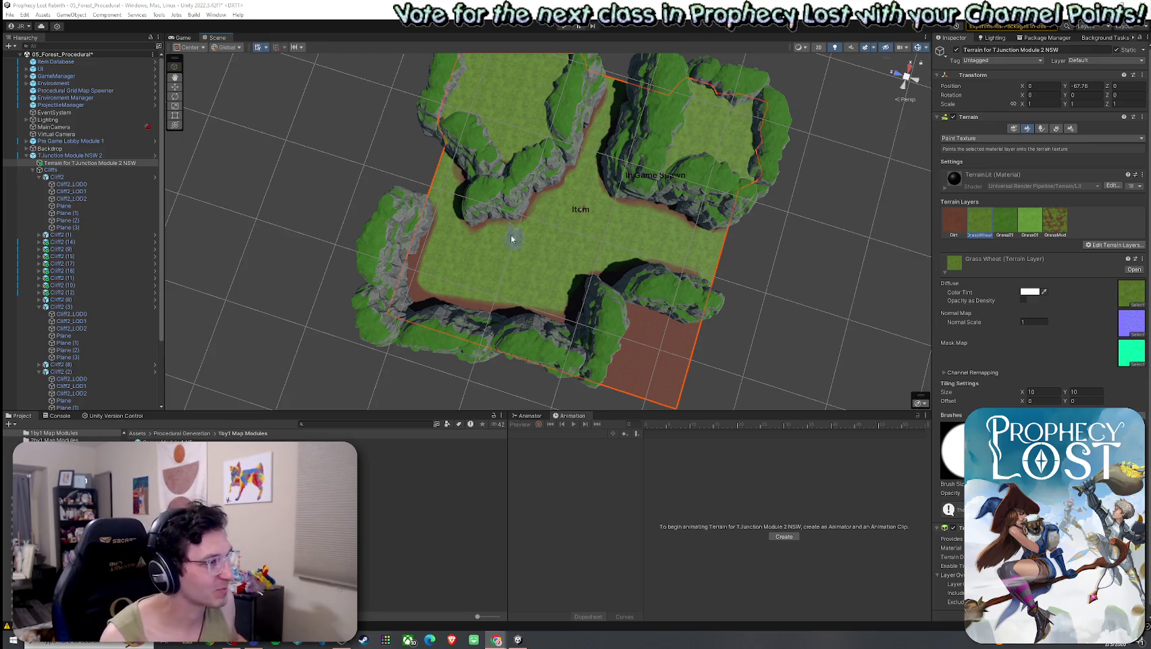
mouse_move(489, 257)
alt+mouse_down()
mouse_move(412, 255)
mouse_move(543, 221)
mouse_move(837, 82)
mouse_move(600, 148)
mouse_move(615, 146)
mouse_move(499, 201)
mouse_move(506, 217)
mouse_move(455, 198)
mouse_move(620, 205)
mouse_move(532, 209)
mouse_move(556, 212)
alt+mouse_up()
scroll(473, 203, up, 5)
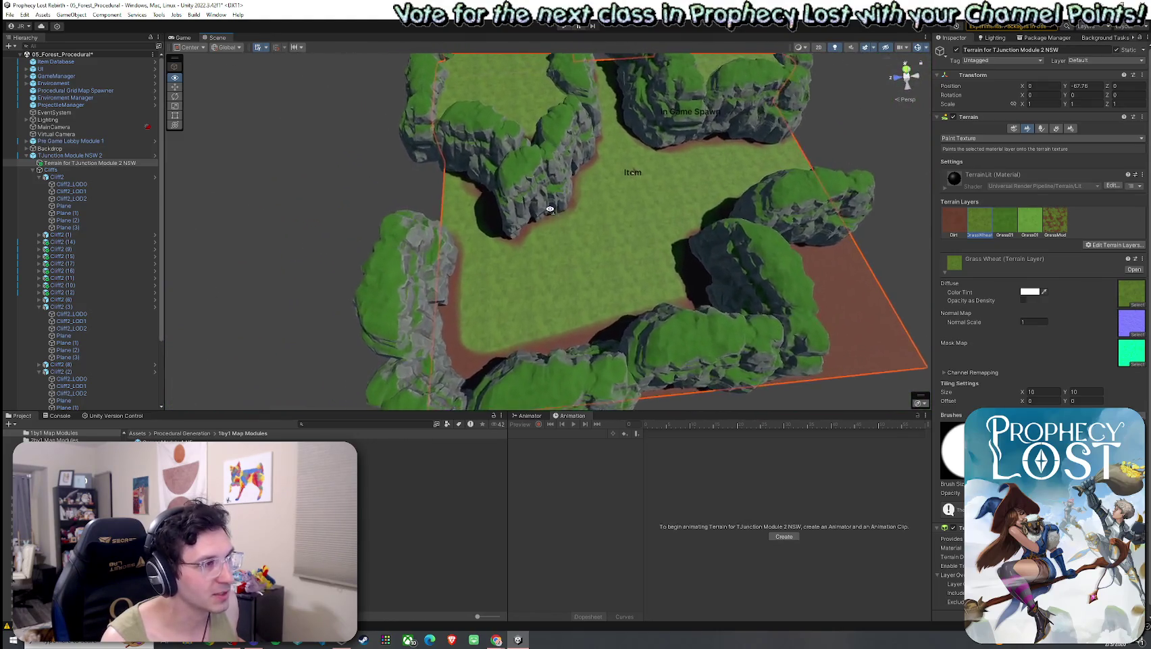
- Select the Cliff2 (3) rock in the Hierarchy after checking its LOD and collider children
click(331, 197)
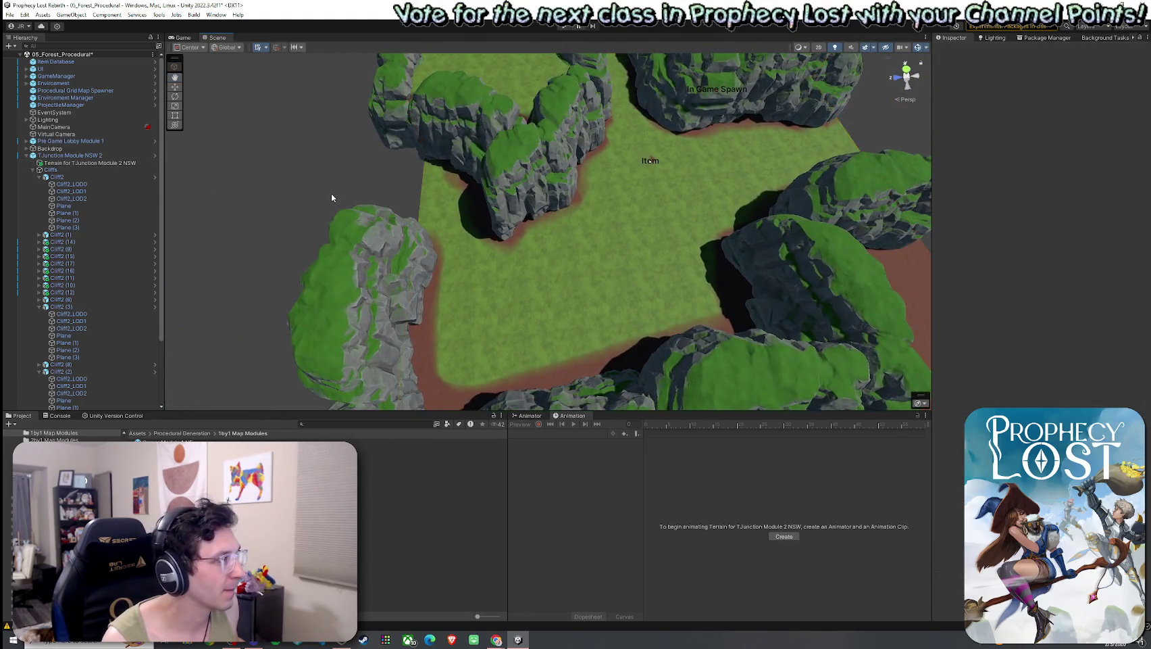
alt+drag(331, 197, 419, 203)
click(68, 156)
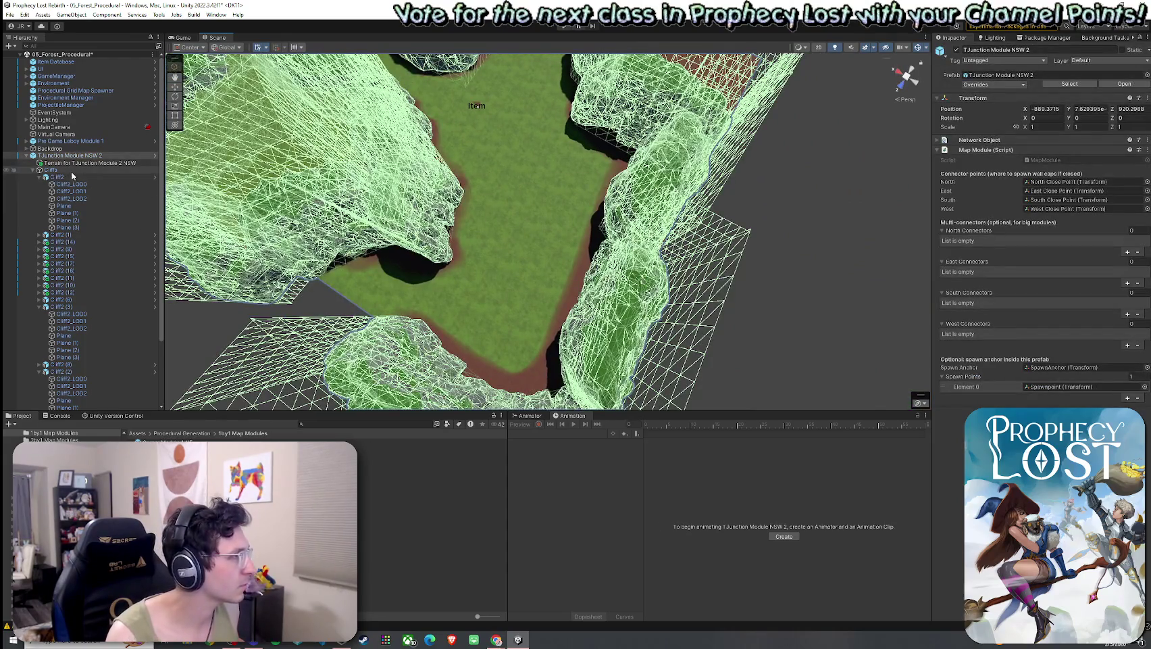
click(71, 313)
click(68, 306)
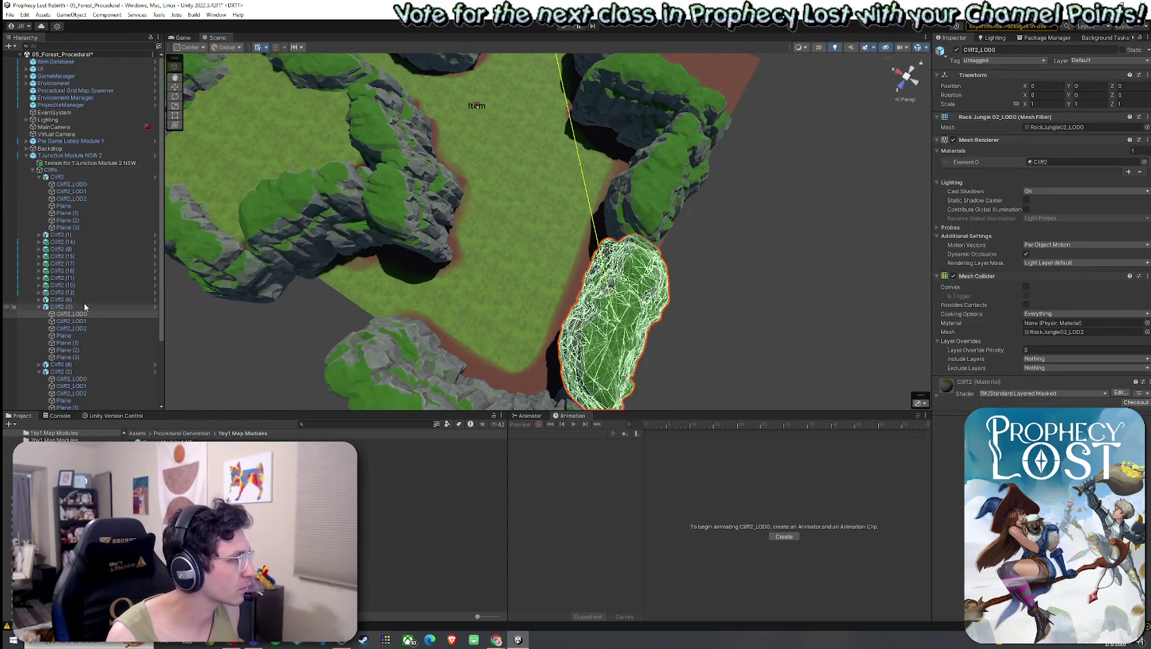
click(72, 321)
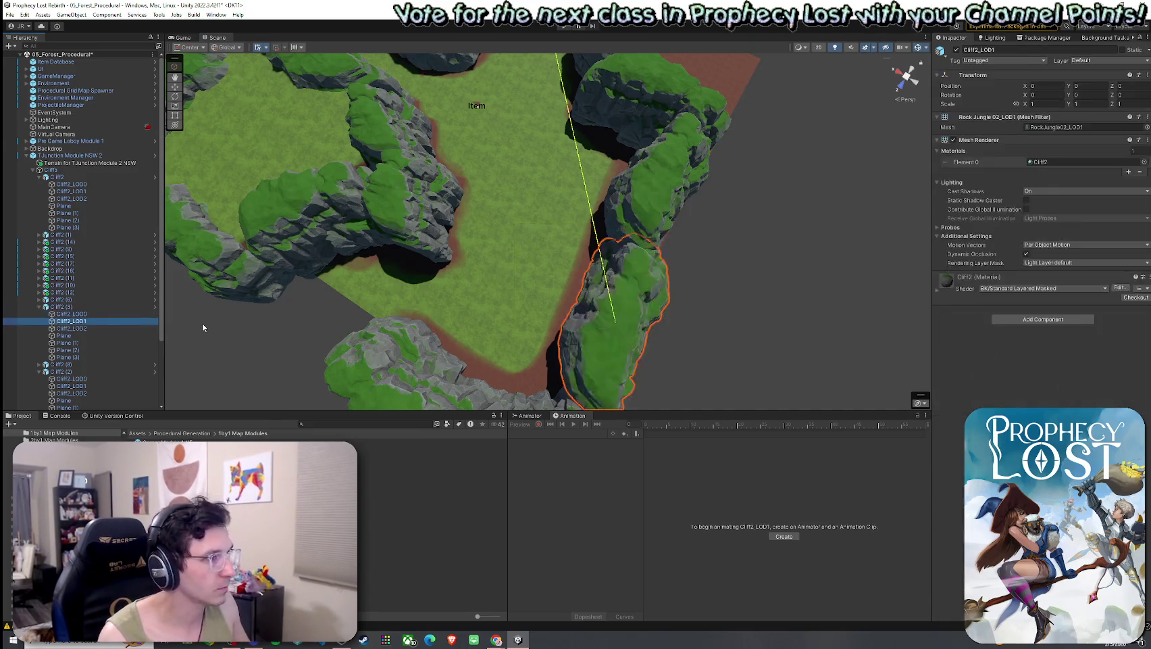
click(64, 335)
click(64, 307)
key(Left)
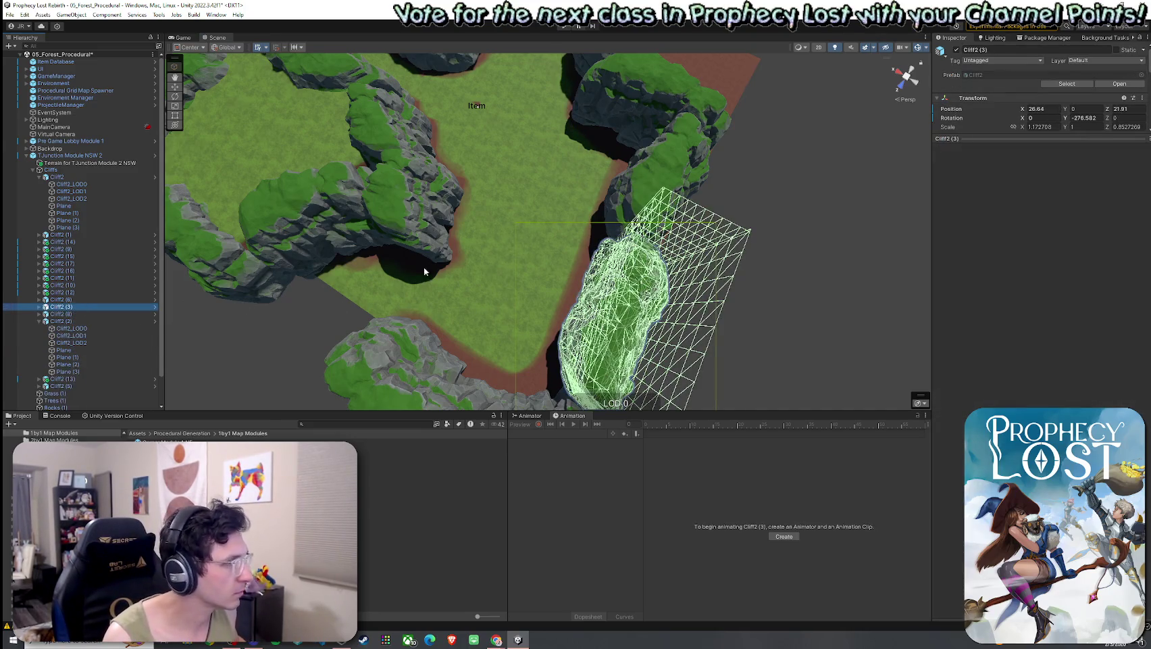
- Duplicate Cliff2 (3) as Cliff2 (4) and move it roughly into the gap between the cliffs
key(ctrl+d)
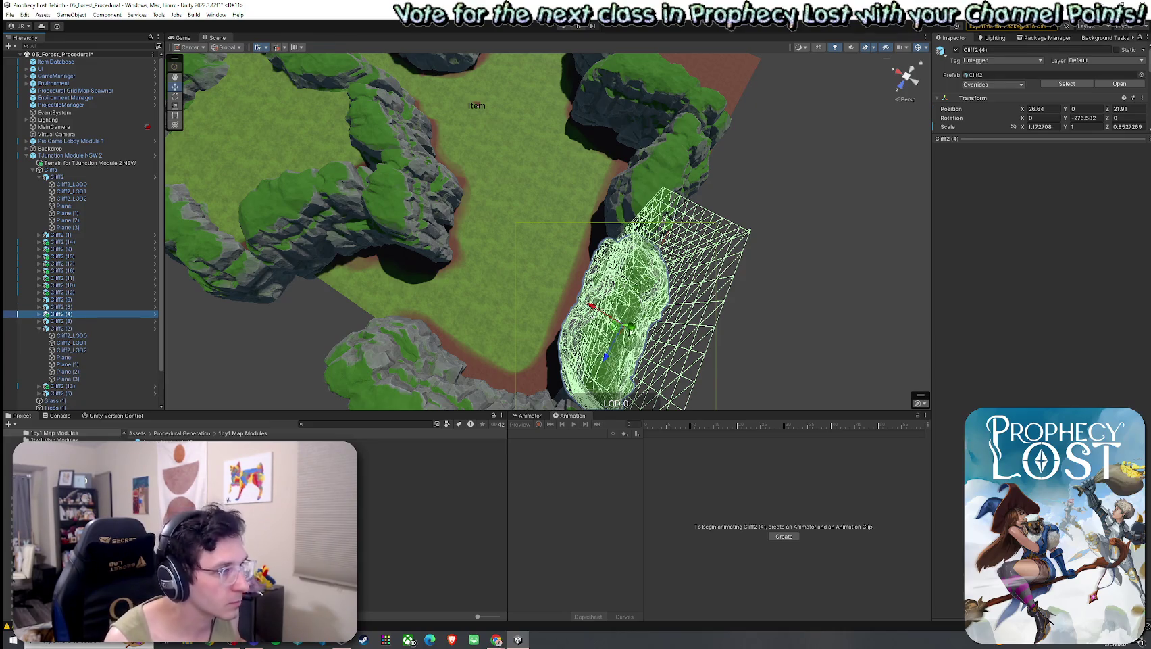
mouse_move(628, 328)
mouse_down()
mouse_move(639, 324)
mouse_move(510, 268)
mouse_move(512, 278)
mouse_move(520, 271)
mouse_move(375, 302)
mouse_move(406, 301)
mouse_move(406, 277)
mouse_move(500, 223)
mouse_up()
key(e)
scroll(500, 223, down, 3)
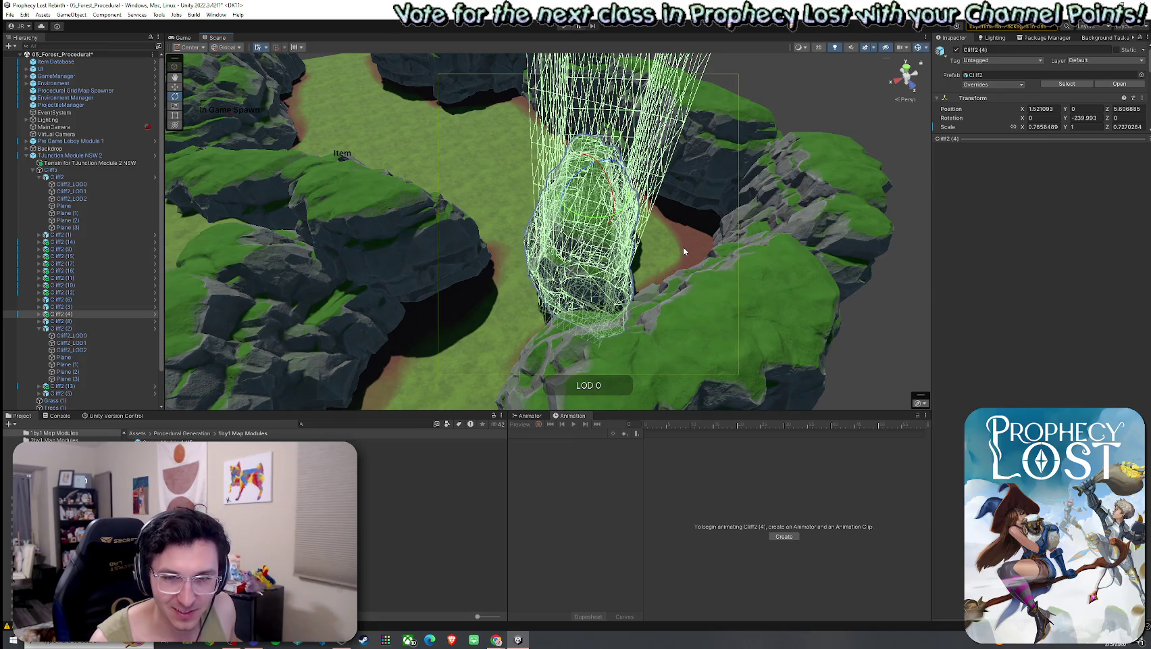
key(w)
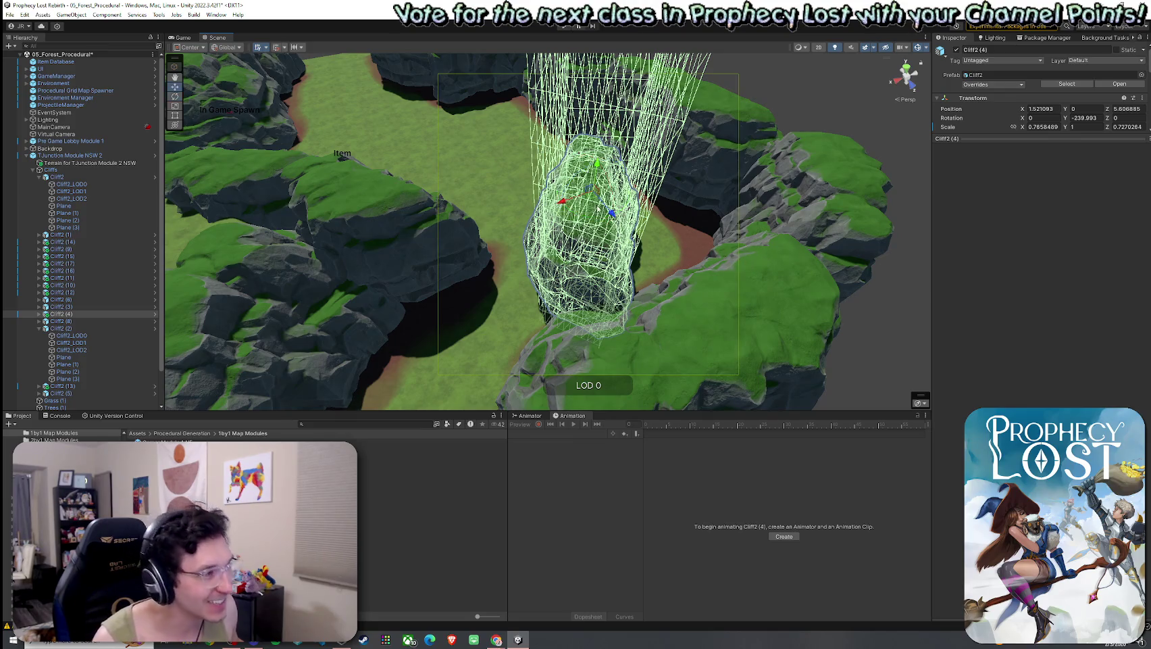
mouse_move(593, 201)
mouse_down()
mouse_move(593, 242)
mouse_move(604, 164)
mouse_move(627, 177)
mouse_move(496, 193)
mouse_move(406, 298)
mouse_move(649, 230)
mouse_move(470, 231)
mouse_move(439, 261)
mouse_move(695, 36)
mouse_up()
key(e)
key(w)
key(e)
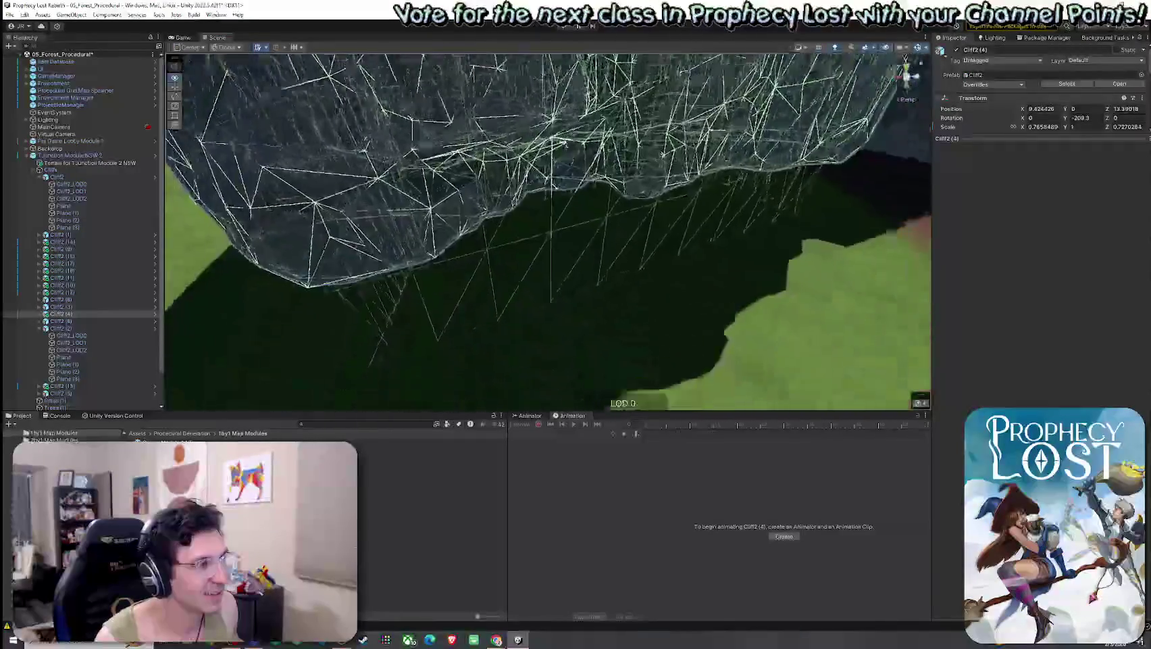
- Rotate and nudge Cliff2 (4) until it fits snugly in the gap, then review the layout
drag(473, 203, 253, 204)
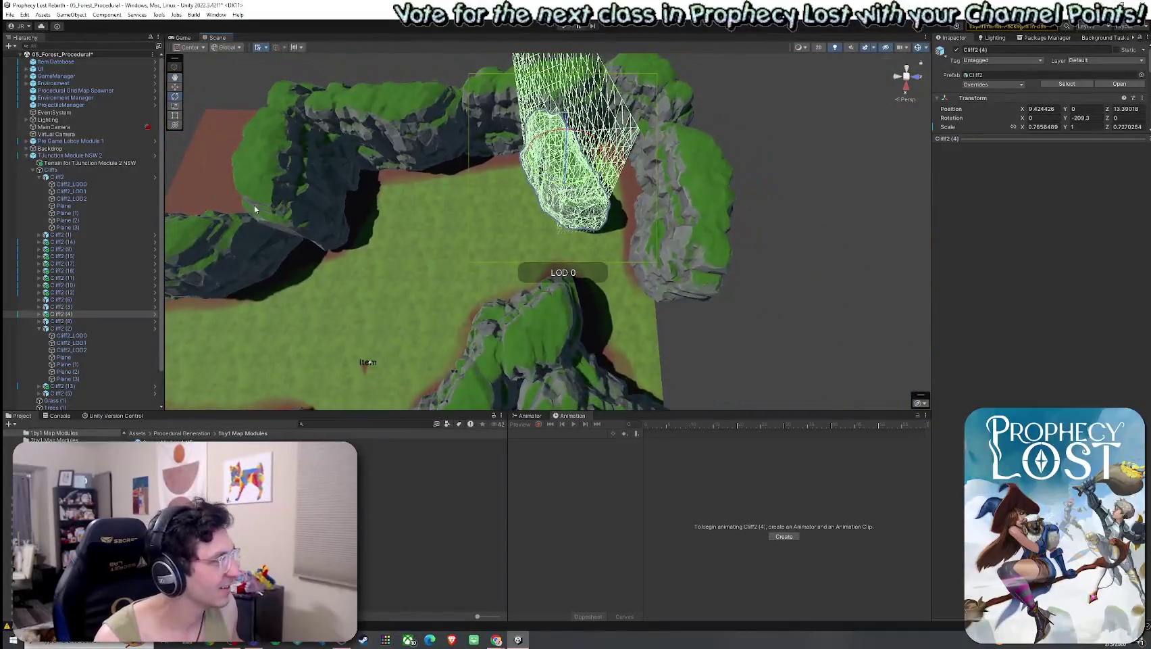
key(r)
key(ctrl+z)
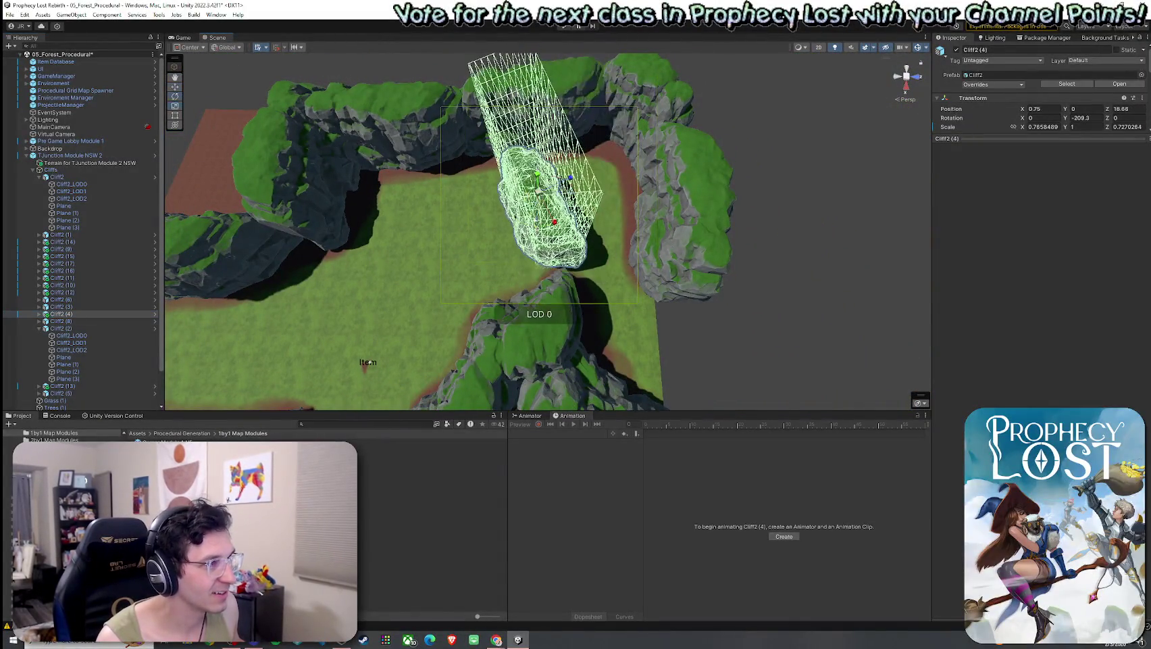
key(e)
mouse_move(609, 216)
mouse_down()
mouse_move(738, 214)
mouse_move(590, 227)
mouse_move(544, 210)
mouse_move(544, 263)
mouse_move(614, 267)
mouse_move(417, 269)
mouse_move(439, 169)
mouse_move(427, 87)
mouse_move(452, 146)
mouse_move(361, 146)
mouse_move(582, 147)
mouse_move(594, 170)
mouse_move(458, 175)
mouse_move(378, 196)
mouse_move(473, 198)
mouse_up()
key(w)
scroll(361, 146, up, 5)
click(540, 201)
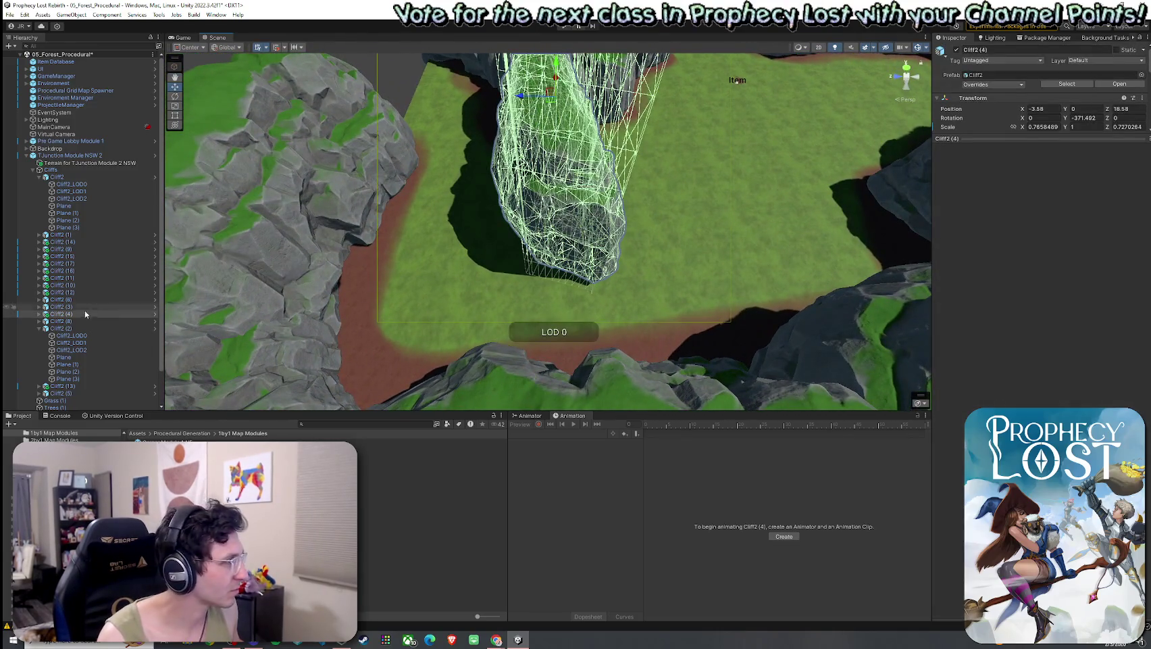
mouse_move(550, 87)
mouse_down()
mouse_move(547, 147)
mouse_move(743, 169)
mouse_move(686, 203)
mouse_move(594, 198)
mouse_move(604, 207)
mouse_up()
key(e)
click(788, 173)
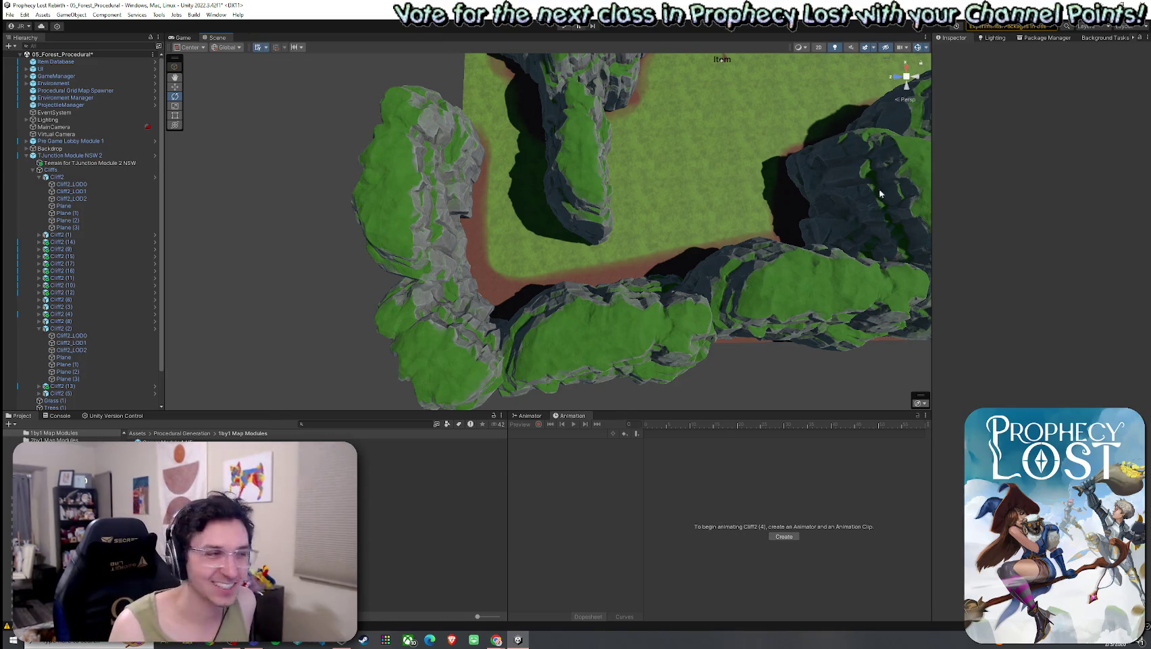
click(782, 155)
- On the module's terrain, use Paint Texture with the Dirt layer to brush along the cliff edge
click(736, 157)
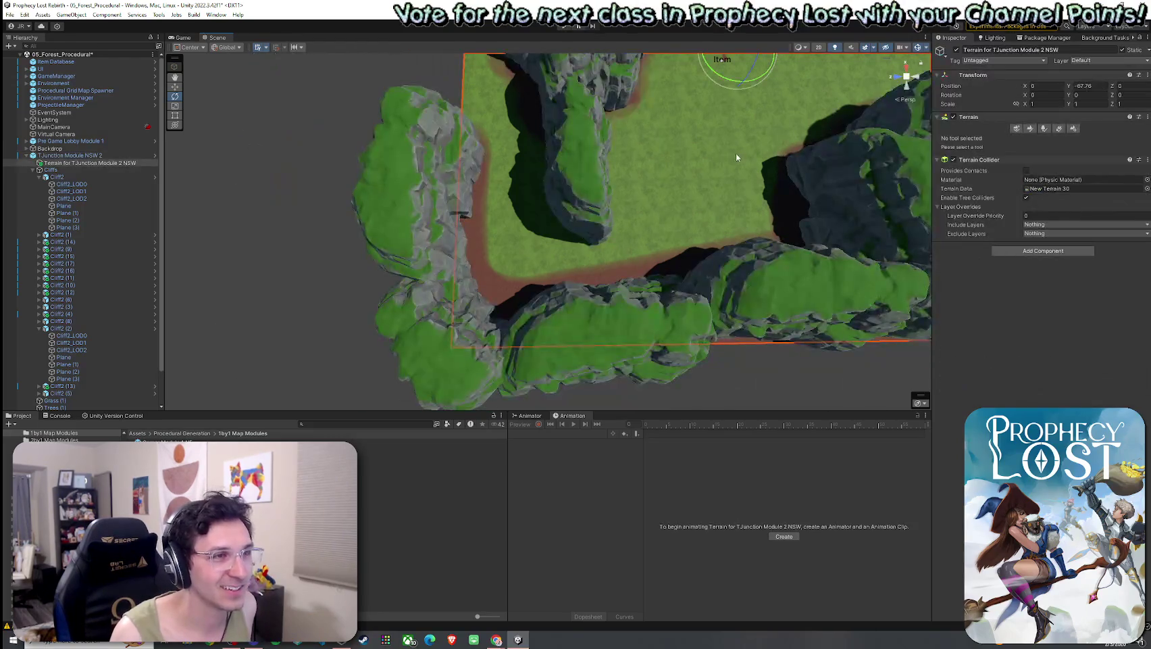
click(1032, 128)
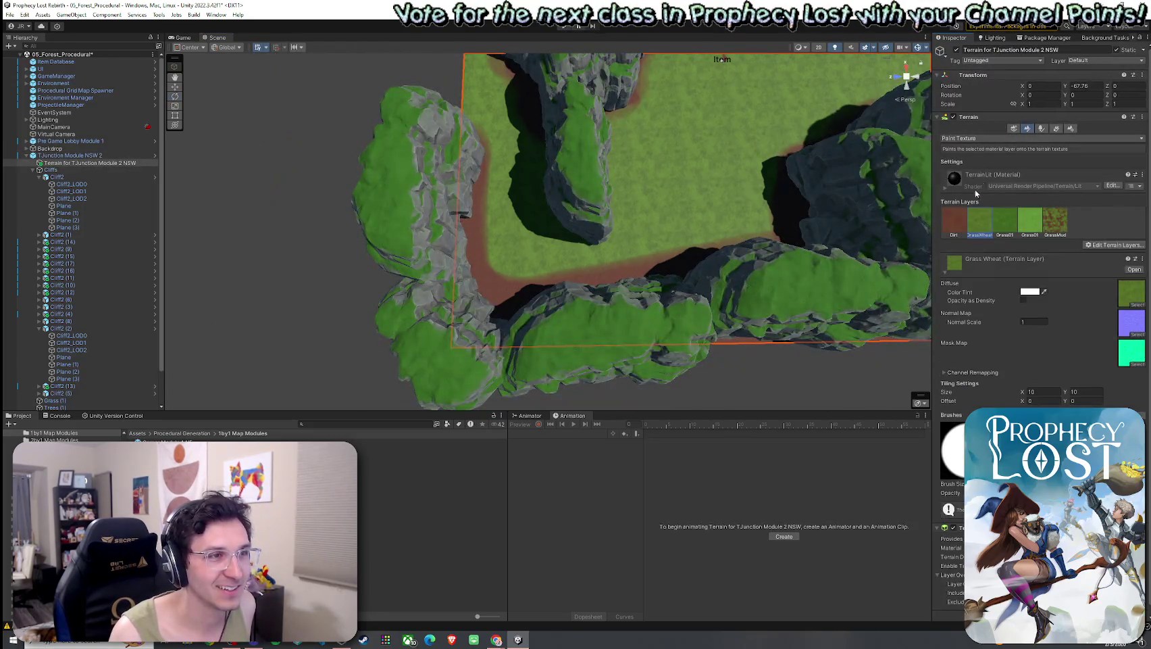
click(956, 230)
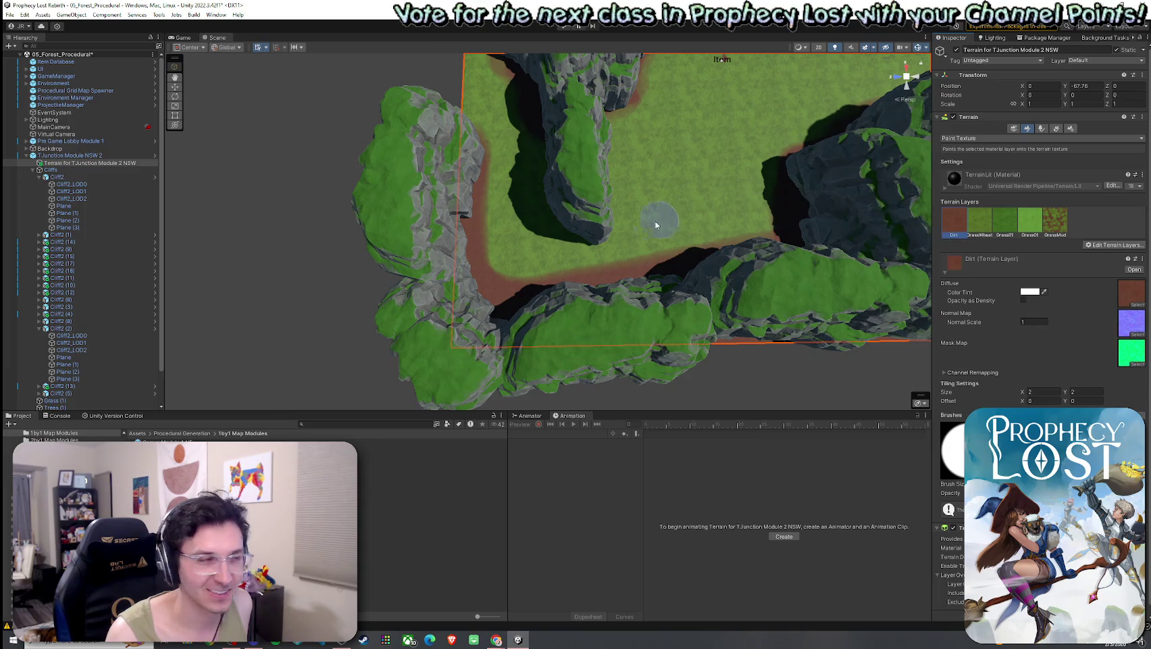
mouse_move(576, 216)
mouse_down()
mouse_move(566, 175)
mouse_move(617, 175)
mouse_move(563, 185)
mouse_up()
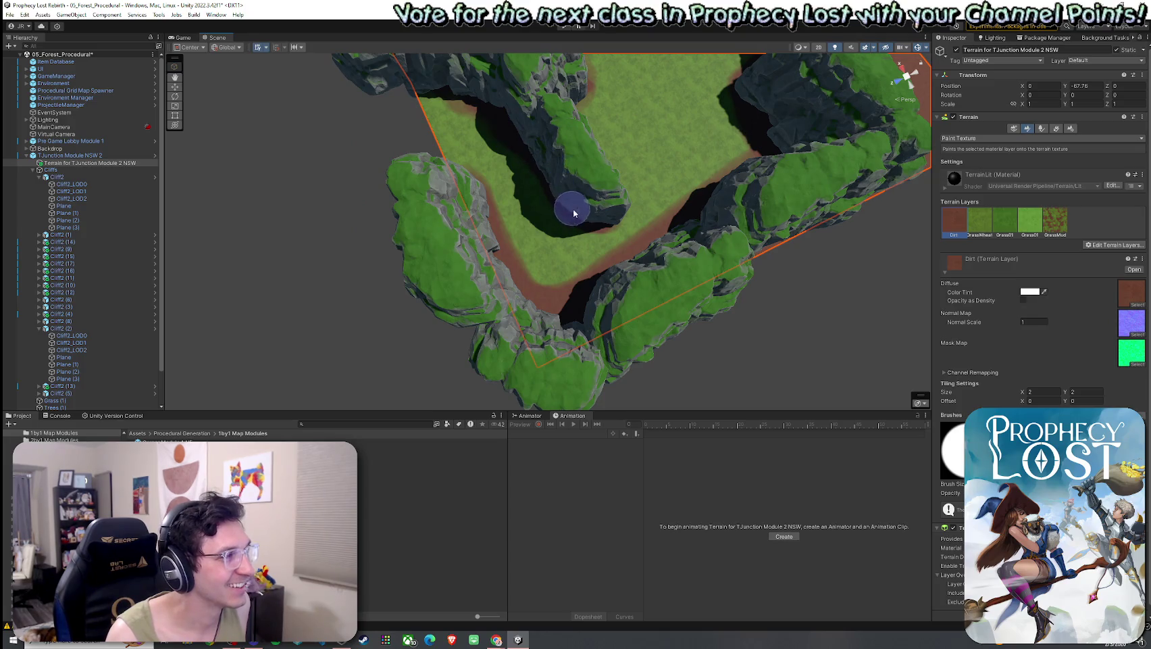
click(1005, 221)
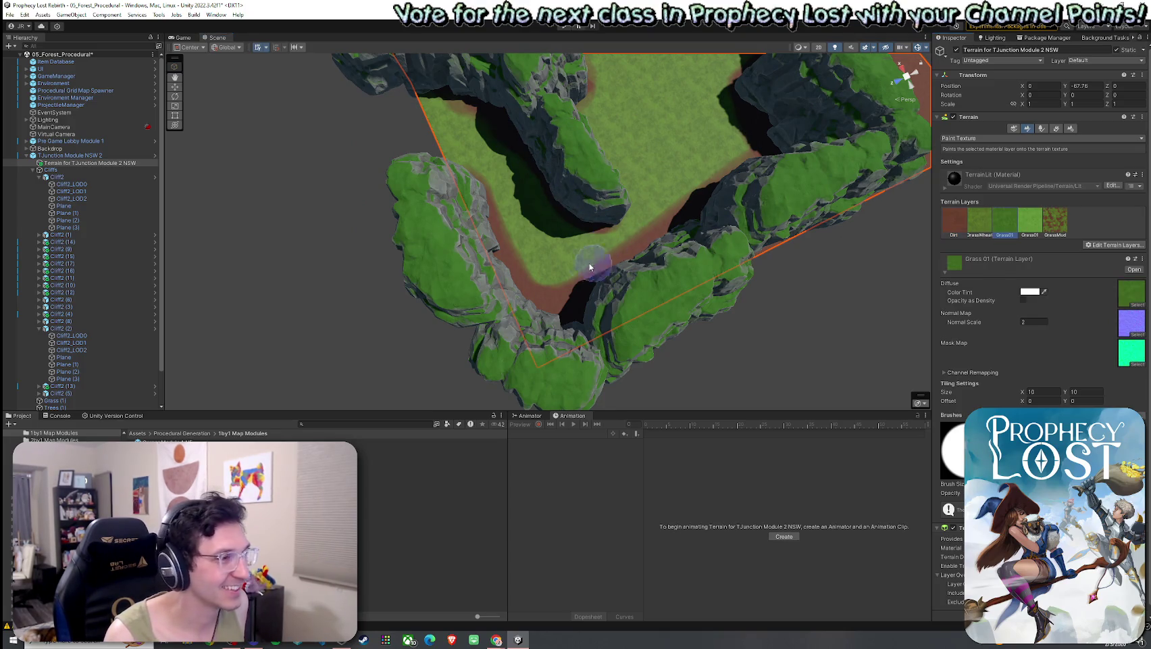
click(980, 222)
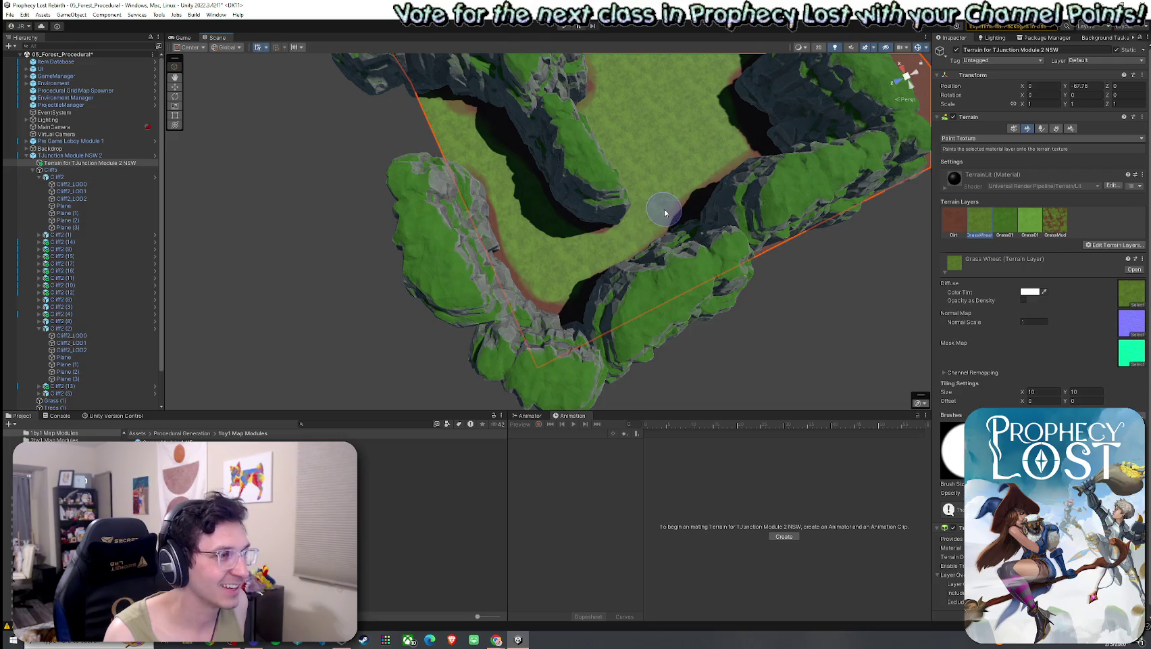
scroll(668, 233, up, 5)
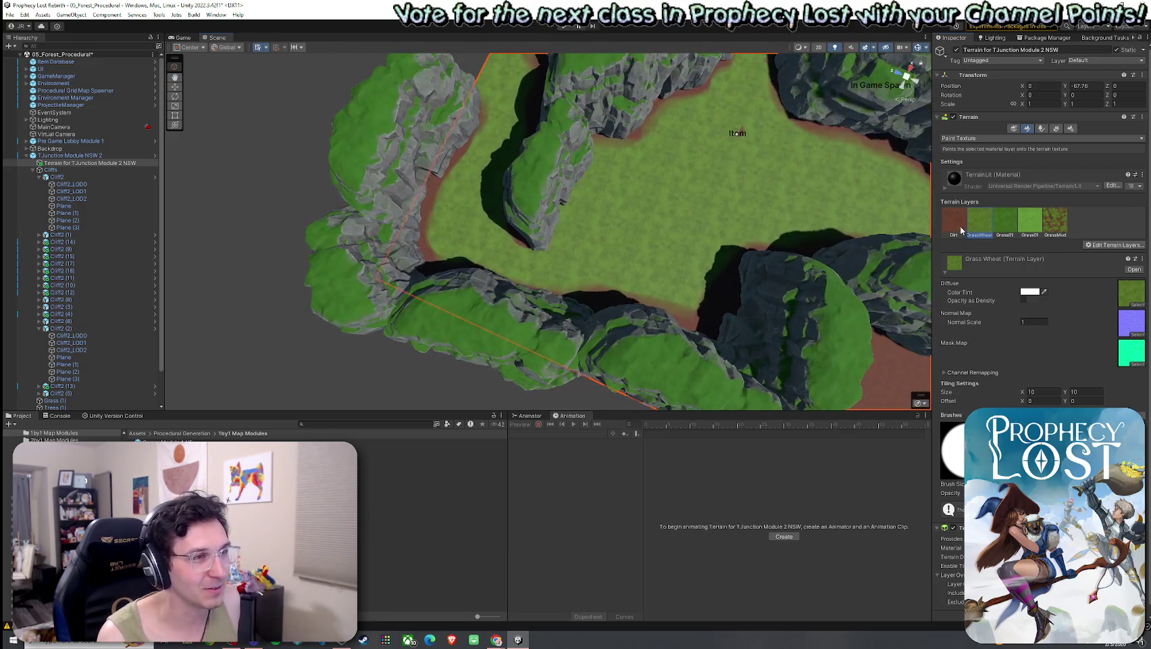
click(954, 221)
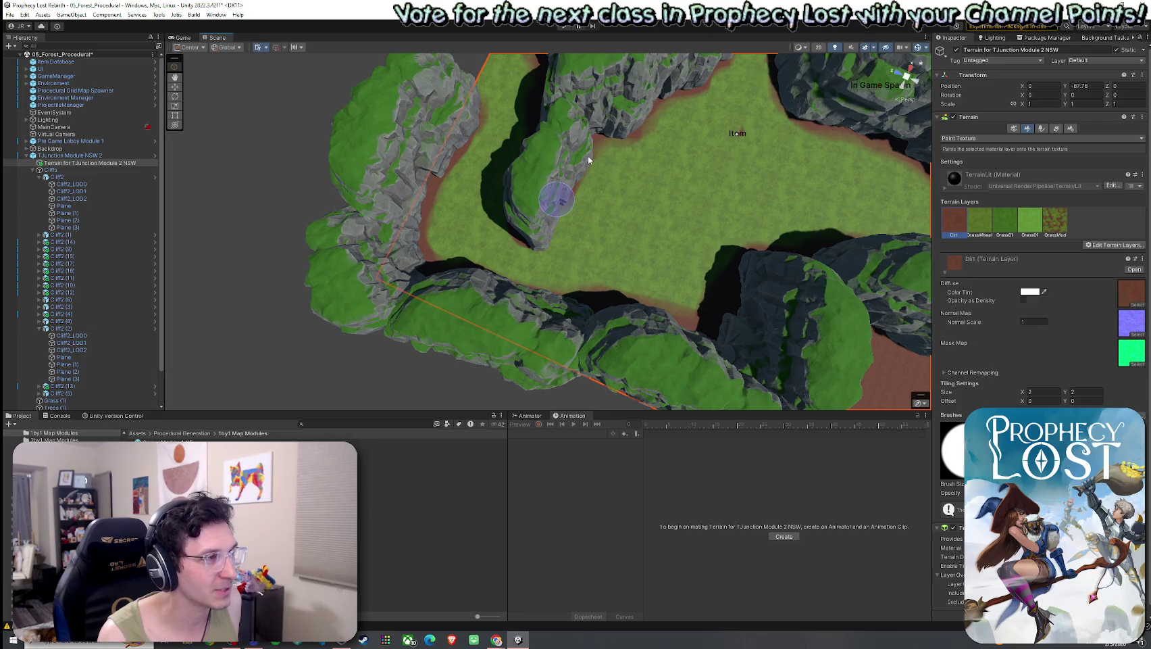
mouse_move(588, 158)
mouse_down()
mouse_move(539, 237)
mouse_move(602, 240)
mouse_move(585, 211)
mouse_up()
drag(750, 241, 568, 220)
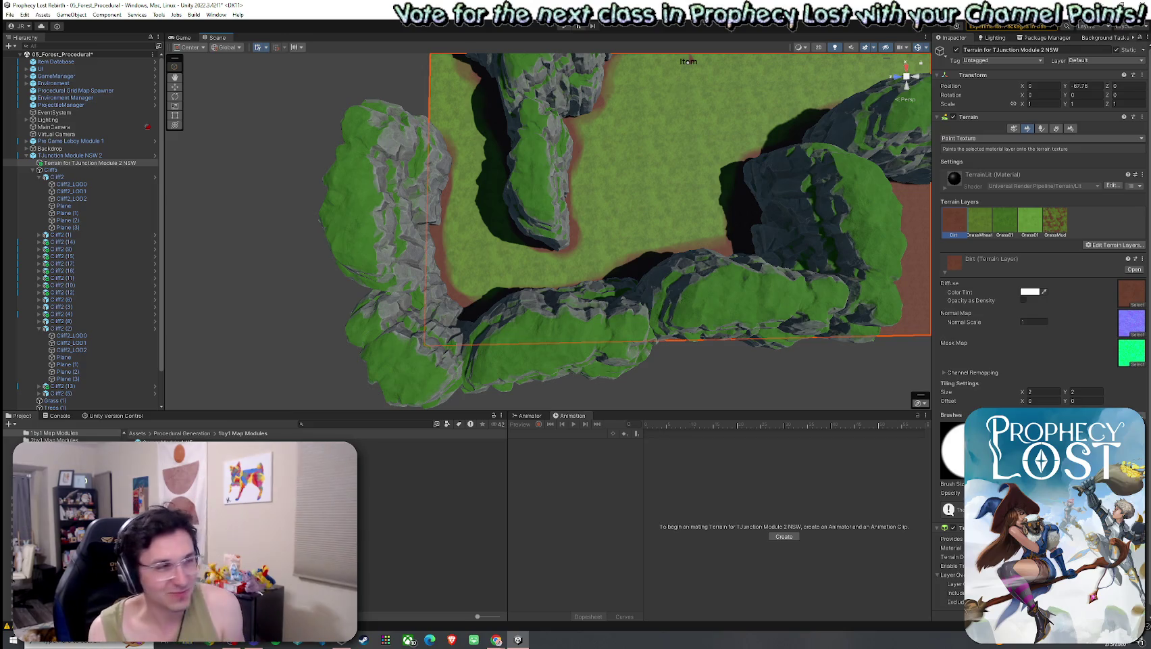
- Touch up the clearing with GrassWheat paint, then return to the Dirt layer
scroll(724, 245, up, 3)
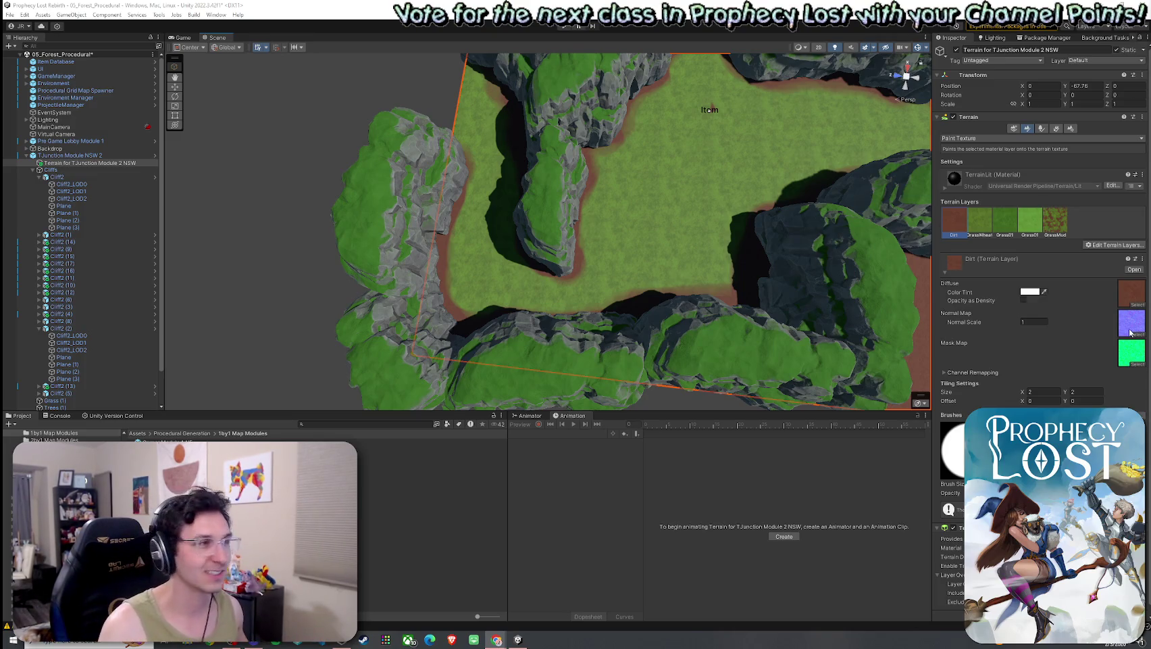
mouse_move(647, 296)
mouse_down()
mouse_move(722, 270)
mouse_move(761, 227)
mouse_move(669, 282)
mouse_up()
click(979, 222)
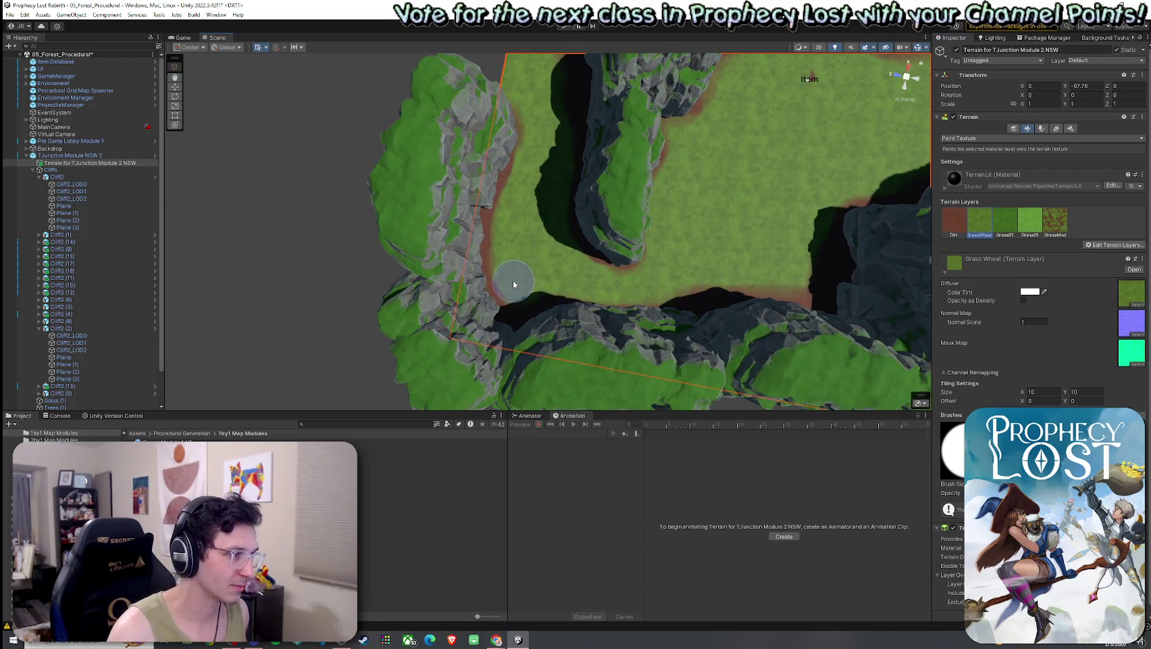
drag(688, 303, 935, 232)
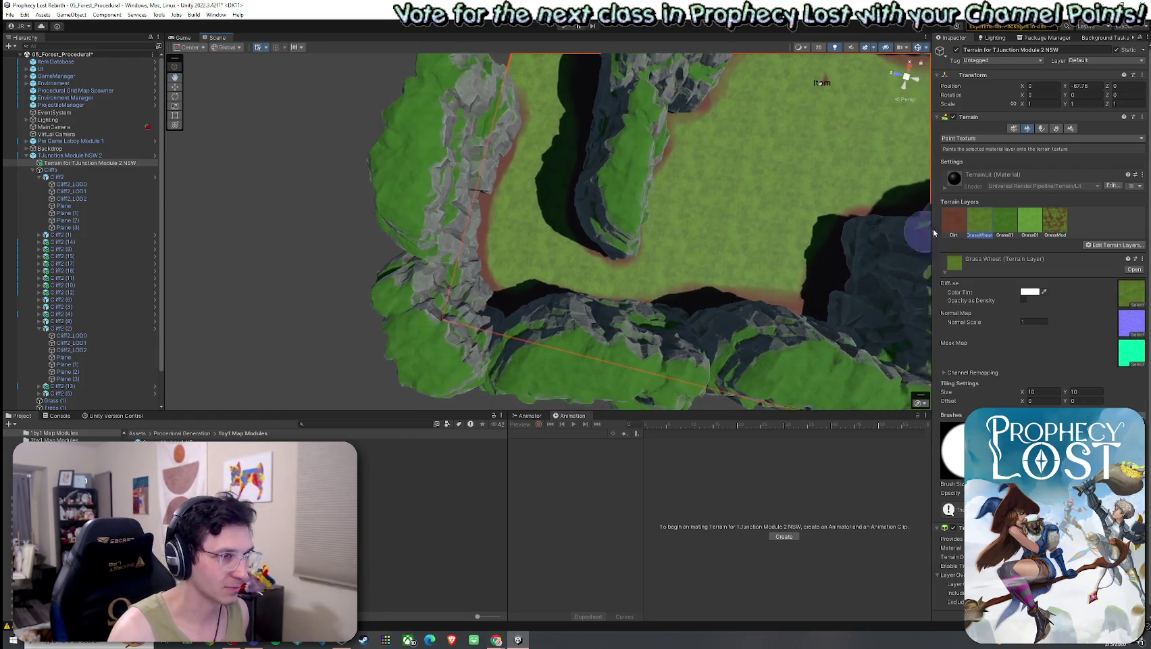
click(955, 222)
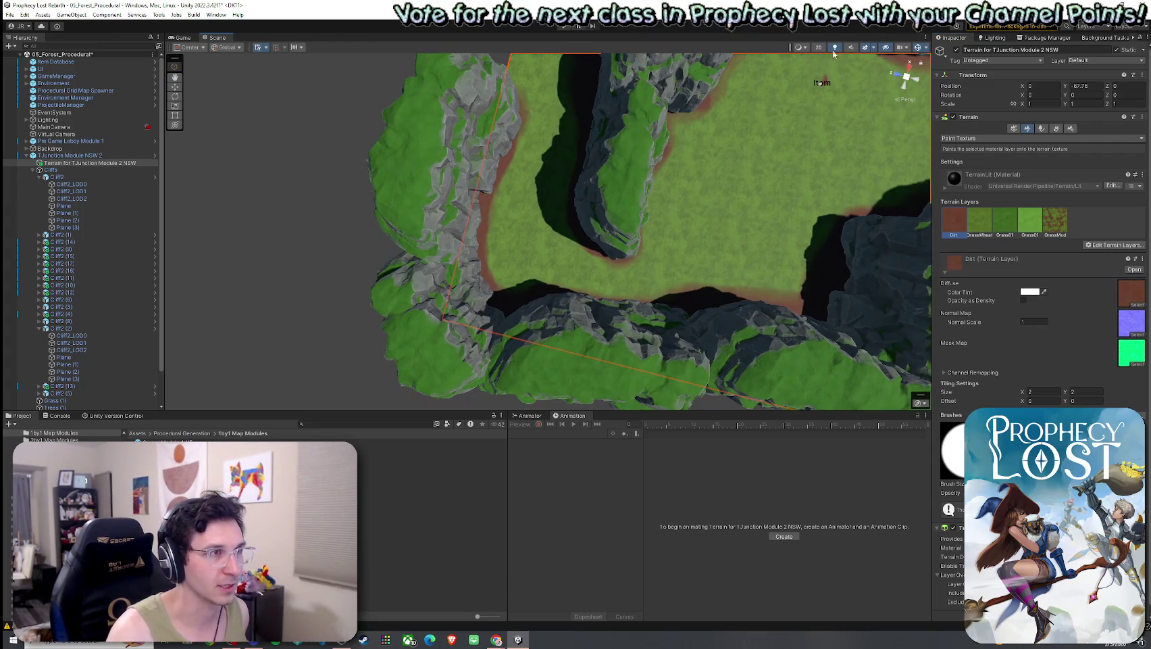
- Turn off Scene lighting for a flat view of the terrain and save the scene
click(836, 48)
click(980, 222)
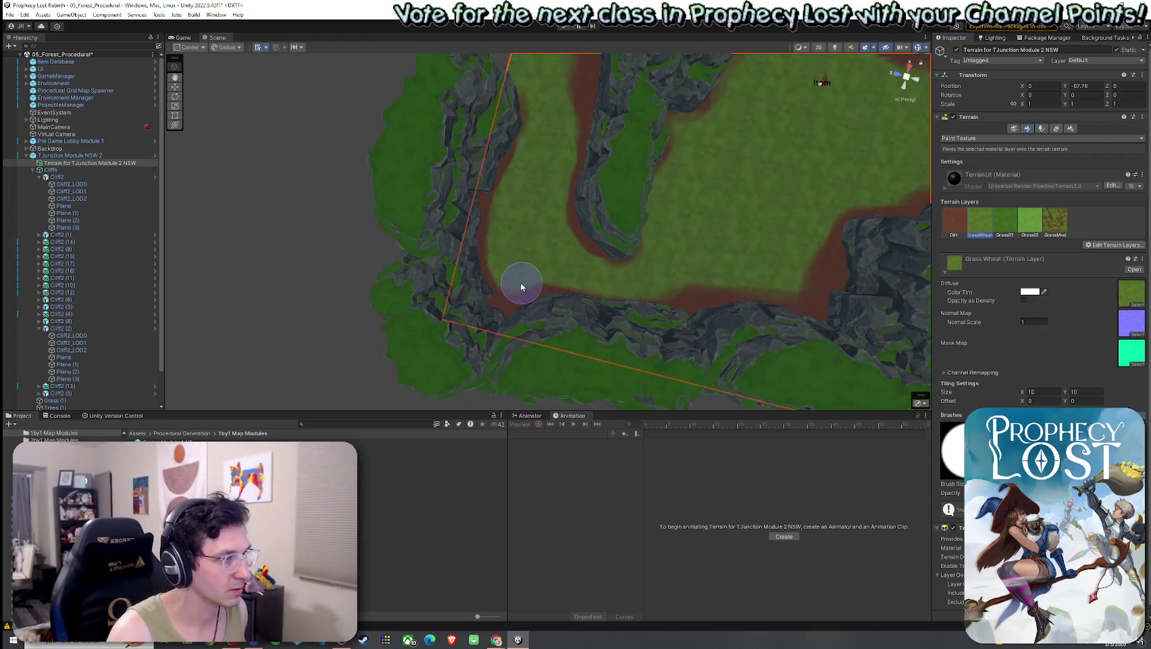
mouse_move(765, 267)
mouse_down()
mouse_move(690, 238)
mouse_move(755, 244)
mouse_move(804, 226)
mouse_move(627, 236)
mouse_move(532, 190)
mouse_move(588, 251)
mouse_move(460, 239)
mouse_up()
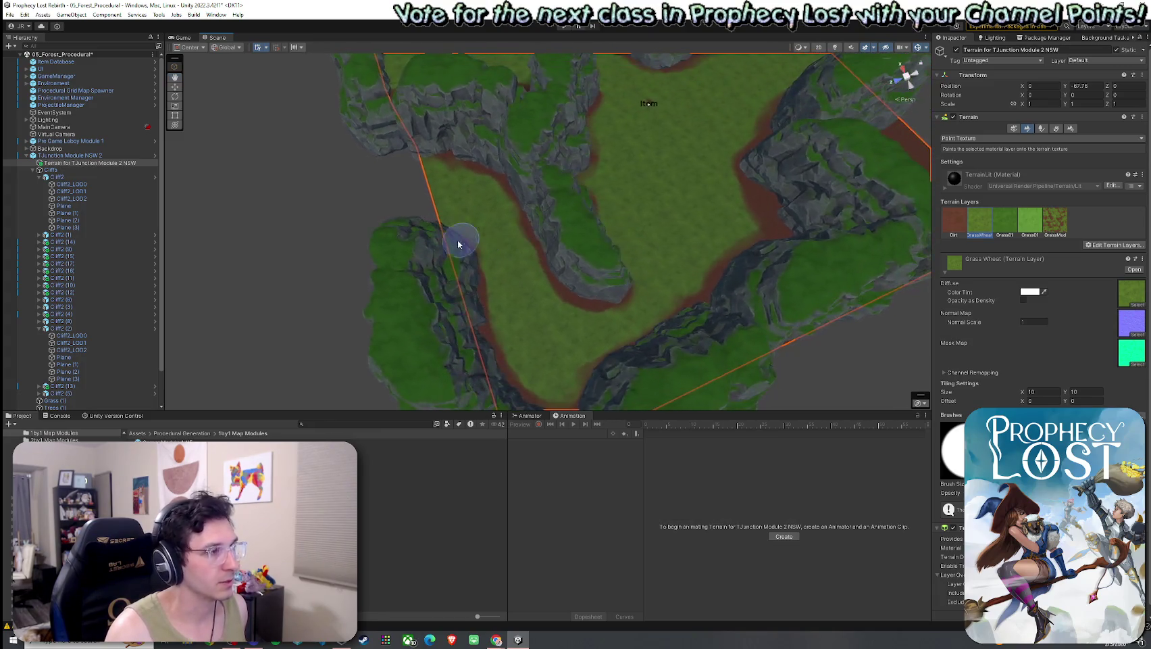
click(10, 14)
click(30, 64)
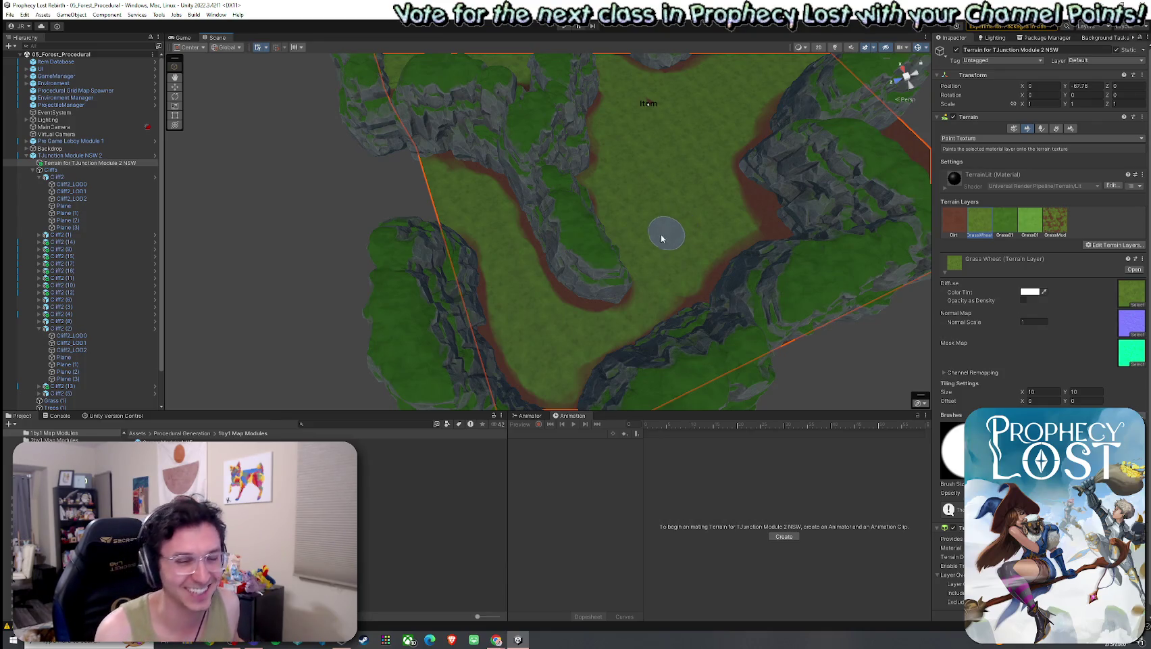
mouse_move(622, 241)
mouse_down()
mouse_move(623, 252)
mouse_move(558, 250)
mouse_move(822, 211)
mouse_move(674, 207)
mouse_move(694, 198)
mouse_move(729, 198)
mouse_move(664, 214)
mouse_move(540, 204)
mouse_move(427, 224)
mouse_move(611, 239)
mouse_move(556, 252)
mouse_move(552, 264)
mouse_move(559, 237)
mouse_up()
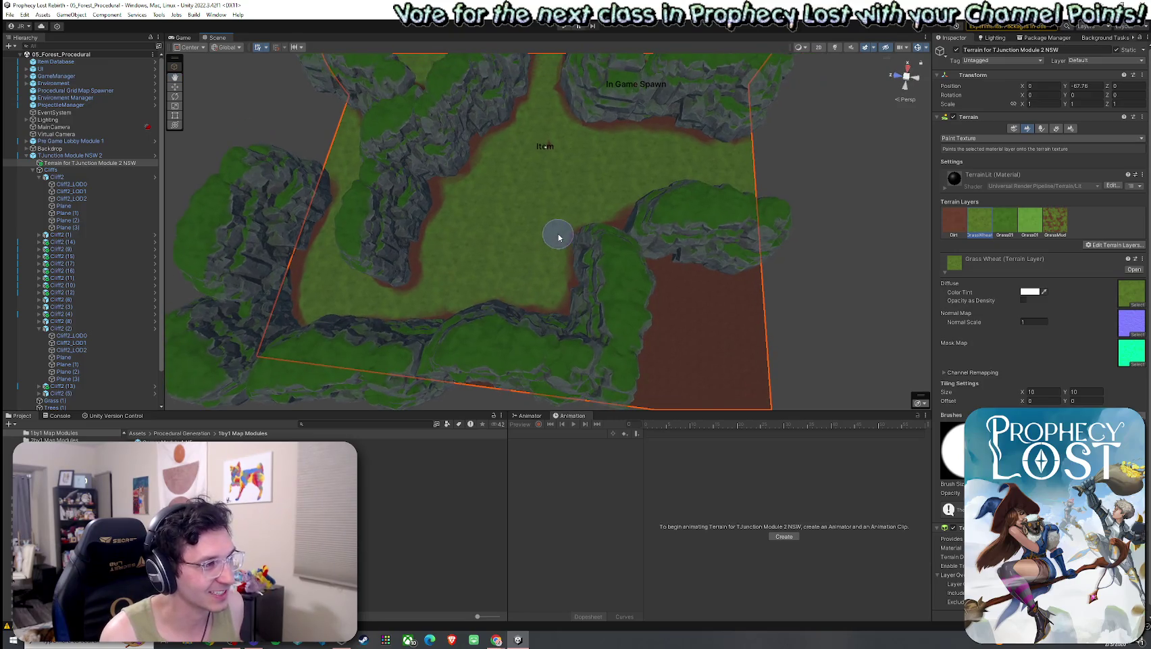
- Alternate between Dirt and GrassWheat layers while orbiting over the painted terrain
click(951, 227)
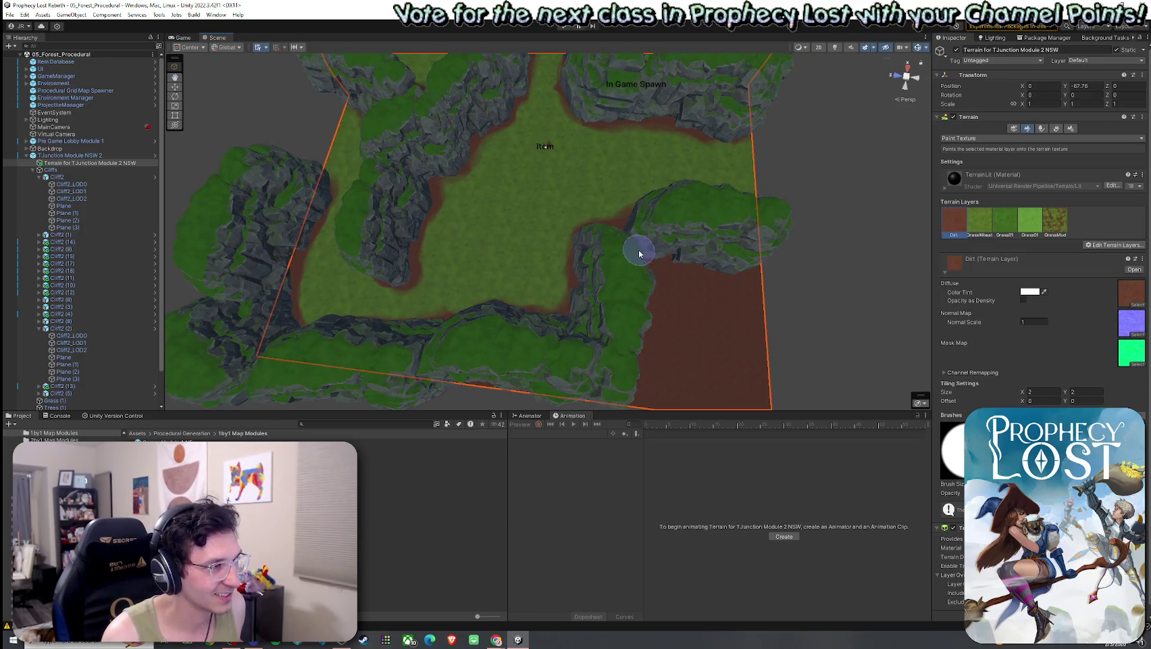
mouse_move(637, 250)
mouse_down()
mouse_move(479, 281)
mouse_move(514, 251)
mouse_up()
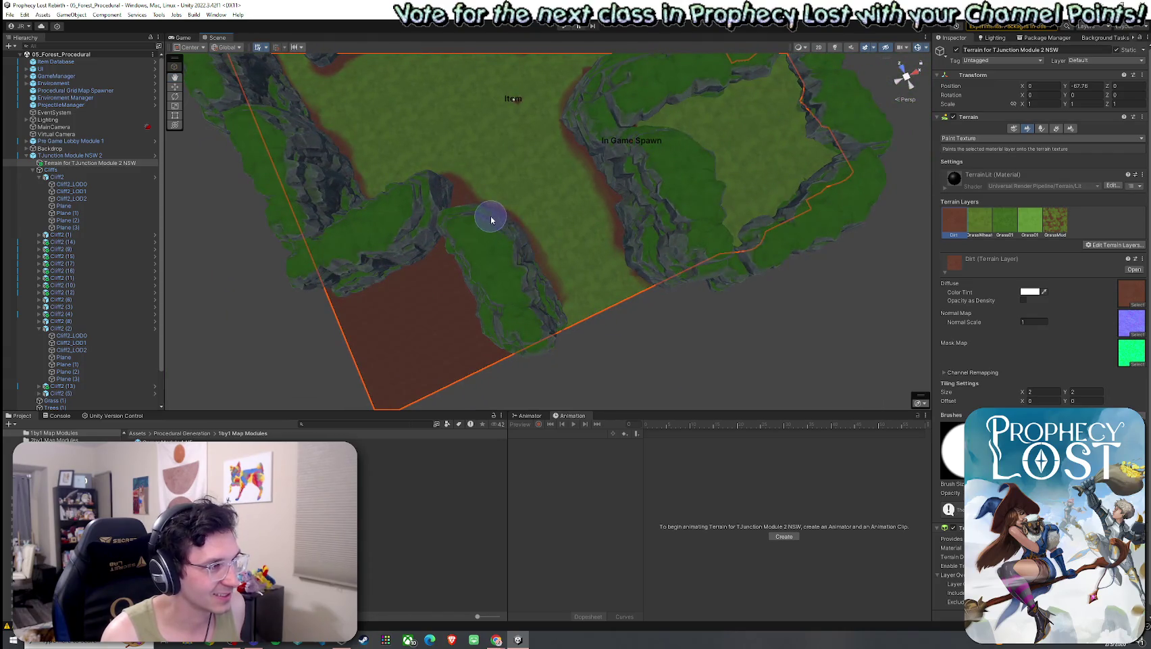
click(980, 221)
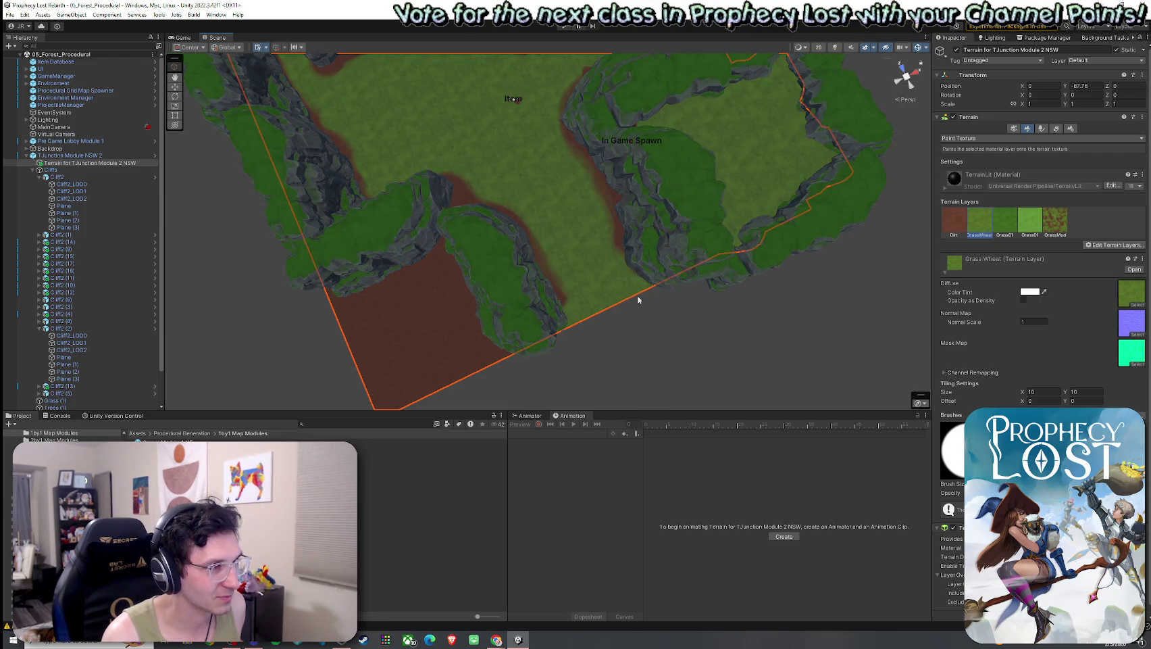
drag(635, 296, 929, 228)
click(954, 222)
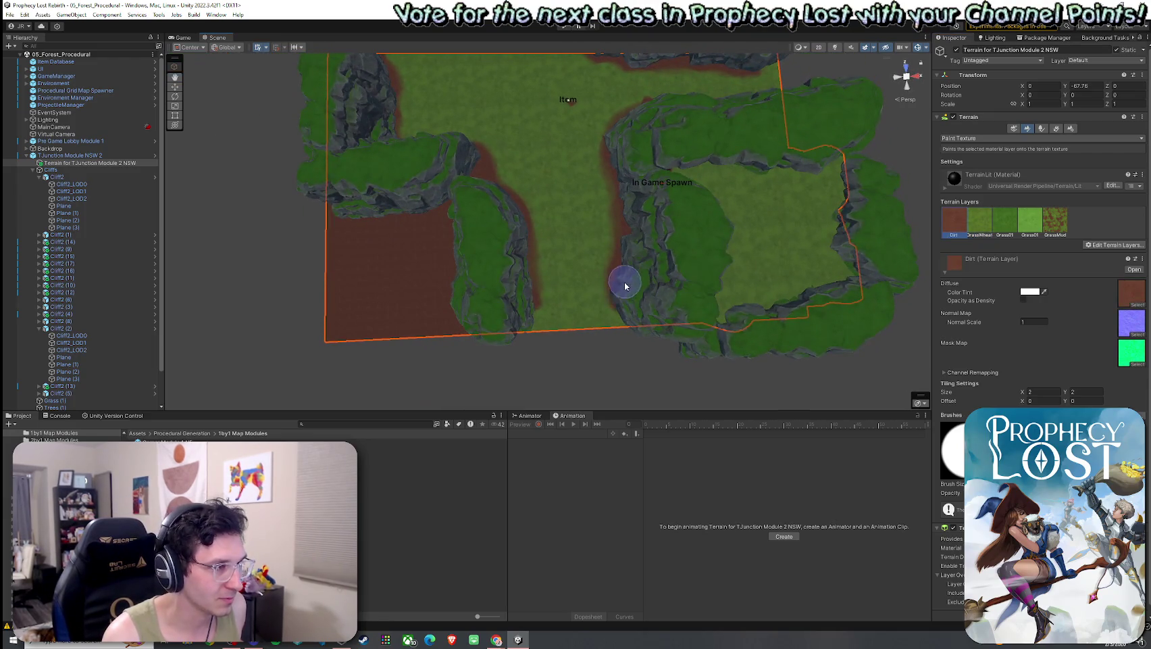
mouse_move(659, 245)
mouse_down()
mouse_move(628, 190)
mouse_move(611, 231)
mouse_move(642, 212)
mouse_move(633, 226)
mouse_up()
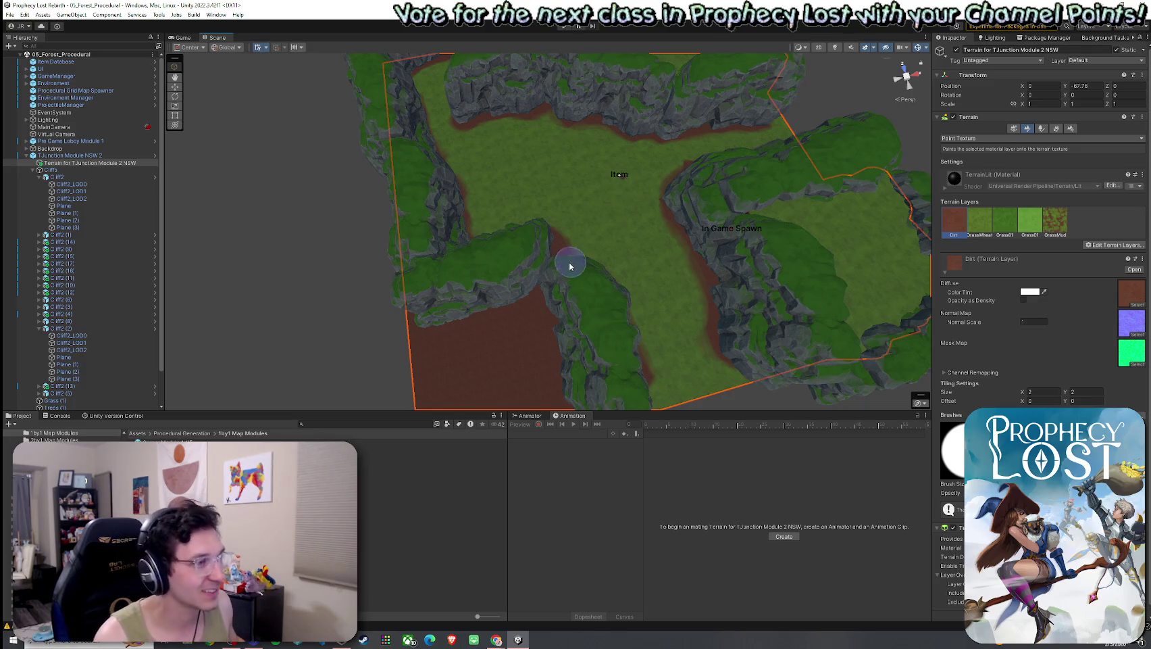
- Deselect the terrain and select the TJunction Module NSW 2 object
mouse_move(568, 257)
mouse_down()
mouse_move(549, 246)
mouse_move(643, 221)
mouse_move(800, 224)
mouse_move(368, 264)
mouse_move(476, 198)
mouse_move(381, 192)
mouse_move(336, 250)
mouse_move(598, 290)
mouse_up()
click(361, 239)
click(597, 290)
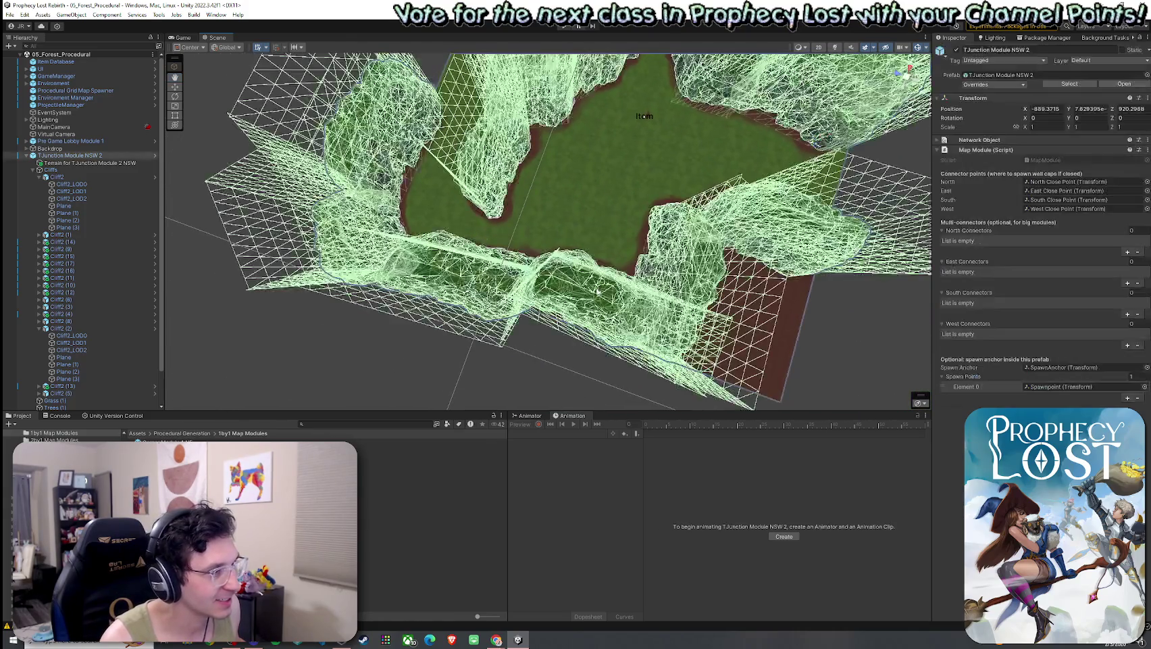
- Select Cliff2 (8) and shift it up and to the left in the clearing
click(541, 297)
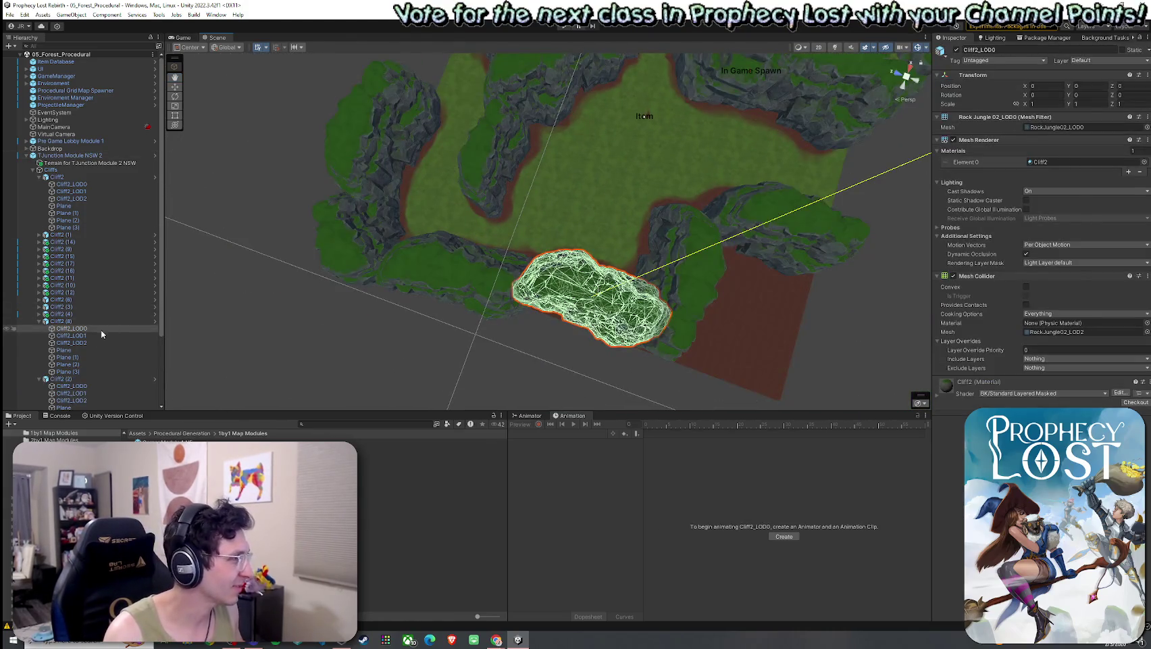
mouse_move(596, 298)
mouse_down()
mouse_move(586, 263)
mouse_move(642, 296)
mouse_move(685, 298)
mouse_move(514, 322)
mouse_move(621, 314)
mouse_move(676, 203)
mouse_move(715, 221)
mouse_move(642, 223)
mouse_move(582, 192)
mouse_move(566, 223)
mouse_move(649, 216)
mouse_move(591, 271)
mouse_up()
key(e)
key(r)
key(w)
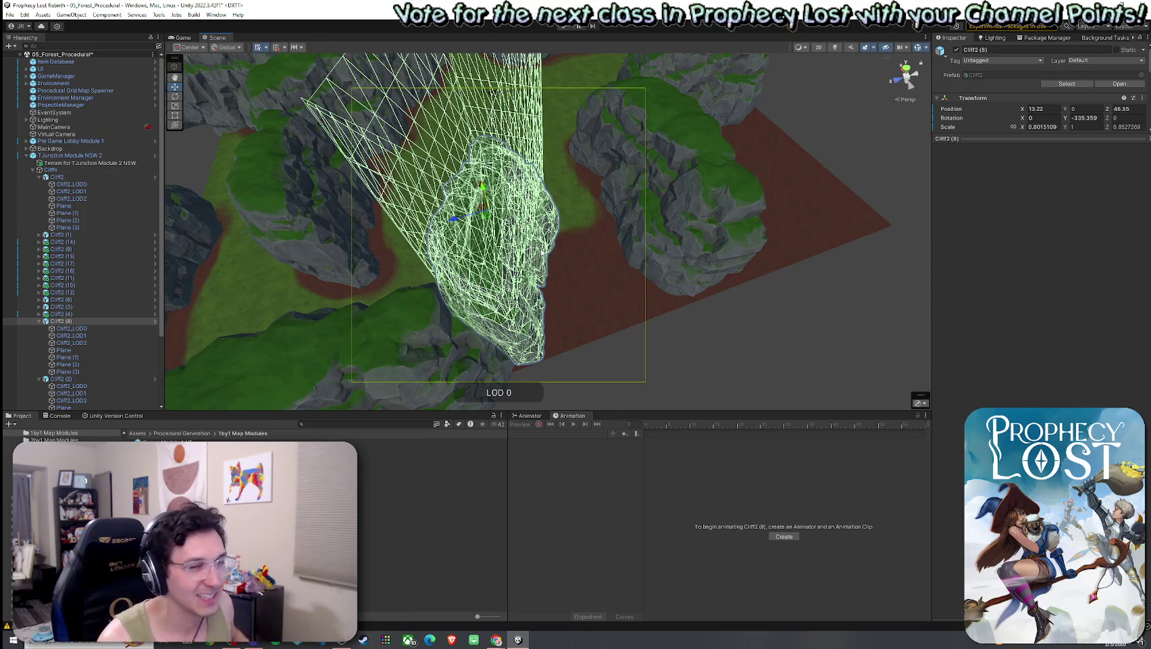
click(624, 347)
mouse_move(624, 347)
mouse_down()
mouse_move(588, 365)
mouse_move(661, 357)
mouse_move(581, 278)
mouse_up()
- Shrink Cliff2 (8) to about 0.69 × 1 × 0.85, reposition it mid-clearing, and duplicate it as Cliff2 (18)
click(565, 268)
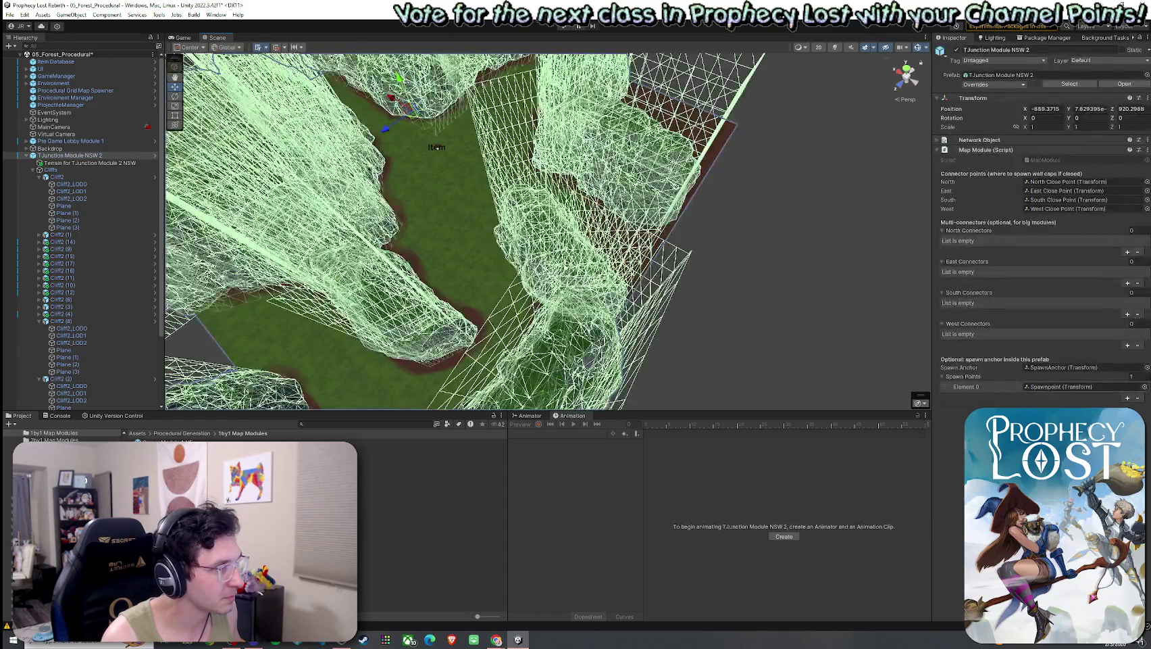
click(547, 230)
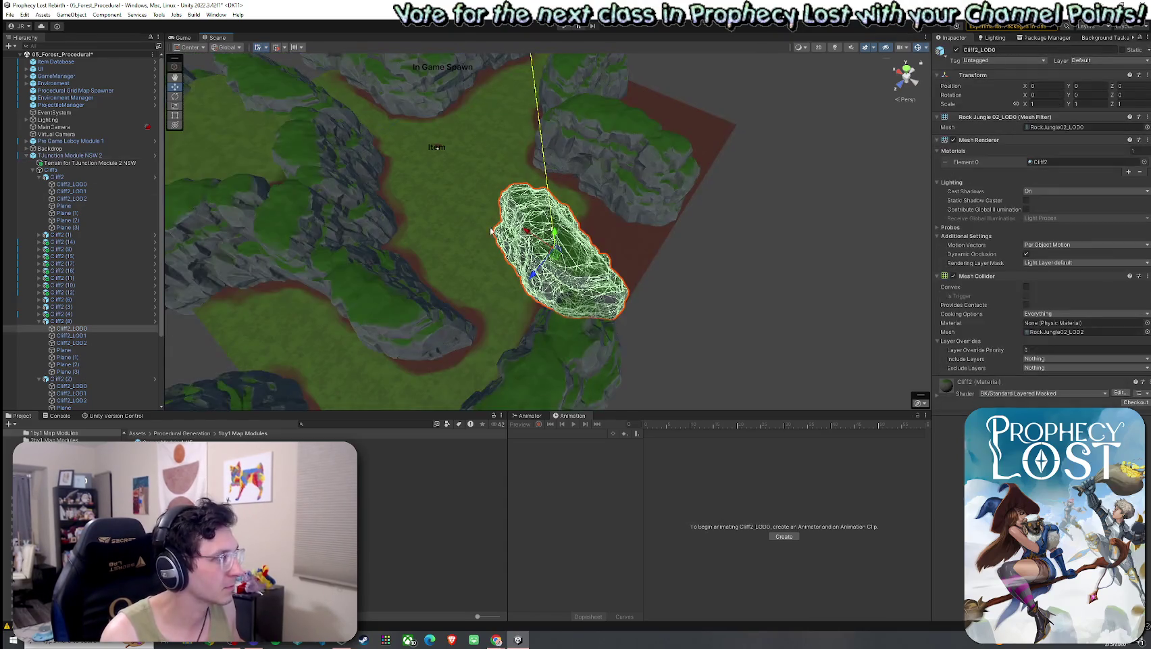
click(81, 321)
click(125, 342)
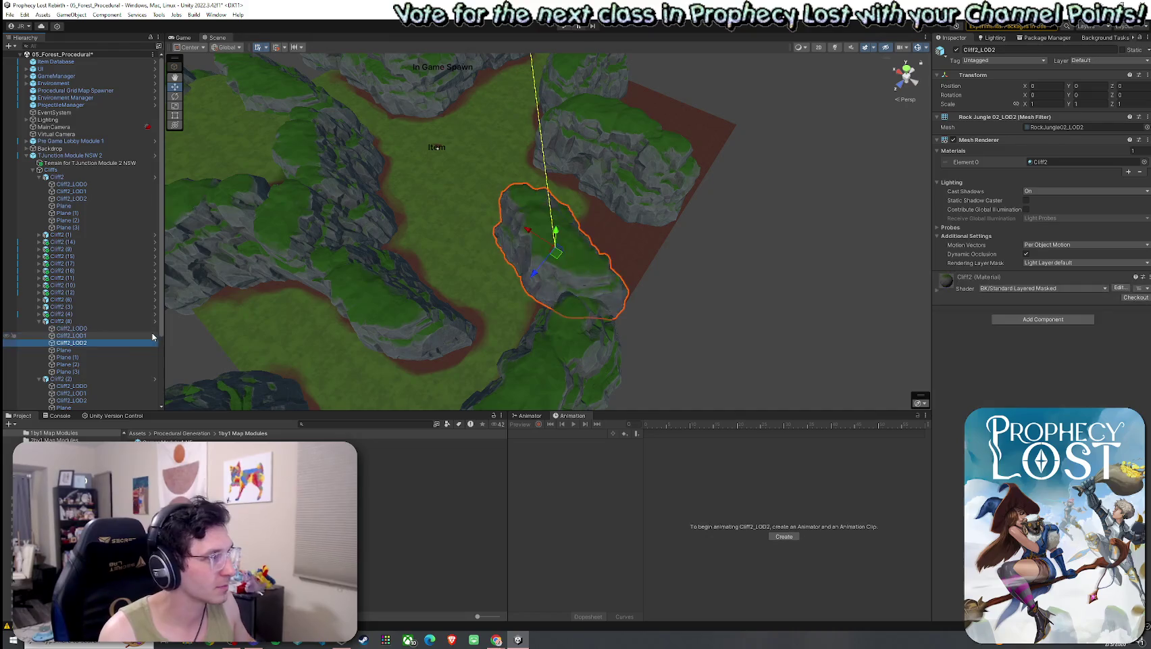
click(107, 324)
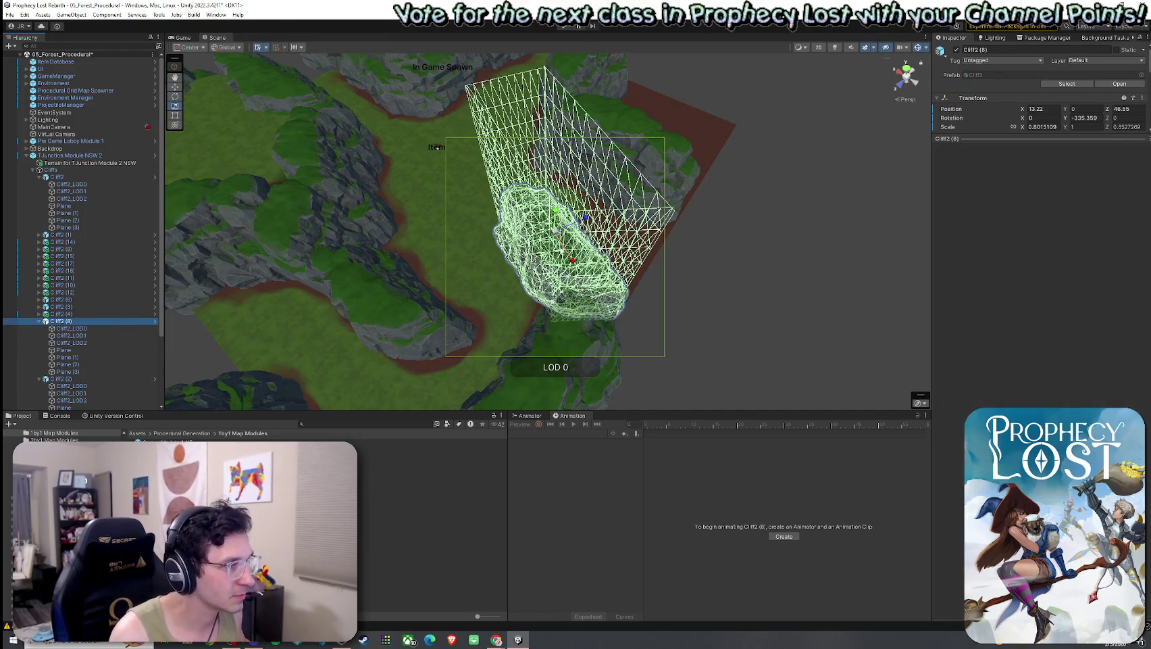
drag(618, 308, 601, 298)
key(w)
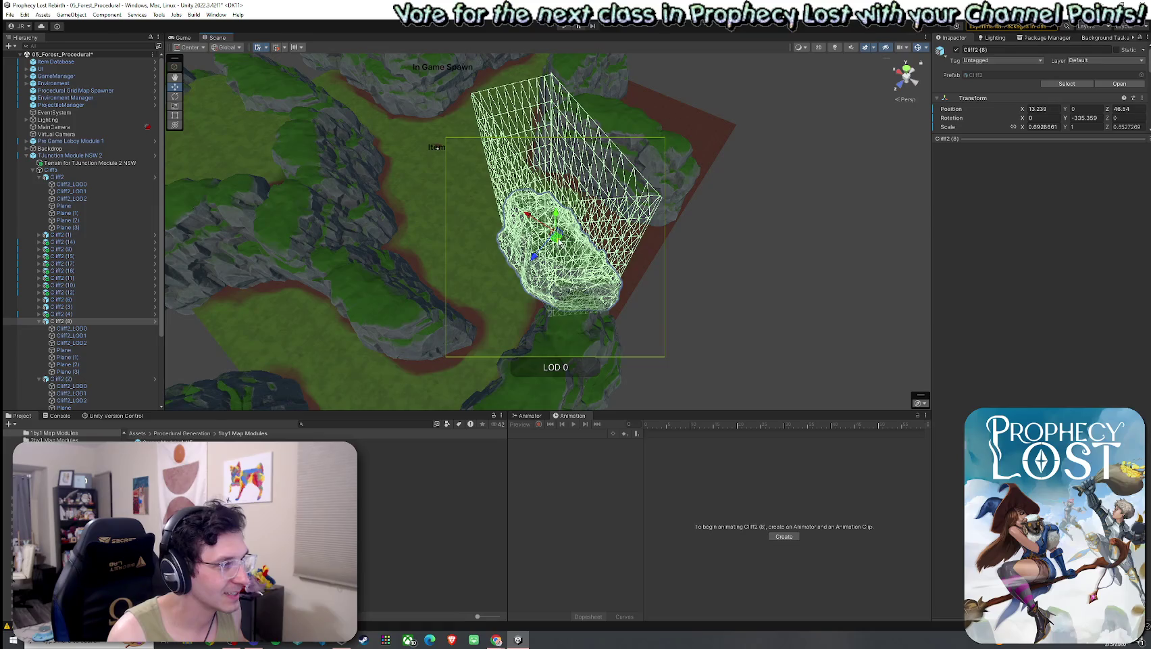
mouse_move(559, 238)
mouse_down()
mouse_move(543, 262)
mouse_move(259, 281)
mouse_move(352, 243)
mouse_move(440, 233)
mouse_move(548, 243)
mouse_move(581, 260)
mouse_move(629, 257)
mouse_up()
key(ctrl+d)
mouse_move(743, 250)
mouse_down()
mouse_move(725, 167)
mouse_move(750, 249)
mouse_move(775, 250)
mouse_up()
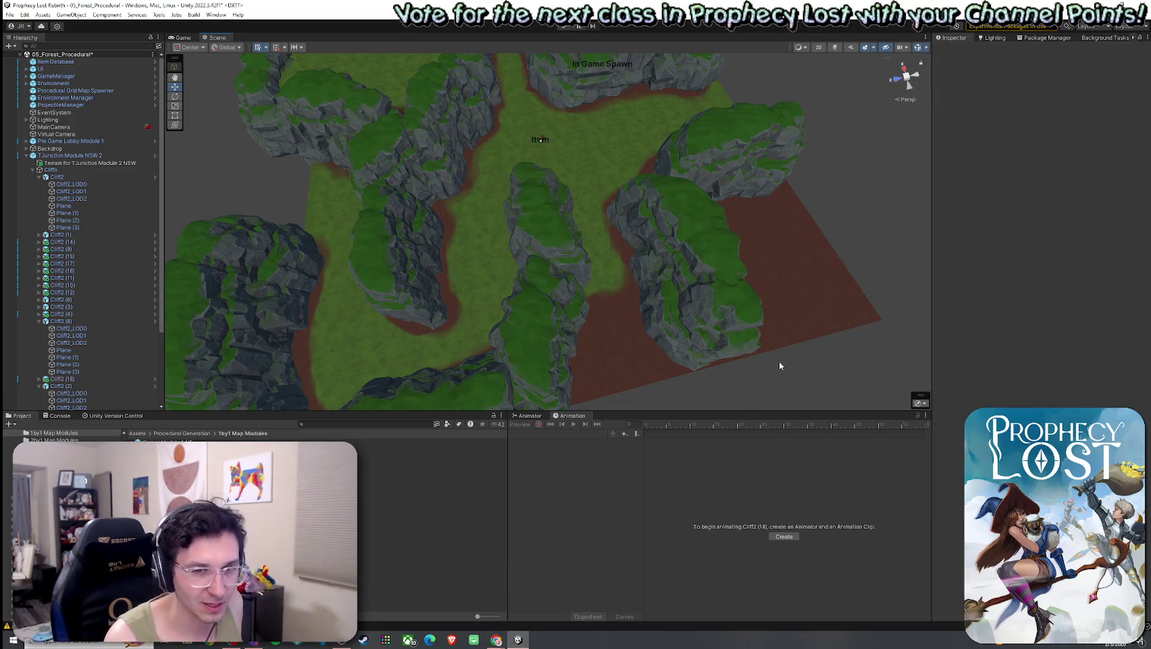
- Select the terrain and paint dirt along the central rock's left edge
scroll(801, 350, up, 2)
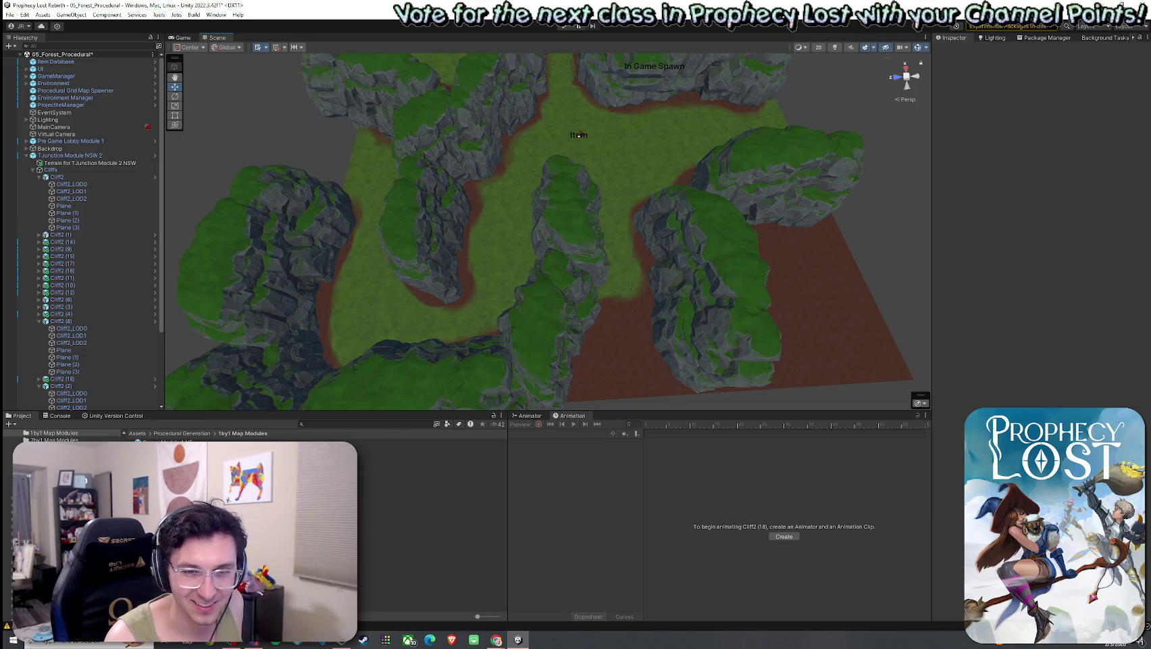
mouse_move(750, 295)
mouse_down()
mouse_move(688, 282)
mouse_move(688, 270)
mouse_move(596, 263)
mouse_move(583, 237)
mouse_move(589, 278)
mouse_move(754, 298)
mouse_move(542, 270)
mouse_up()
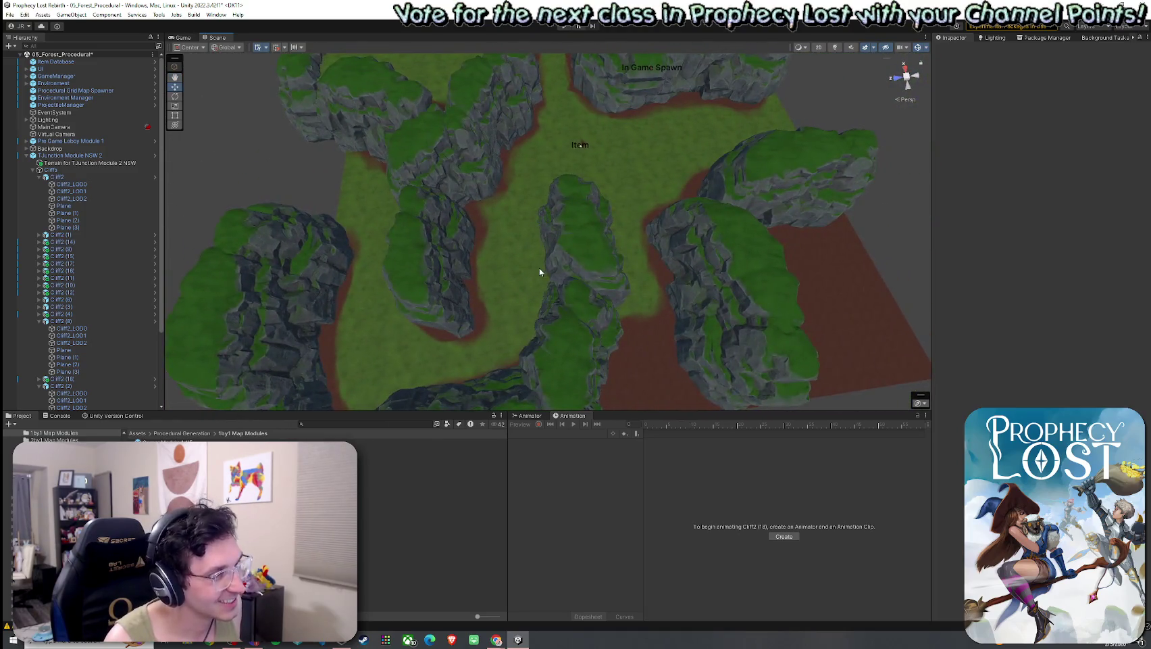
click(543, 269)
click(1032, 128)
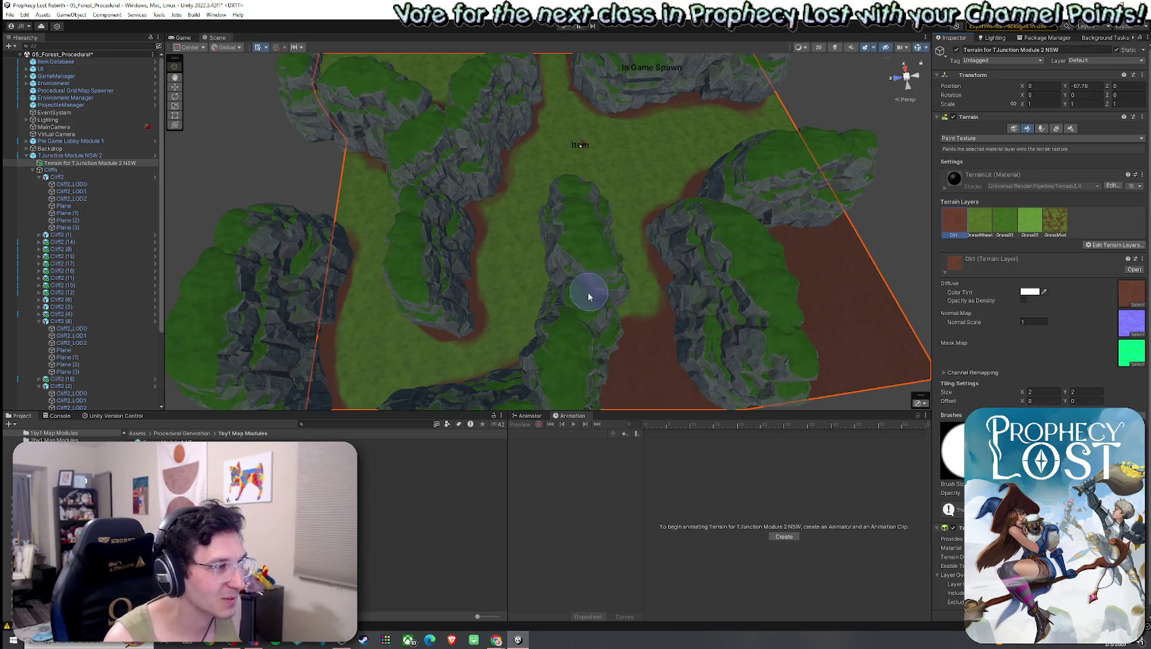
drag(548, 342, 552, 223)
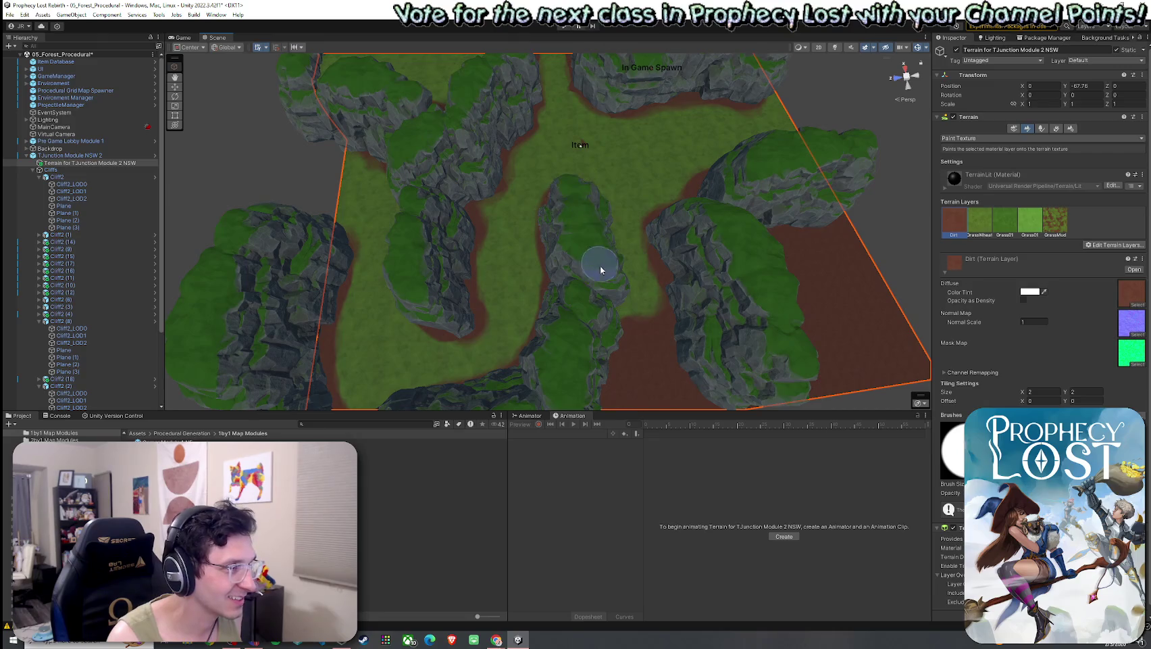
mouse_move(598, 265)
mouse_down()
mouse_move(725, 179)
mouse_move(642, 198)
mouse_move(585, 256)
mouse_up()
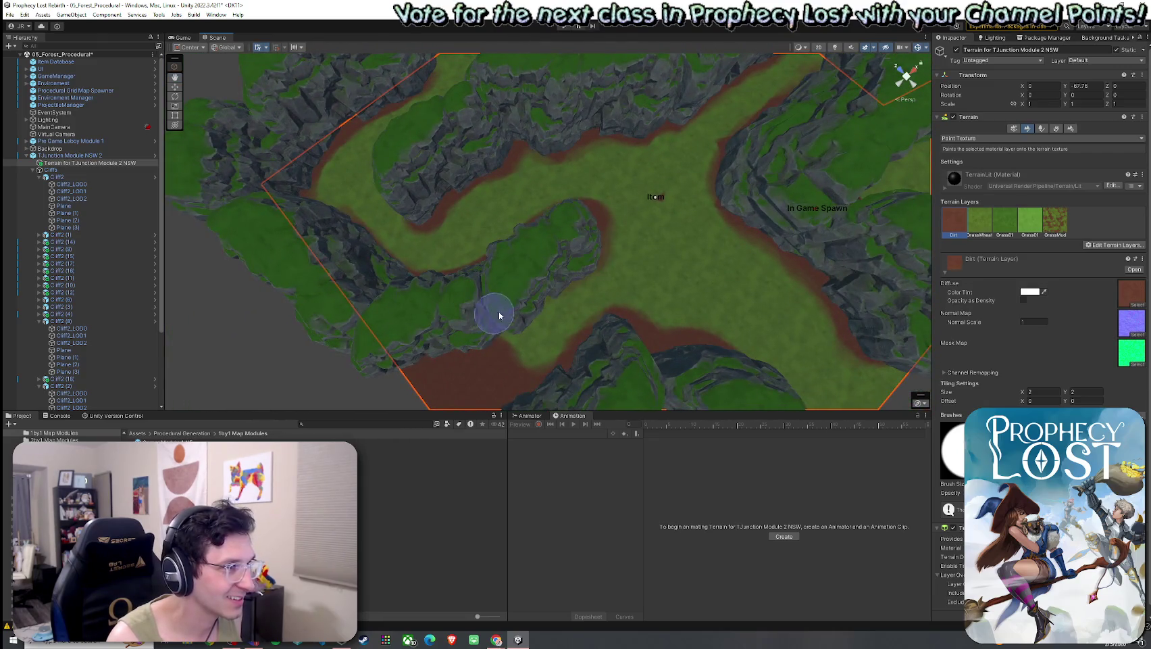
mouse_move(501, 321)
mouse_down()
mouse_move(650, 259)
mouse_move(587, 258)
mouse_move(632, 281)
mouse_up()
- Save the scene, then fly down into the grass corridor between the cliffs
click(10, 14)
click(34, 59)
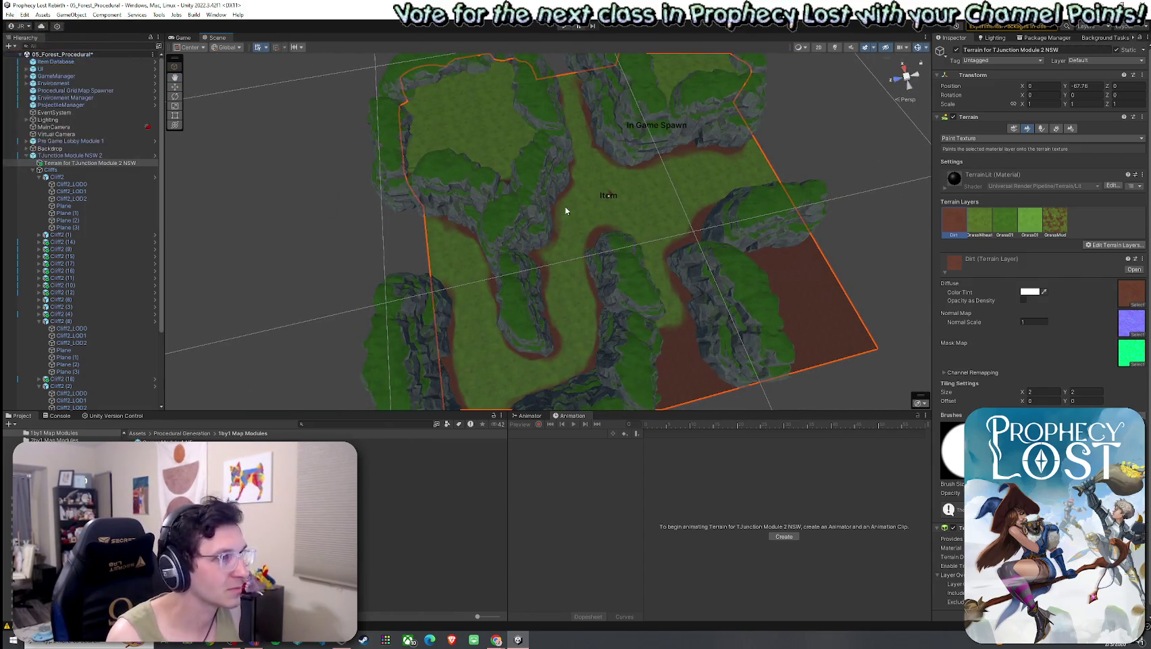
mouse_move(570, 185)
mouse_down()
mouse_move(592, 190)
mouse_move(575, 175)
mouse_move(595, 230)
mouse_up()
mouse_move(270, 38)
mouse_down()
mouse_move(477, 41)
mouse_move(340, 162)
mouse_move(399, 193)
mouse_move(400, 205)
mouse_up()
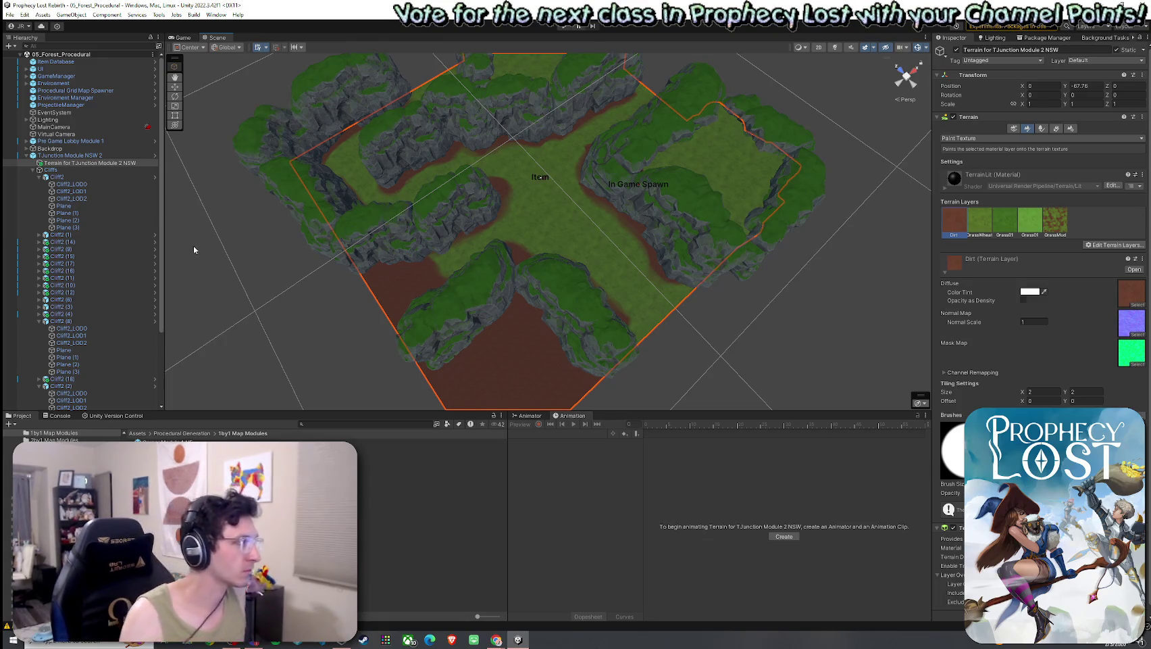
mouse_move(543, 365)
mouse_down()
mouse_move(346, 349)
mouse_move(657, 300)
mouse_up()
- Select both cliff groups Cliff2 (6) and Cliff2 (5) and view them from above
click(571, 198)
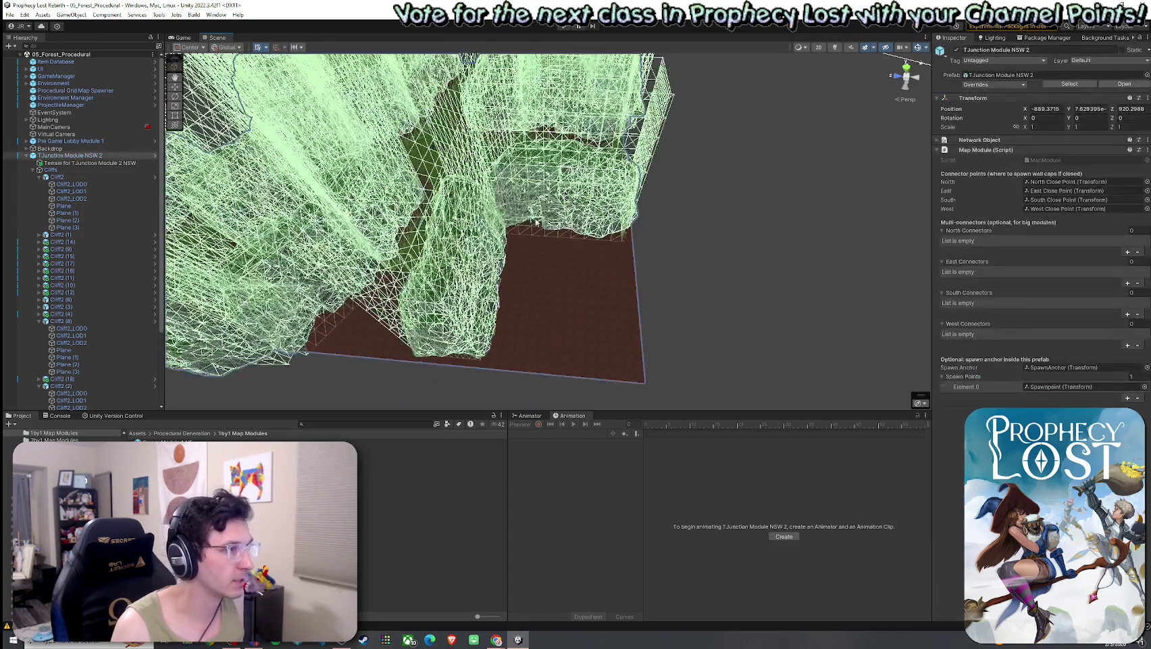
click(541, 219)
click(61, 299)
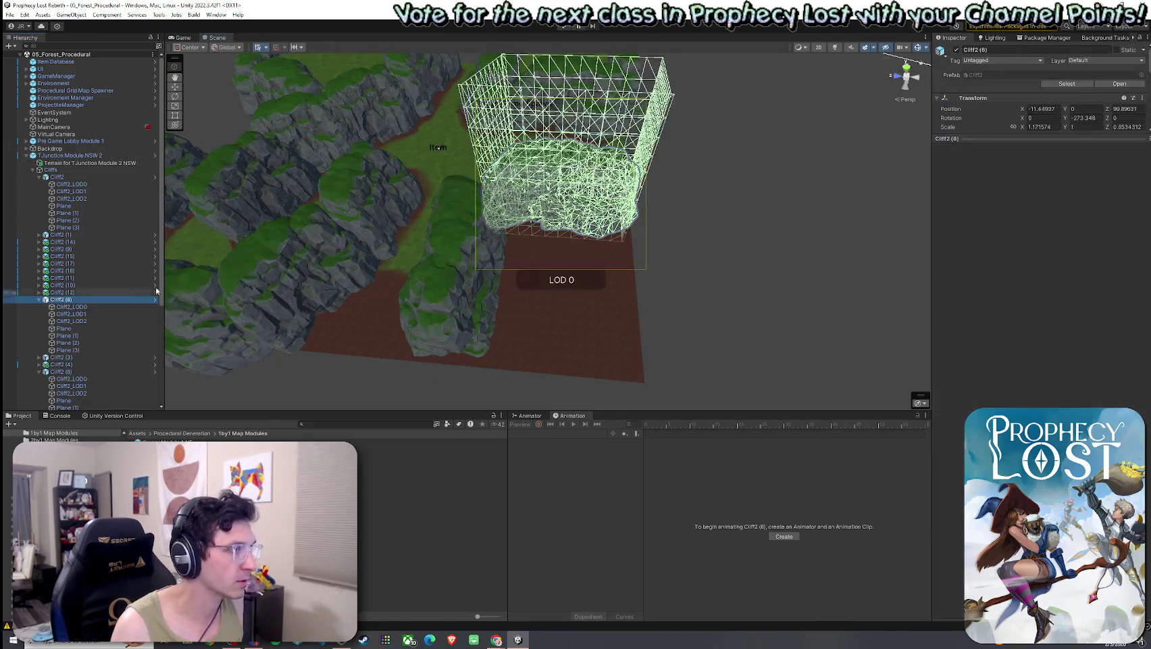
shift+click(459, 249)
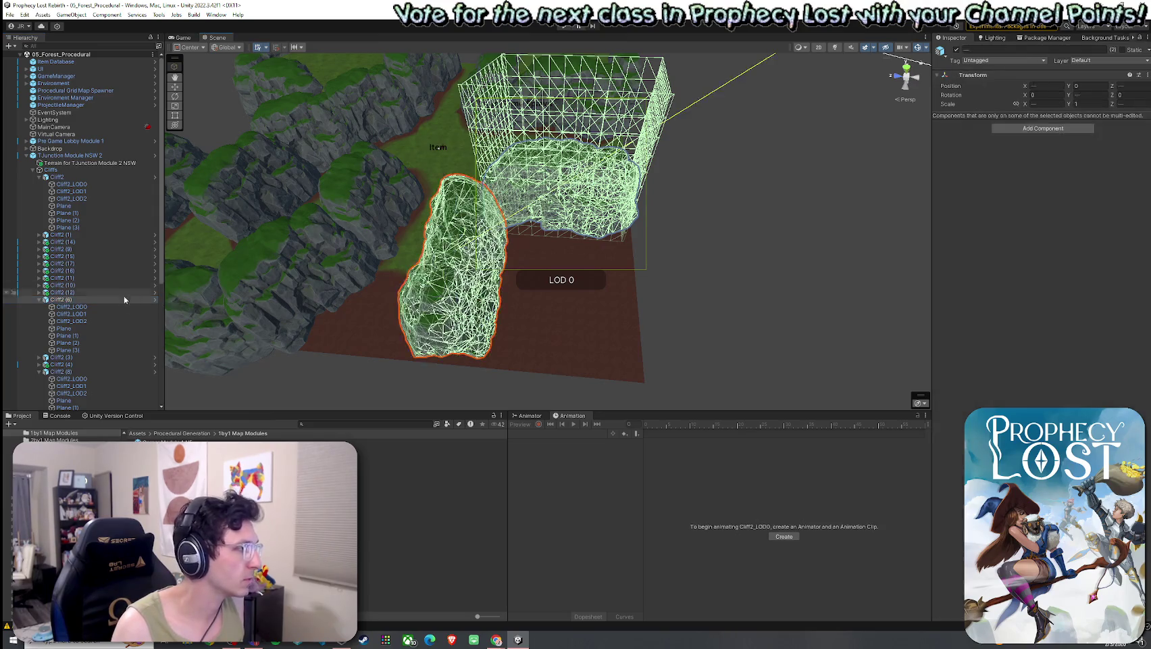
key(f)
scroll(110, 305, down, 5)
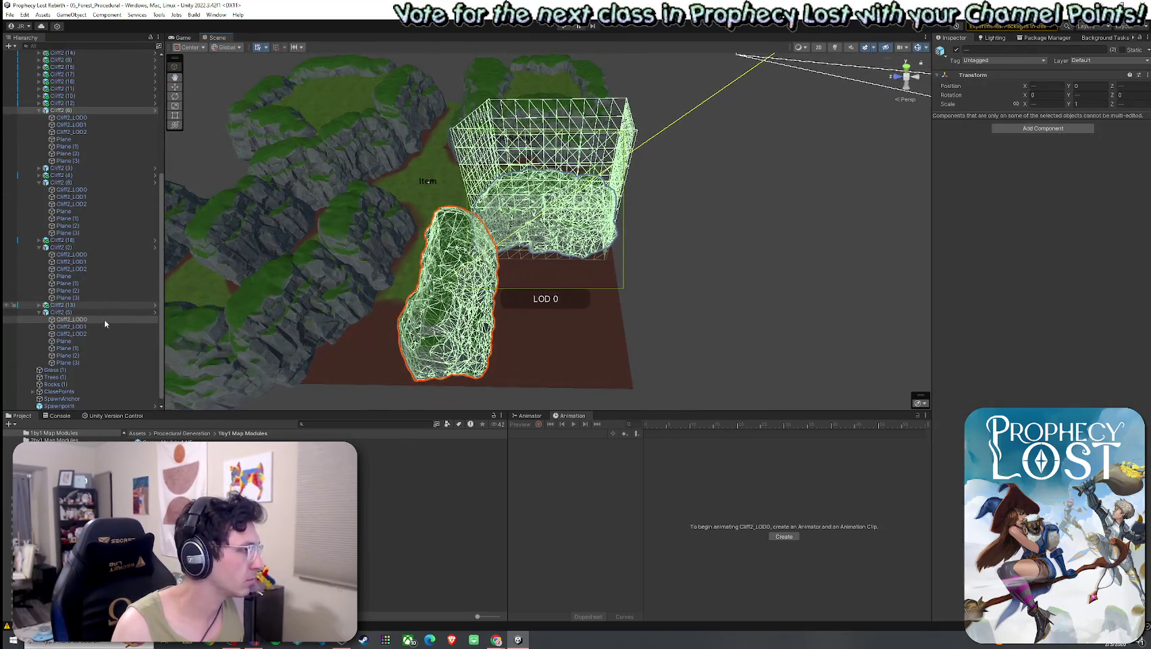
ctrl+click(80, 313)
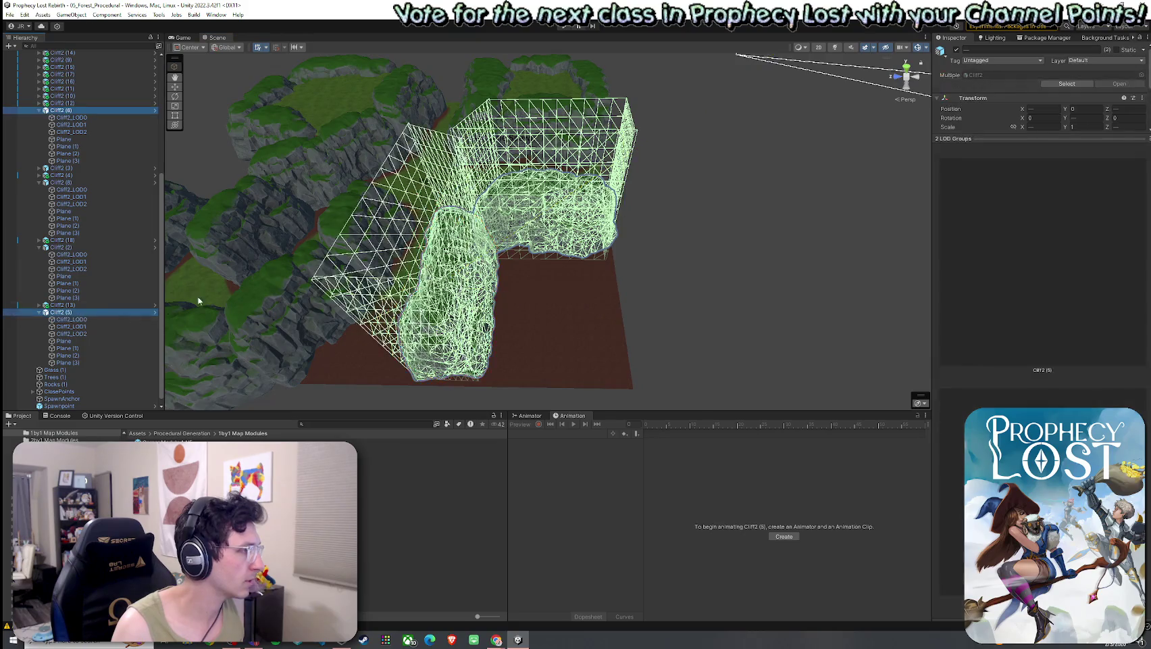
mouse_move(206, 314)
mouse_down()
mouse_move(568, 302)
mouse_move(648, 319)
mouse_move(518, 316)
mouse_up()
- Duplicate the two cliffs and rotate and shift the copies into a V over the dirt corner
key(ctrl+d)
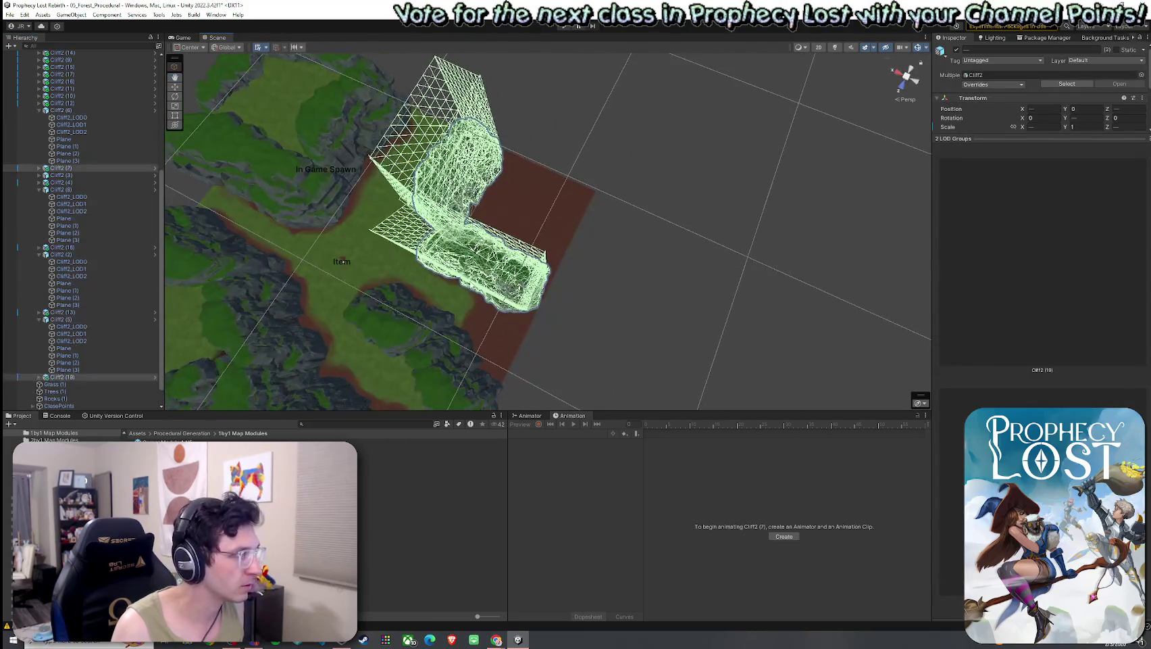
key(e)
drag(506, 216, 588, 196)
mouse_move(692, 224)
mouse_down()
mouse_move(806, 221)
mouse_move(796, 221)
mouse_up()
key(w)
mouse_move(592, 206)
mouse_down()
mouse_move(540, 193)
mouse_move(476, 214)
mouse_move(257, 226)
mouse_up()
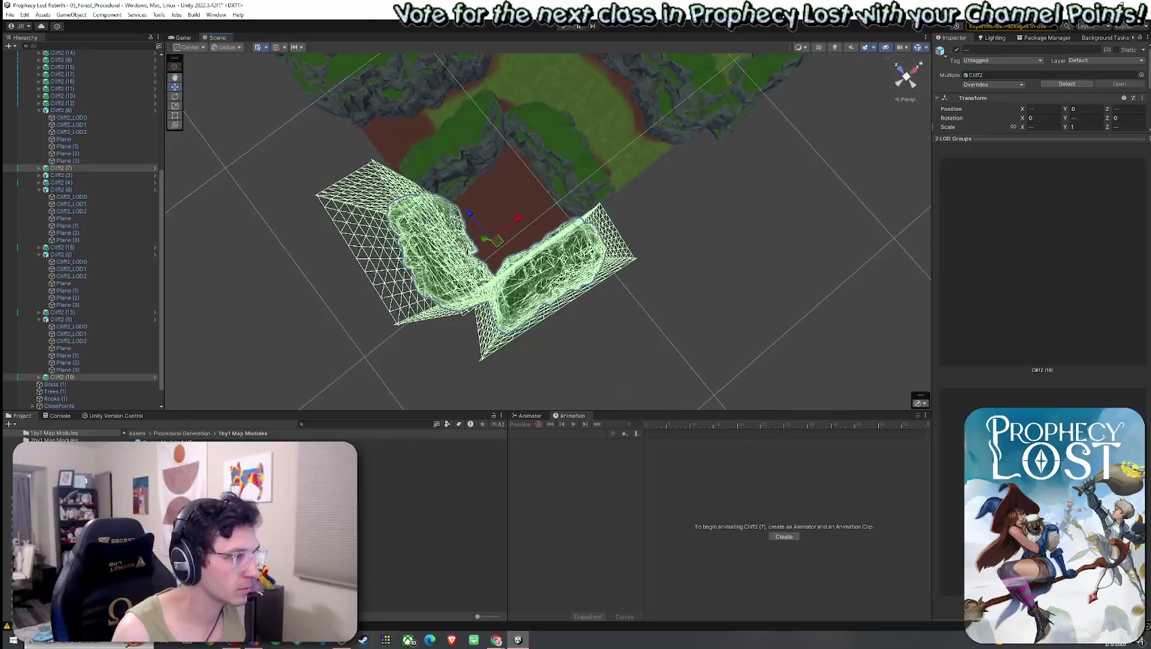
key(e)
mouse_move(514, 203)
mouse_down()
mouse_move(541, 233)
mouse_move(496, 239)
mouse_move(717, 252)
mouse_move(181, 280)
mouse_up()
click(717, 252)
scroll(102, 284, down, 3)
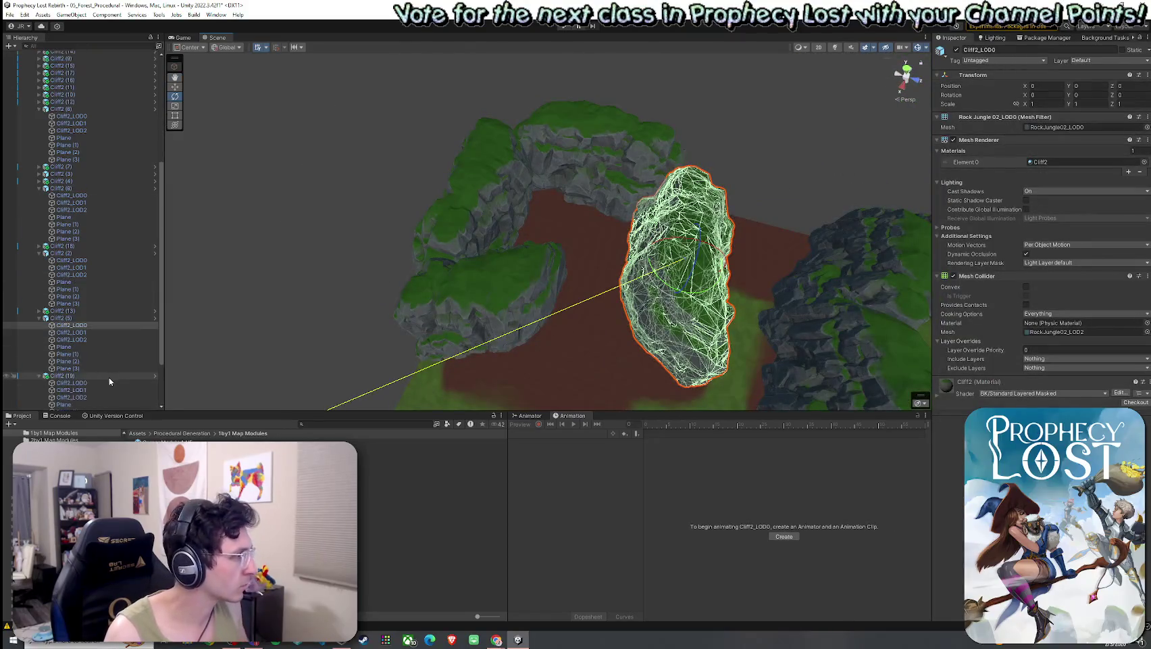
- Remove the tall standalone Cliff2_LOD0 rock from the dirt in front of the cliffs
key(ctrl+z)
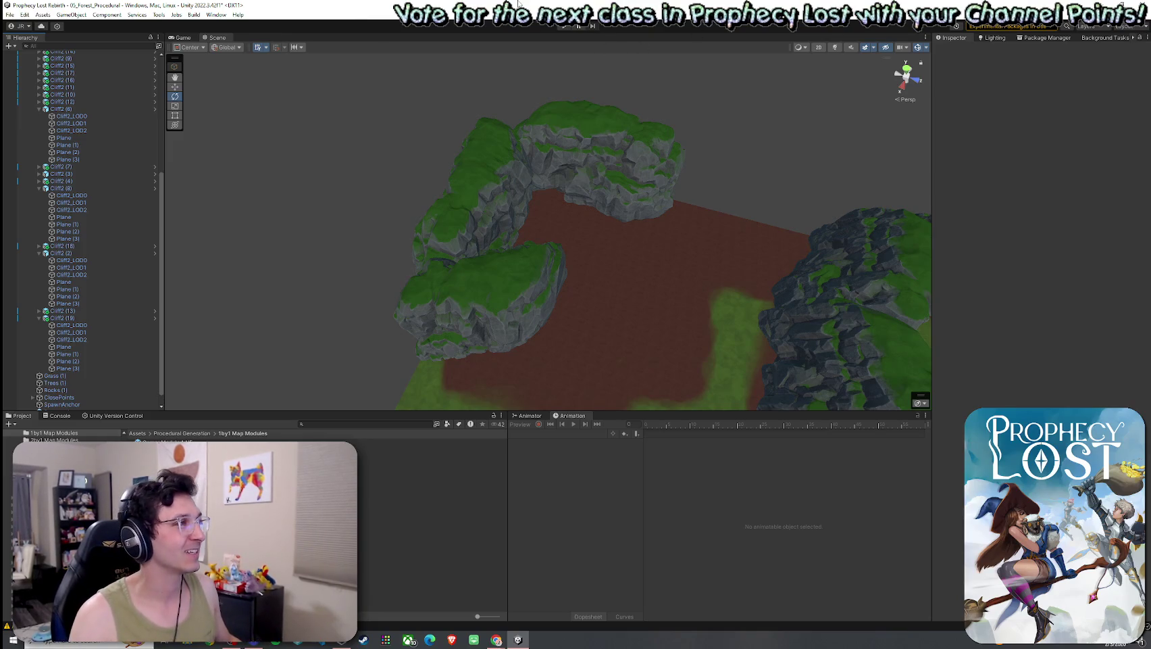
click(25, 14)
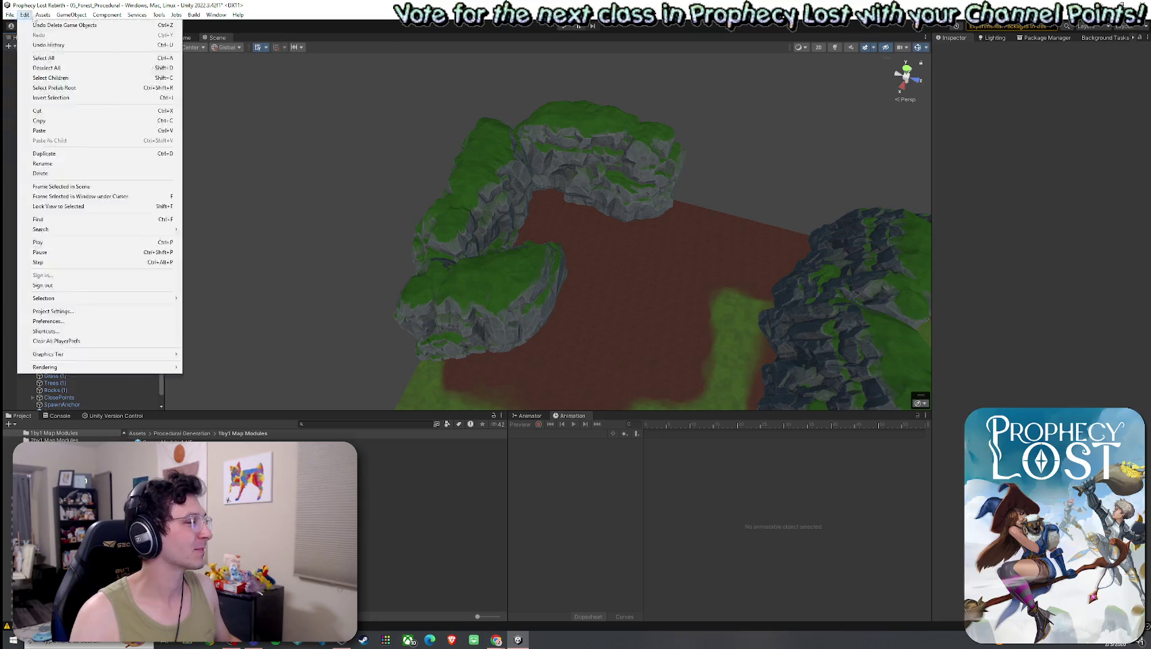
- Collapse the expanded Cliff2 entries in the Hierarchy and orbit down onto the lower cliffs
click(81, 7)
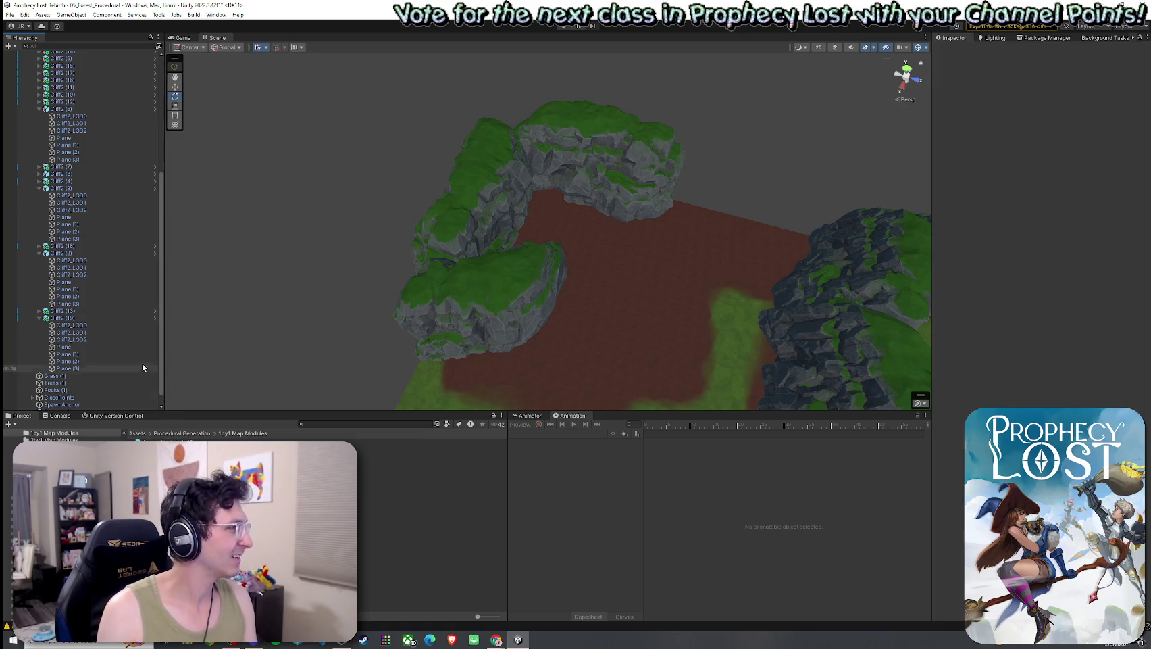
click(39, 109)
click(39, 170)
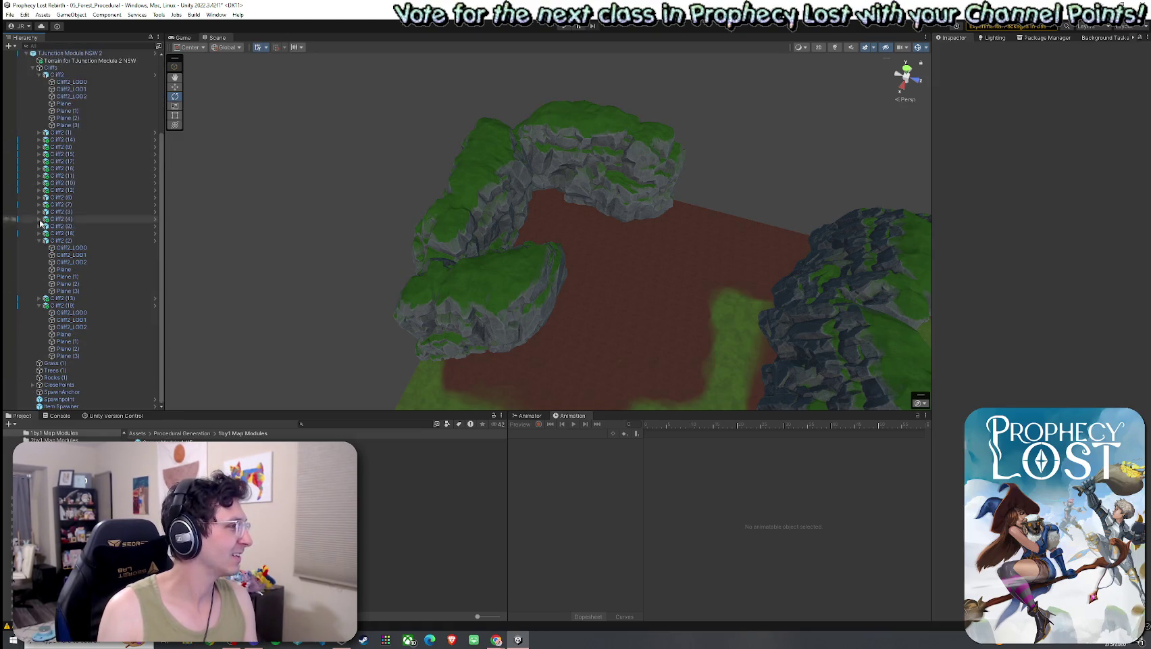
click(39, 238)
click(39, 306)
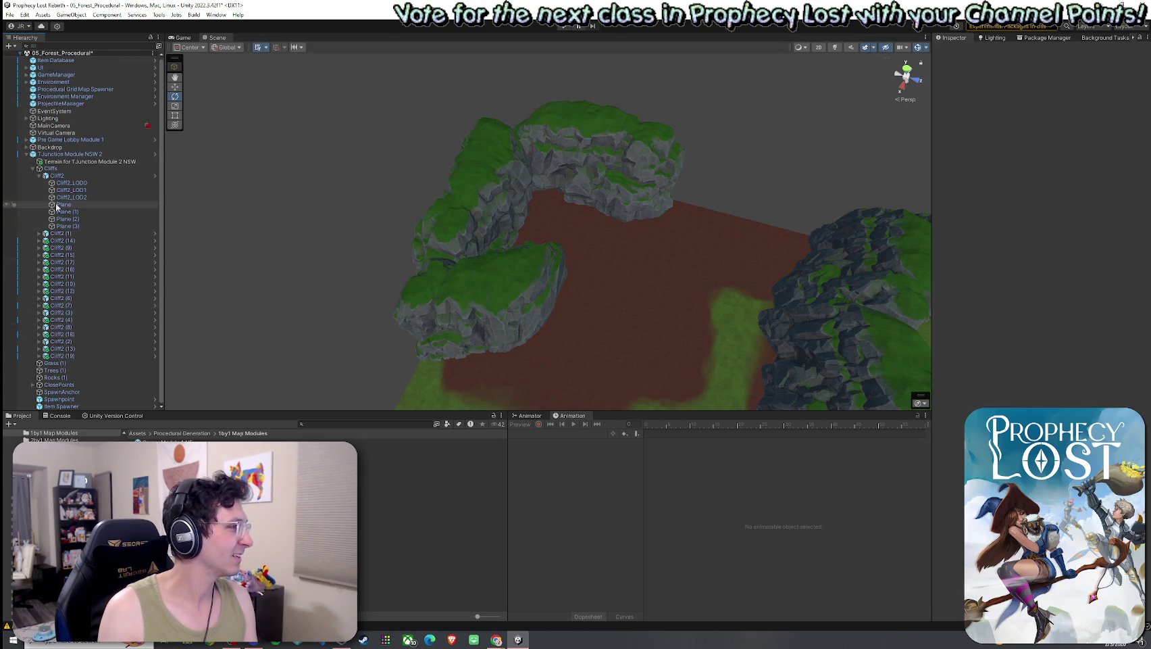
click(39, 176)
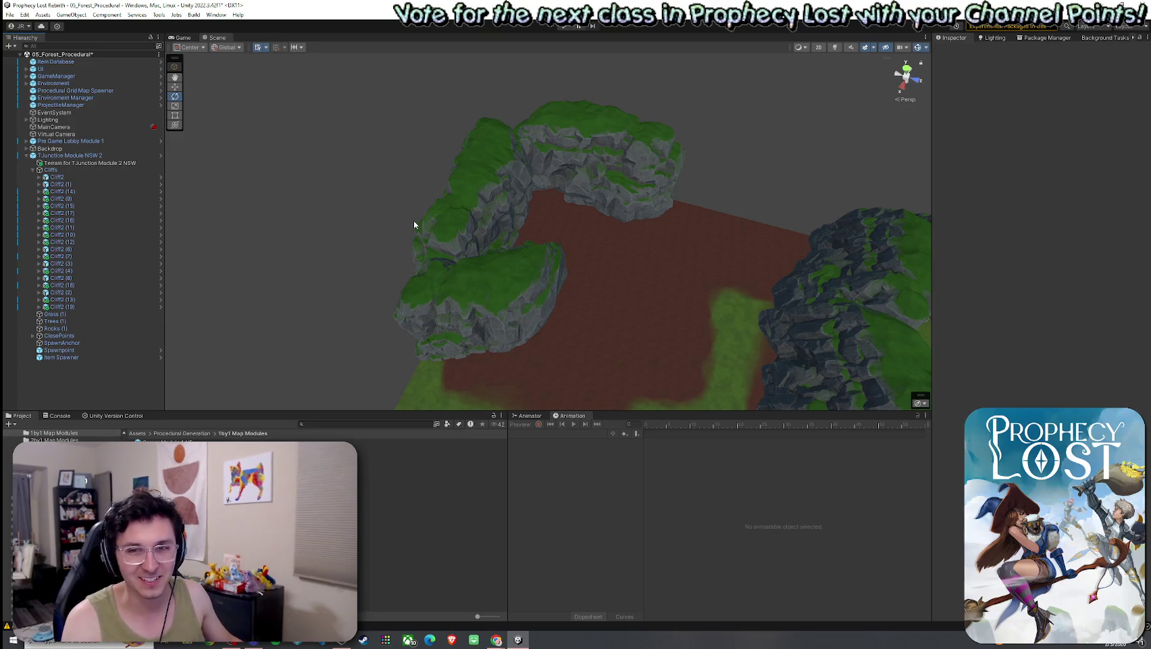
mouse_move(415, 224)
alt+mouse_down()
mouse_move(625, 249)
mouse_move(635, 249)
mouse_move(538, 227)
mouse_move(586, 249)
mouse_move(620, 223)
mouse_move(751, 224)
mouse_move(913, 200)
mouse_move(903, 205)
alt+mouse_up()
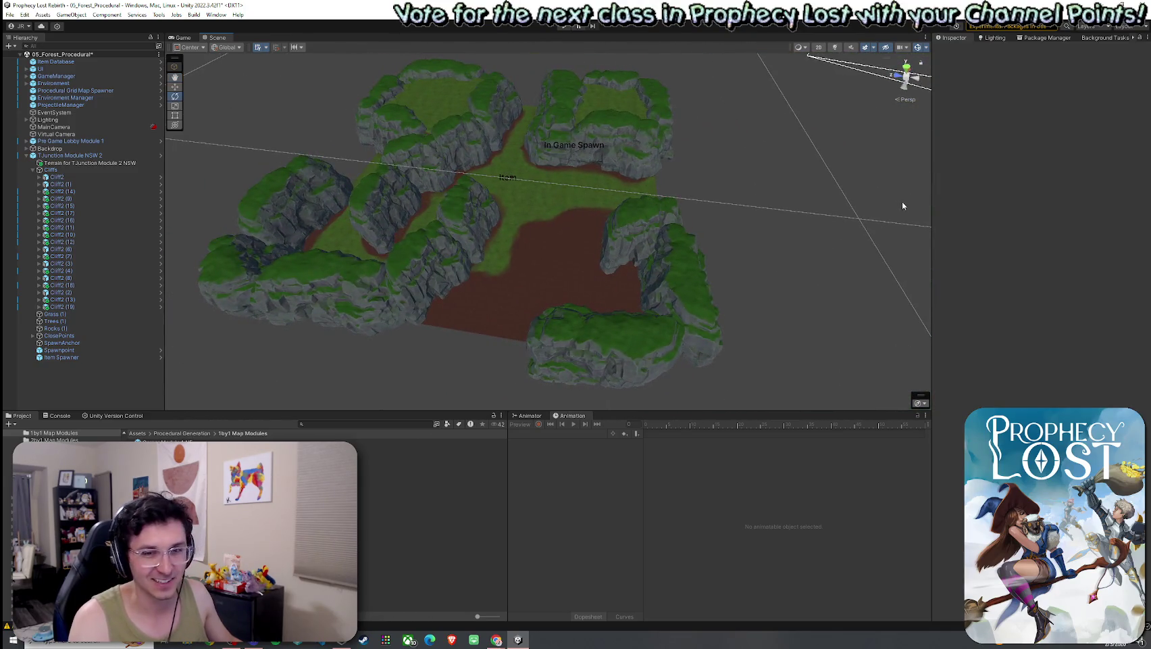
mouse_move(746, 211)
alt+mouse_down()
mouse_move(586, 225)
mouse_move(517, 251)
mouse_move(533, 301)
alt+mouse_up()
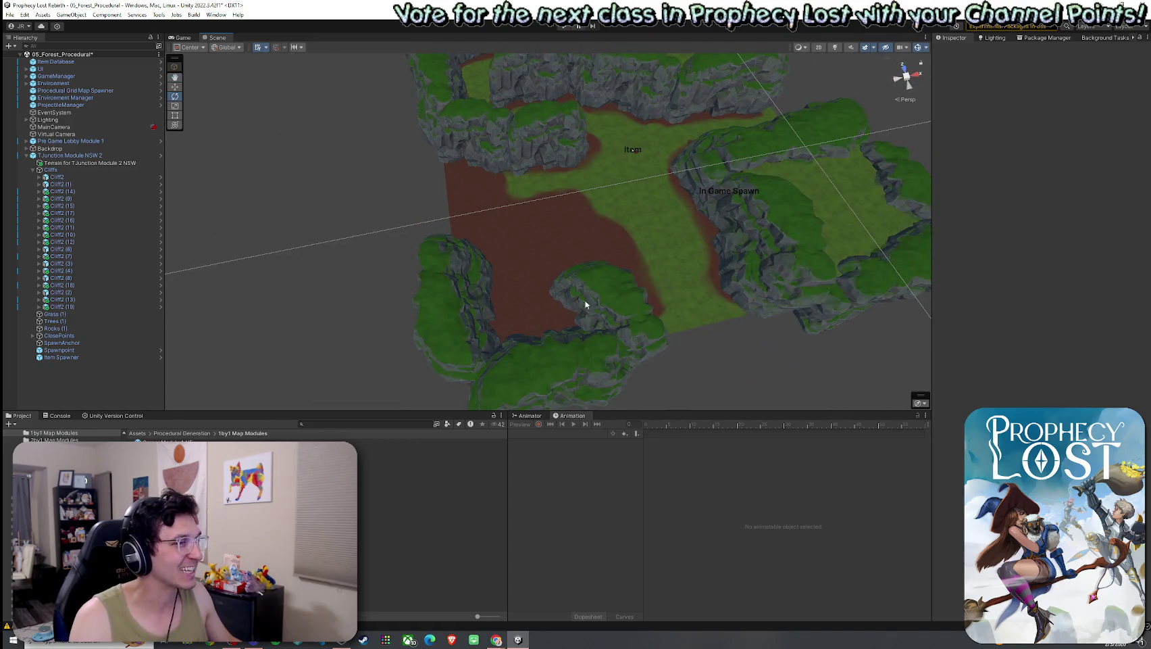
- Duplicate Cliff2 (6) as Cliff2 (20), moving and rotating it to face the dirt pocket
click(586, 305)
click(585, 301)
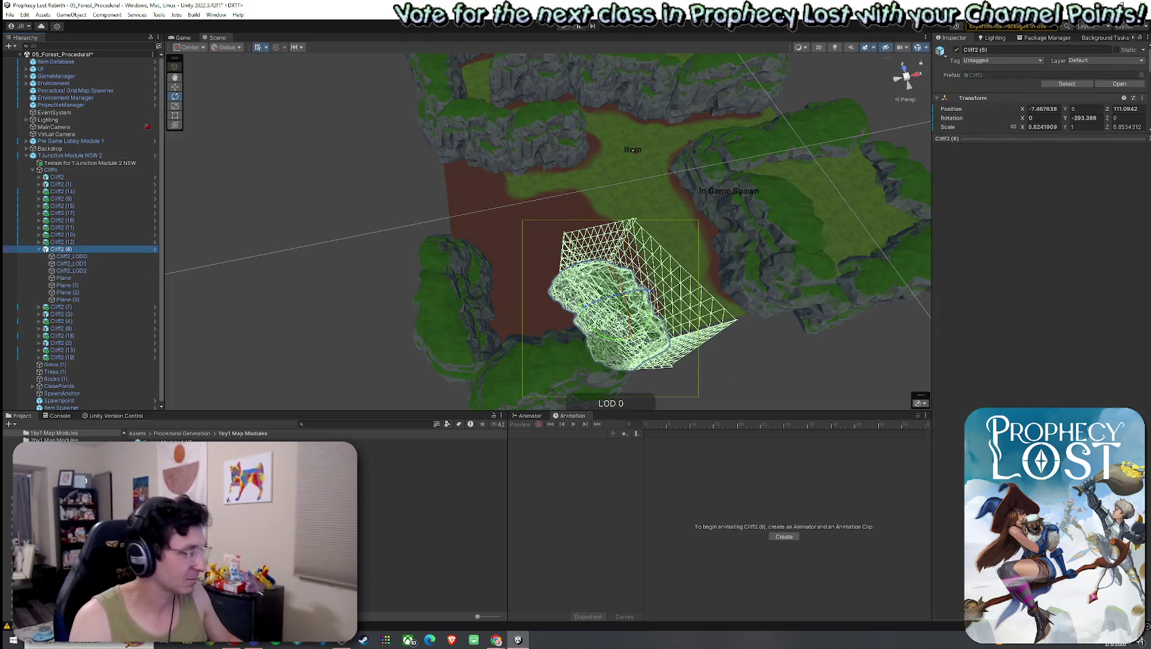
key(ctrl+d)
key(w)
mouse_move(613, 304)
mouse_down()
mouse_move(552, 257)
mouse_move(551, 238)
mouse_up()
key(e)
mouse_move(571, 283)
mouse_down()
mouse_move(541, 260)
mouse_move(561, 241)
mouse_move(653, 241)
mouse_up()
key(w)
- Duplicate again as Cliff2 (21) and turn it to close the pocket's remaining gap
key(ctrl+d)
key(e)
scroll(328, 264, up, 5)
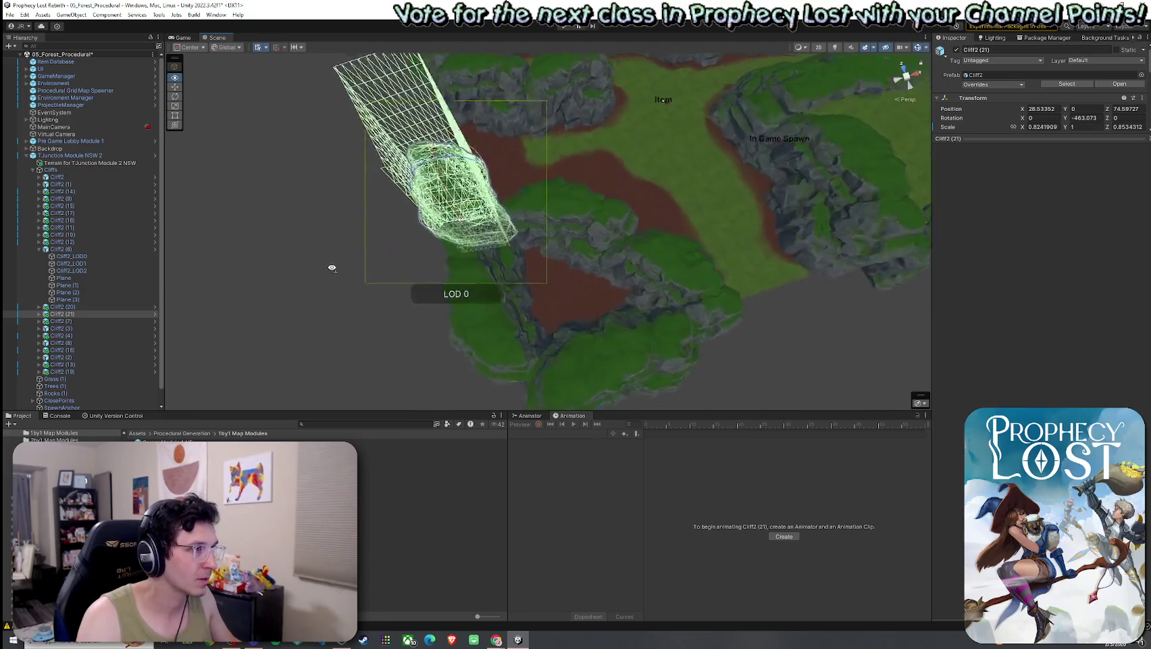
key(w)
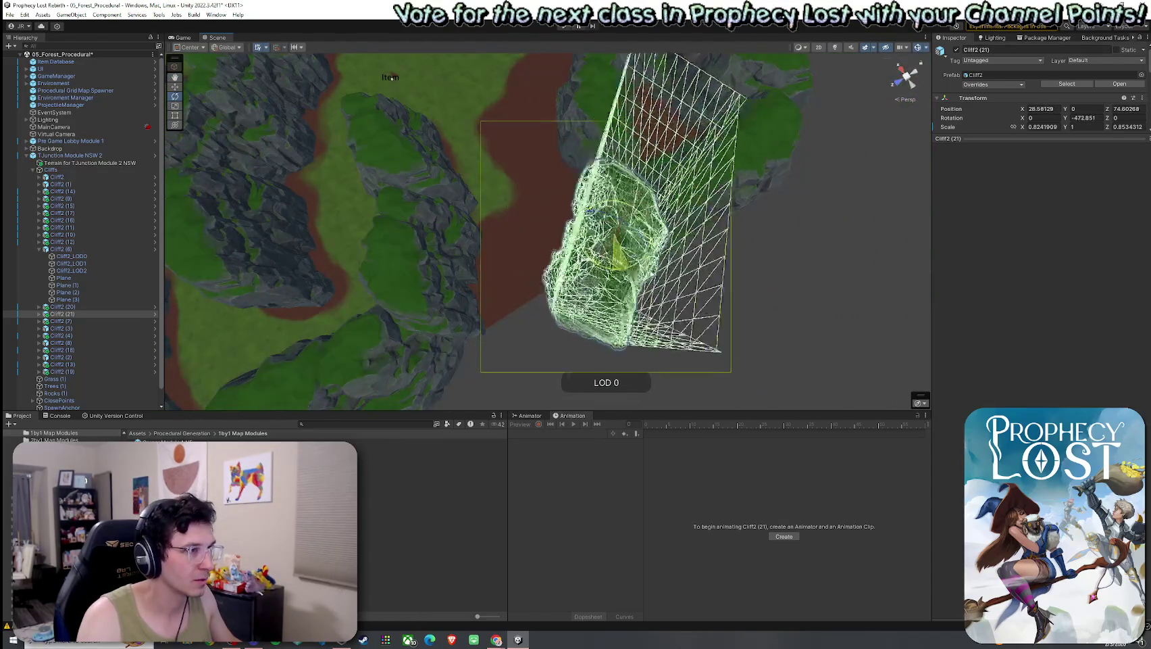
mouse_move(390, 78)
mouse_down()
mouse_move(689, 267)
mouse_move(629, 276)
mouse_move(498, 256)
mouse_move(605, 249)
mouse_move(637, 214)
mouse_move(650, 226)
mouse_move(735, 116)
mouse_move(828, 108)
mouse_move(425, 150)
mouse_move(315, 221)
mouse_move(694, 298)
mouse_move(735, 285)
mouse_move(750, 264)
mouse_move(738, 283)
mouse_move(632, 265)
mouse_move(282, 275)
mouse_move(468, 237)
mouse_up()
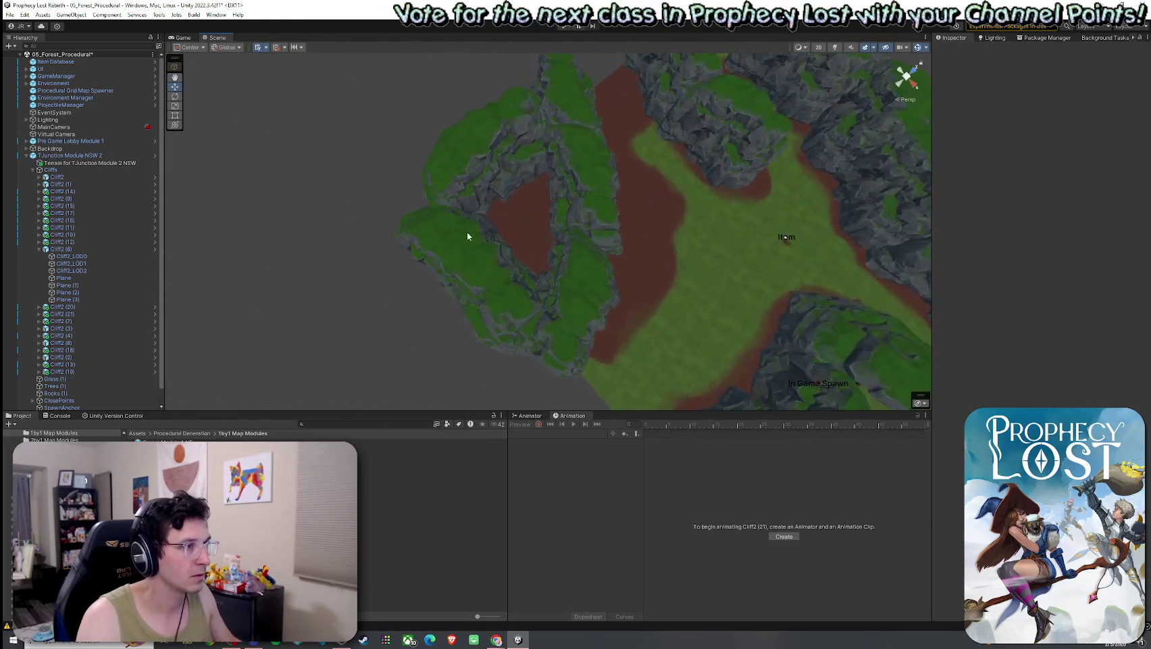
- Sculpt a mound inside the dirt pocket with the Raise or Lower Terrain brush
click(520, 223)
click(1028, 128)
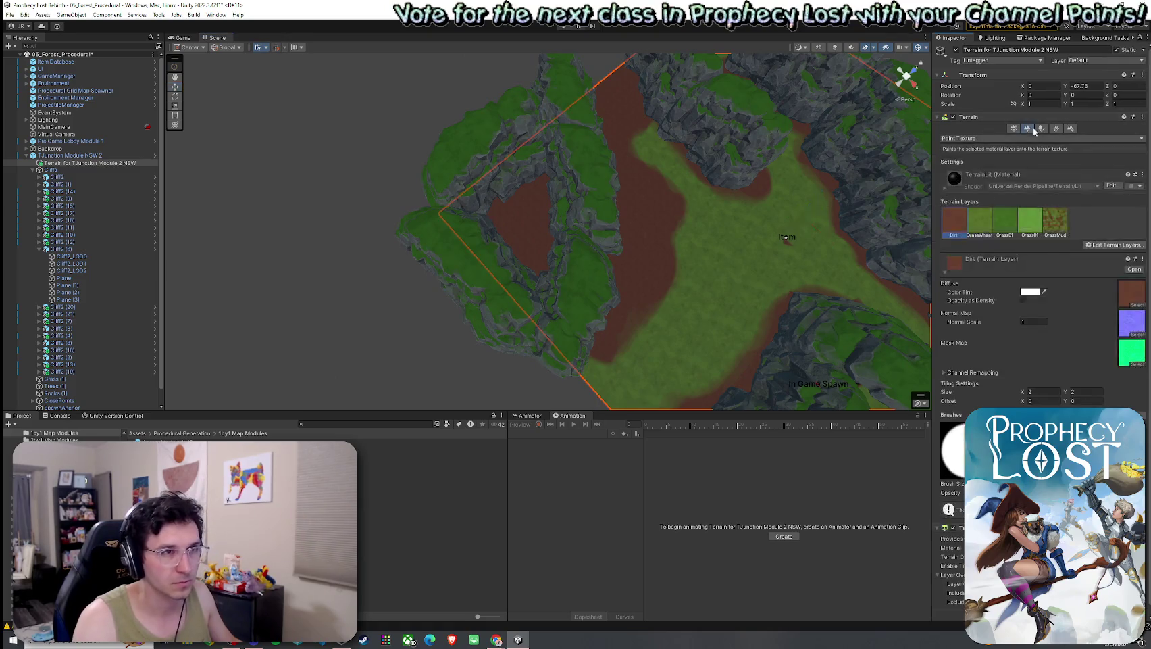
click(993, 138)
click(992, 179)
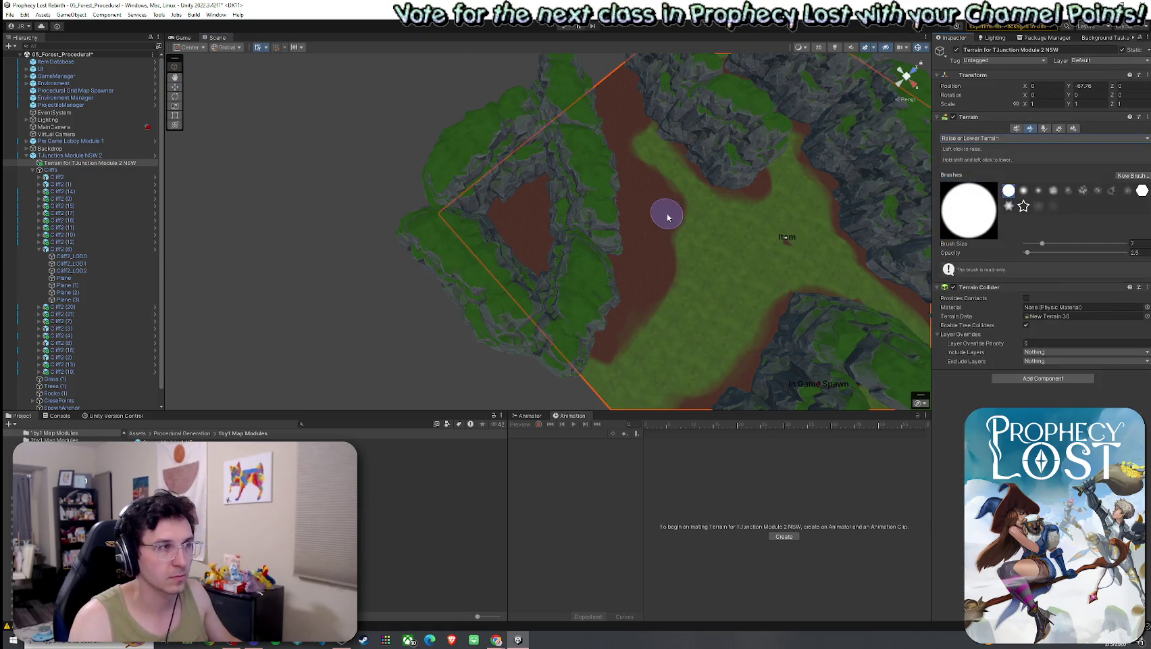
click(525, 215)
mouse_move(657, 200)
mouse_down()
mouse_move(743, 150)
mouse_move(648, 164)
mouse_move(588, 273)
mouse_move(586, 246)
mouse_move(552, 238)
mouse_up()
- Switch to Set Height with Brush Size 10 and Opacity 5.6, then go to Chrome
click(973, 138)
click(970, 169)
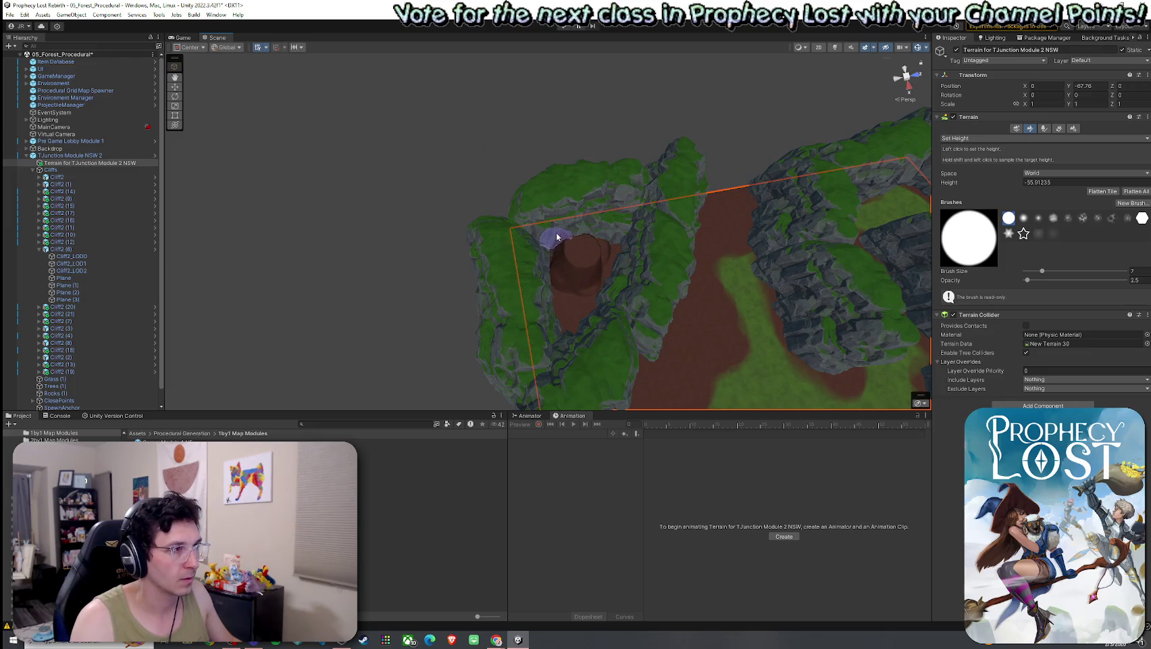
drag(1026, 280, 1046, 272)
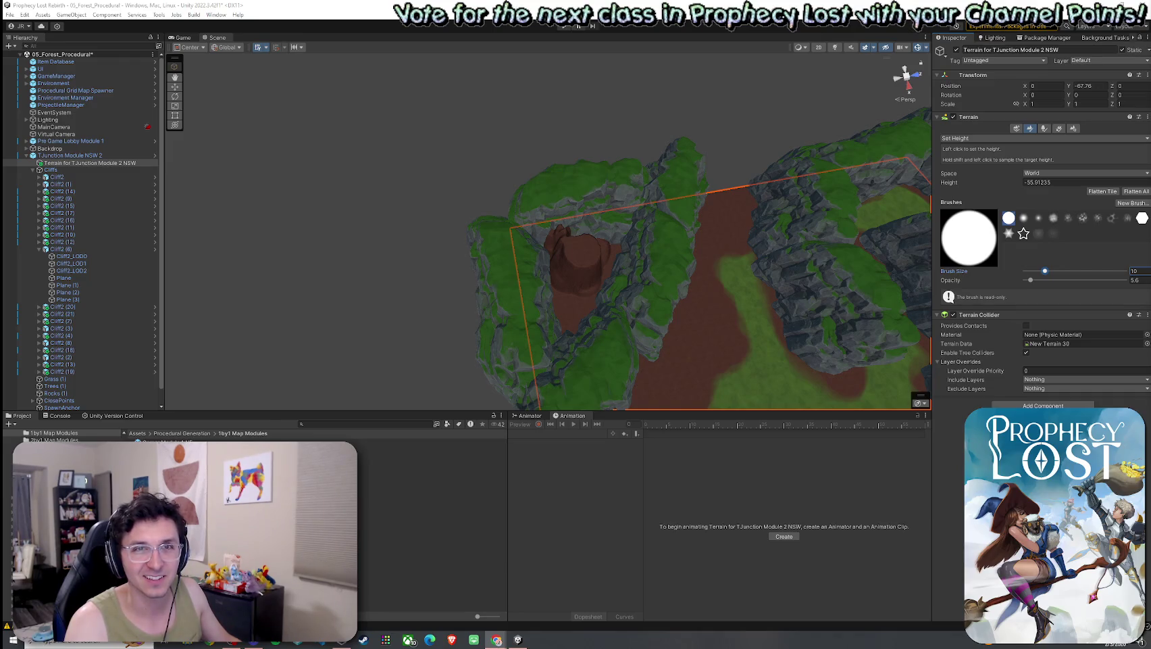
key(alt+Tab)
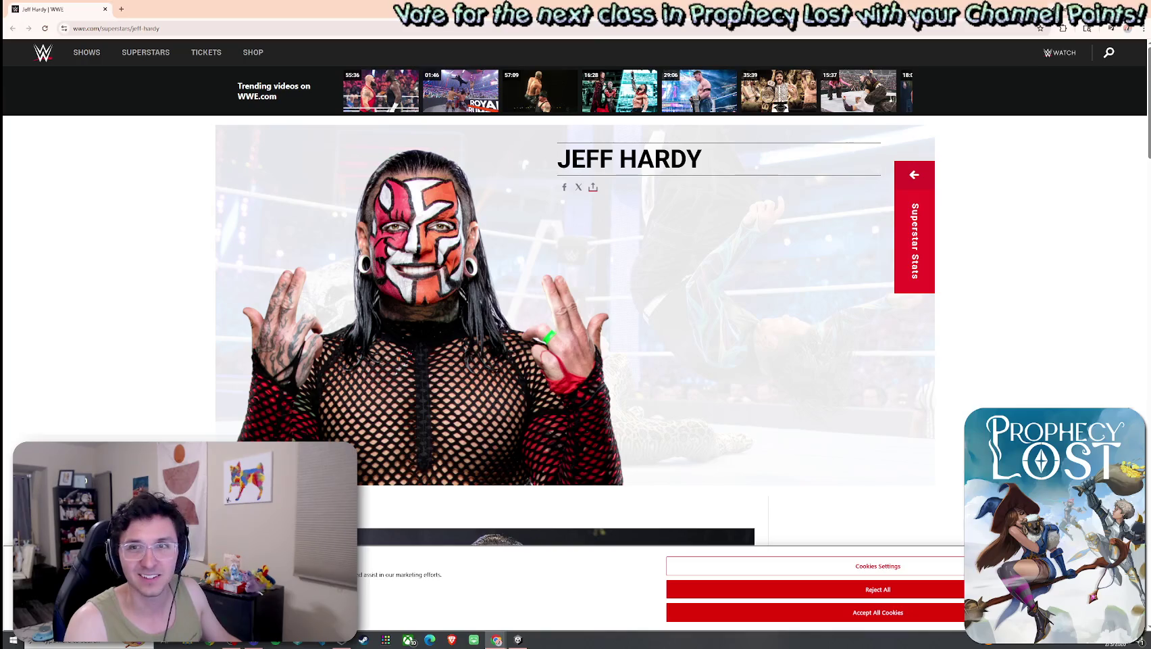
- Flip between Unity and the Google Images results in Chrome, ending back in Unity
key(alt+Tab)
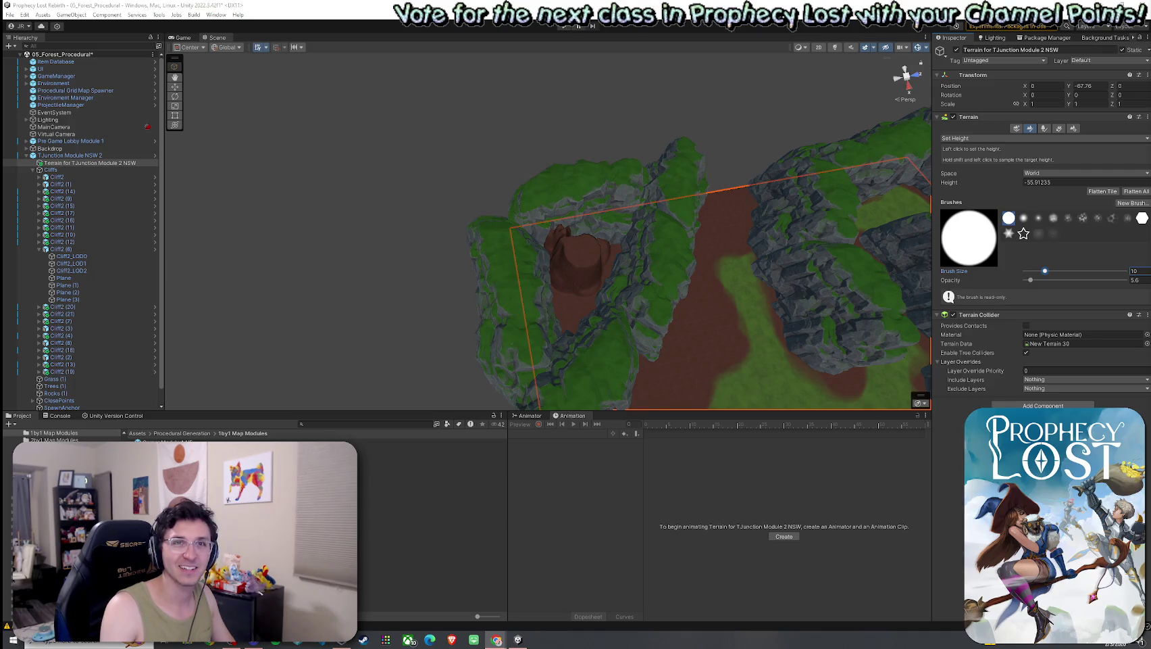
key(alt+Tab)
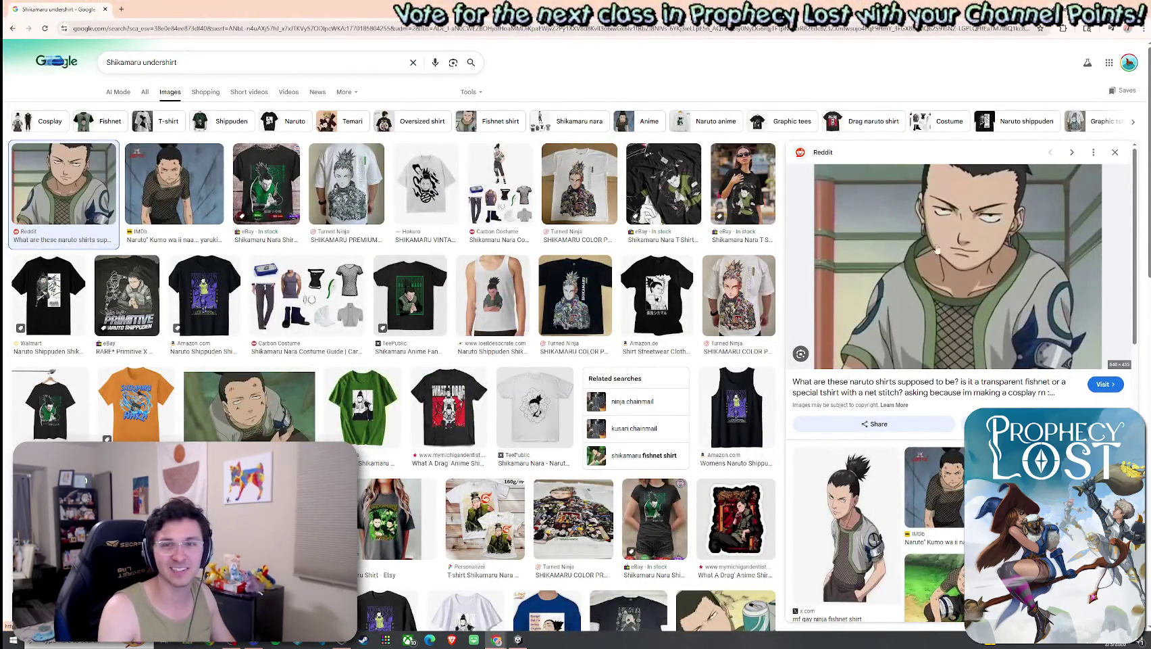
key(alt+Tab)
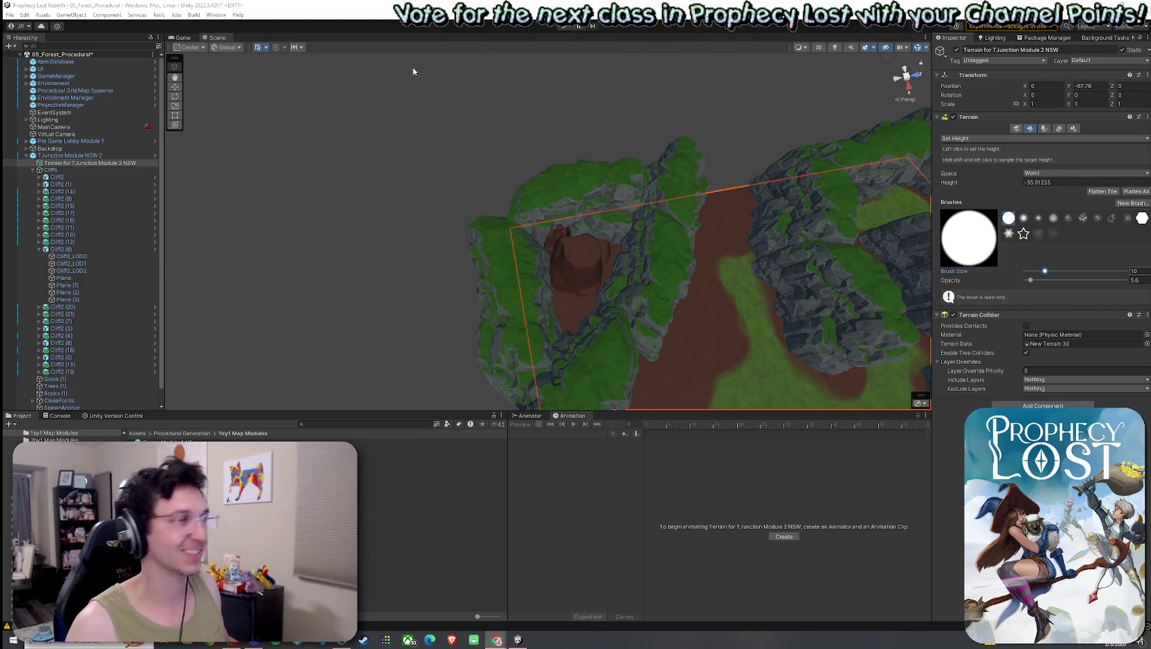
- Save the scene and carve a hollow into the cliff area with Set Height
click(9, 14)
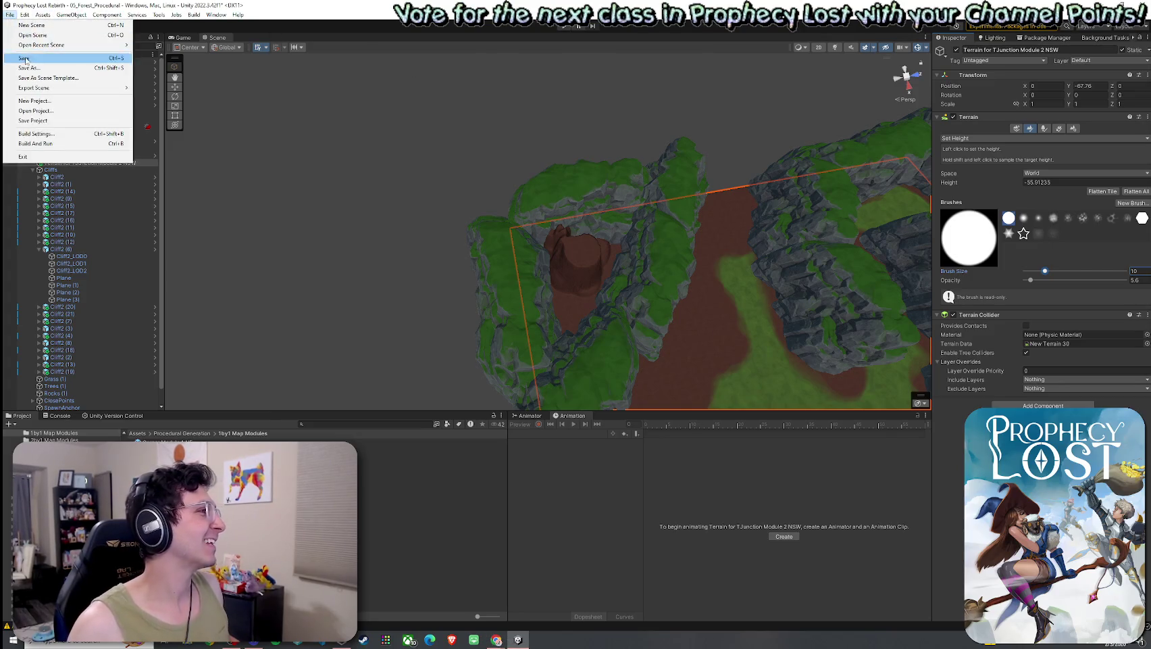
click(24, 60)
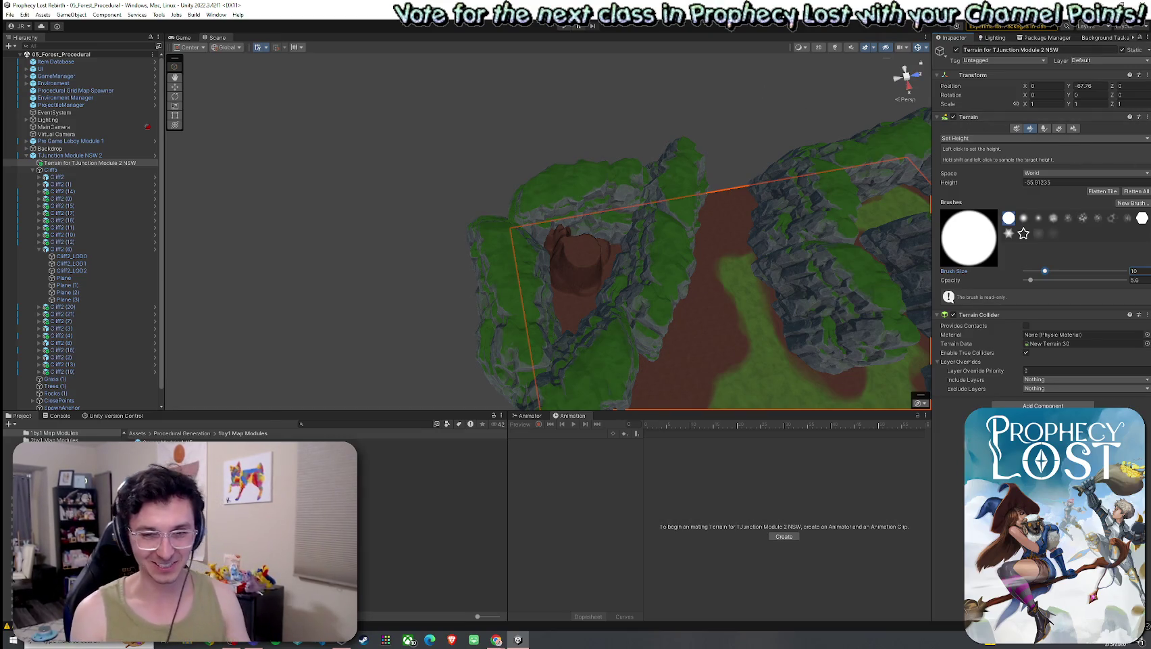
mouse_move(572, 247)
mouse_down()
mouse_move(544, 226)
mouse_move(532, 247)
mouse_move(569, 335)
mouse_move(585, 326)
mouse_move(584, 365)
mouse_move(589, 296)
mouse_move(634, 250)
mouse_move(595, 215)
mouse_move(597, 229)
mouse_move(652, 195)
mouse_move(591, 260)
mouse_move(581, 317)
mouse_up()
- Paint GrassWheat over the brown hollow and dirt strip, then pick the Dirt layer
click(990, 139)
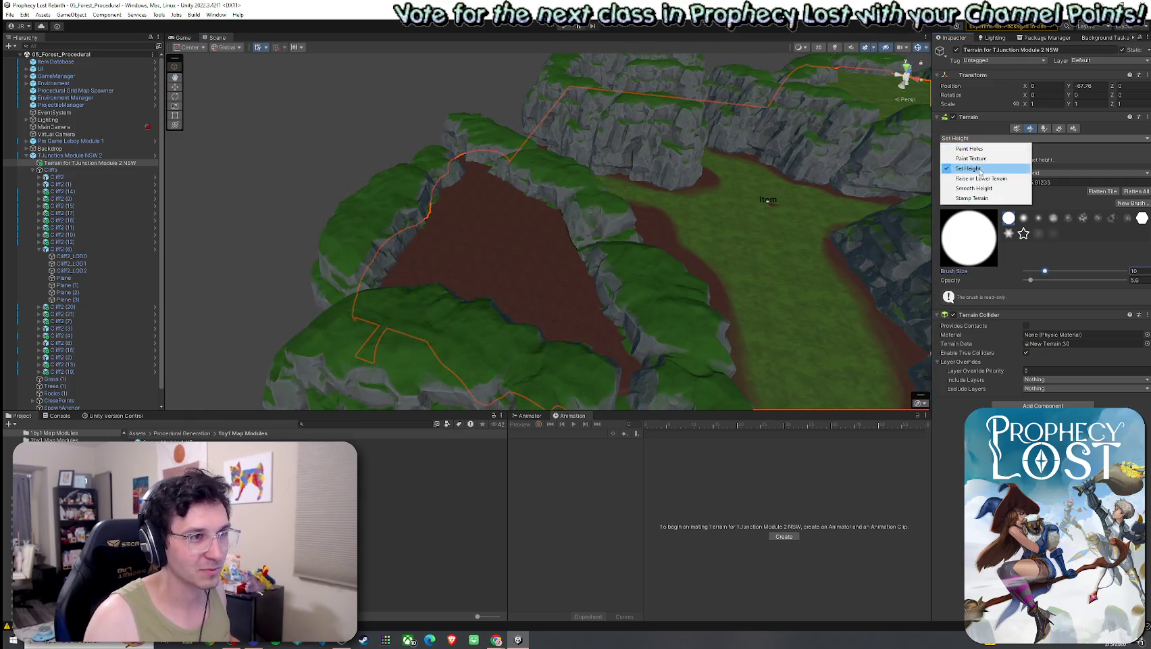
click(984, 169)
click(980, 220)
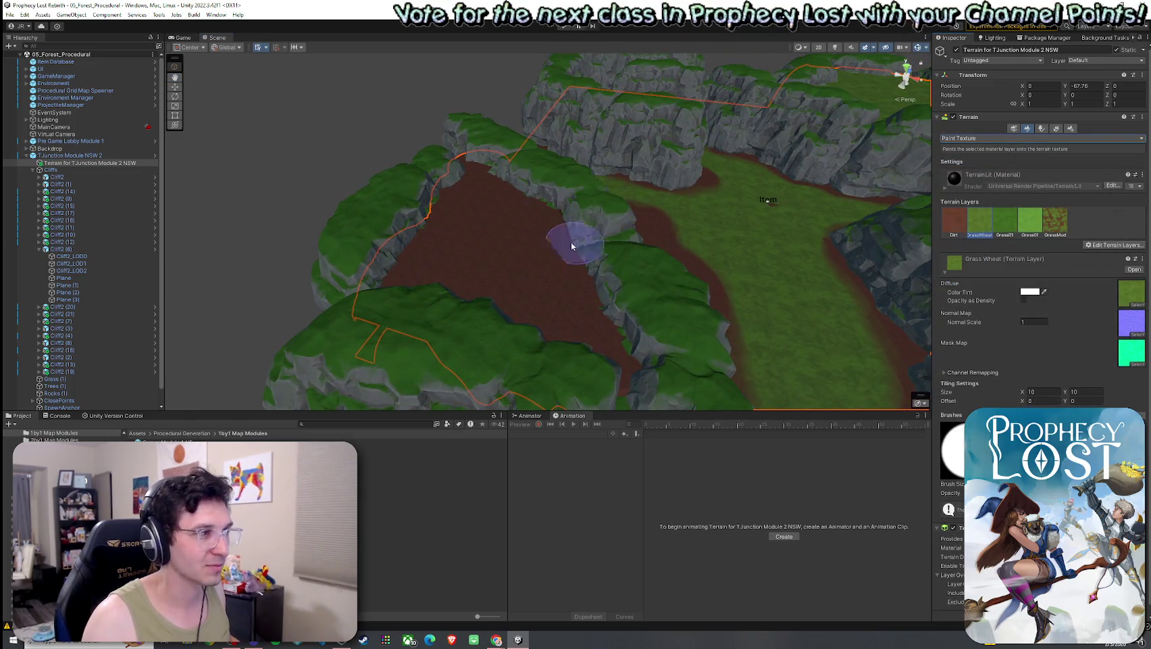
mouse_move(571, 242)
mouse_down()
mouse_move(474, 174)
mouse_move(420, 276)
mouse_up()
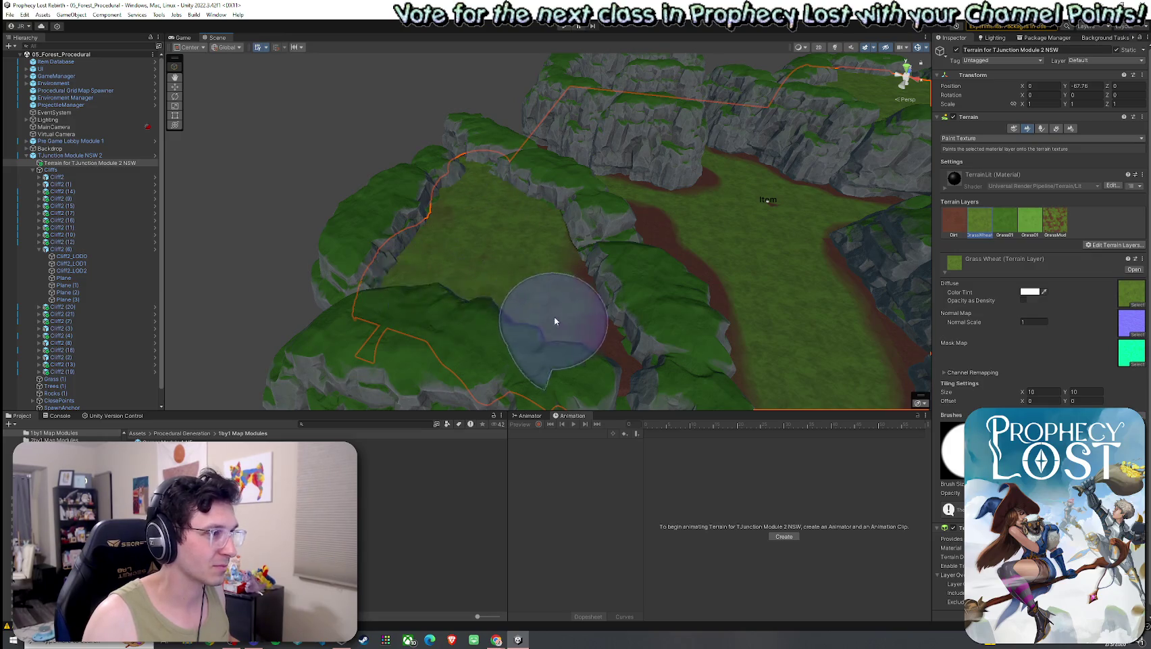
mouse_move(616, 301)
mouse_down()
mouse_move(518, 353)
mouse_move(553, 334)
mouse_up()
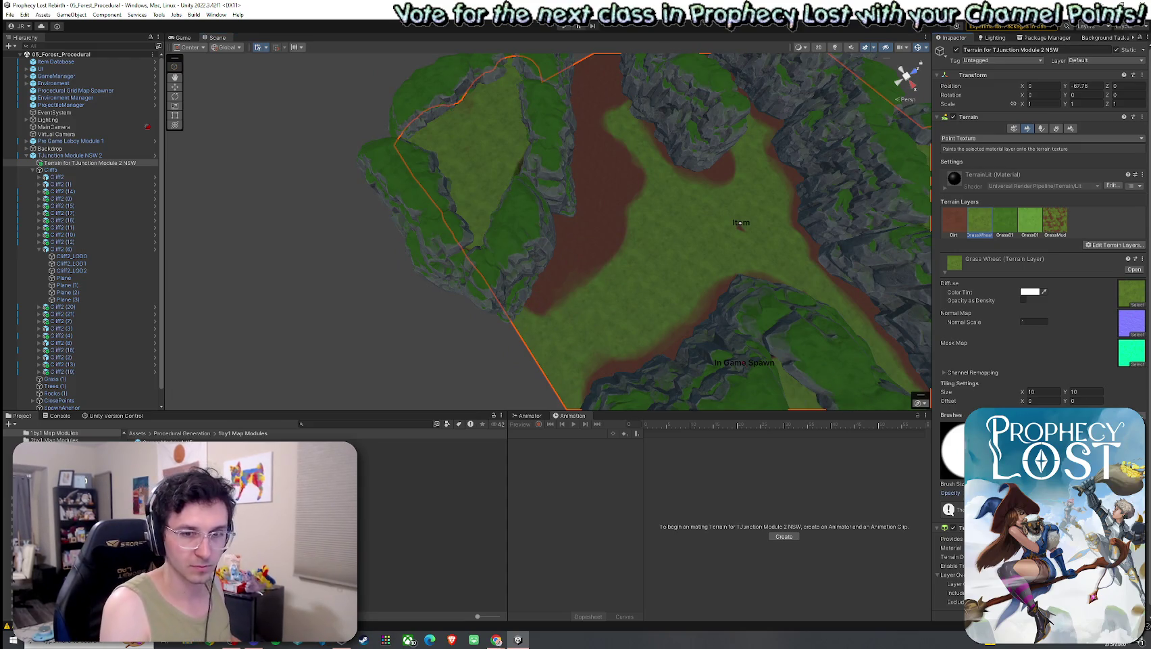
mouse_move(571, 358)
mouse_down()
mouse_move(552, 288)
mouse_move(552, 301)
mouse_move(602, 224)
mouse_move(586, 237)
mouse_move(624, 219)
mouse_move(644, 191)
mouse_move(616, 154)
mouse_move(727, 213)
mouse_move(745, 158)
mouse_move(704, 236)
mouse_move(663, 211)
mouse_move(607, 201)
mouse_move(591, 98)
mouse_move(612, 90)
mouse_move(583, 116)
mouse_move(601, 108)
mouse_move(604, 160)
mouse_move(637, 146)
mouse_move(637, 160)
mouse_move(634, 118)
mouse_move(552, 291)
mouse_move(636, 336)
mouse_move(730, 334)
mouse_up()
key(Up)
click(954, 219)
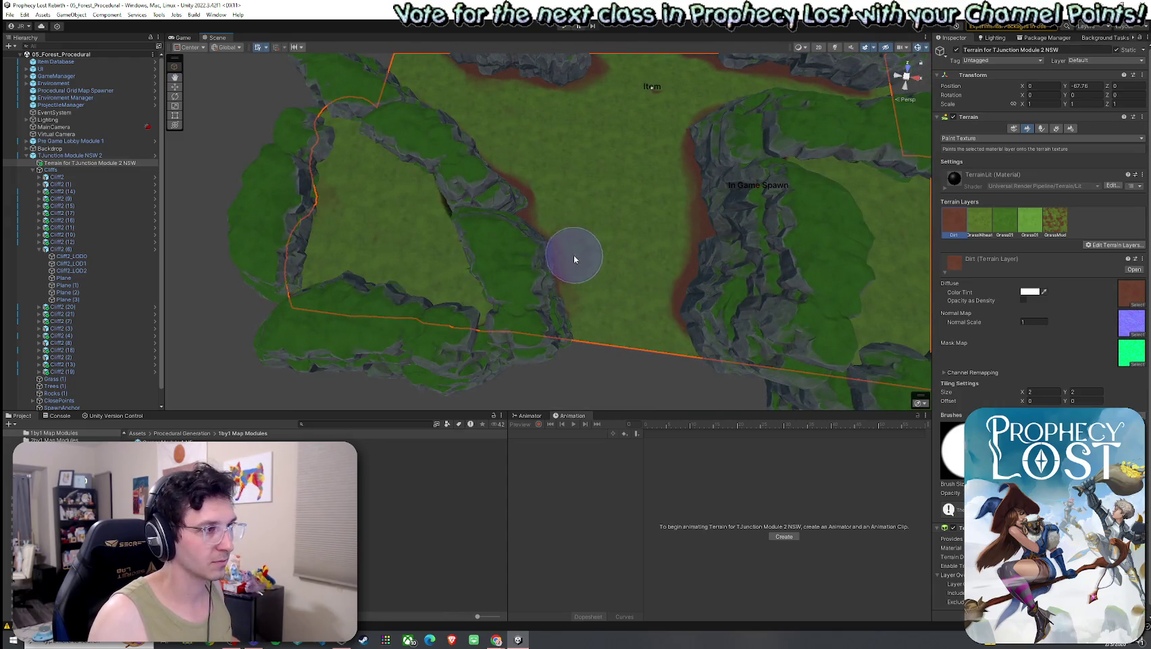
- With GrassWheat selected, brush grass over the canyon-floor dirt while orbiting the terrain
click(980, 219)
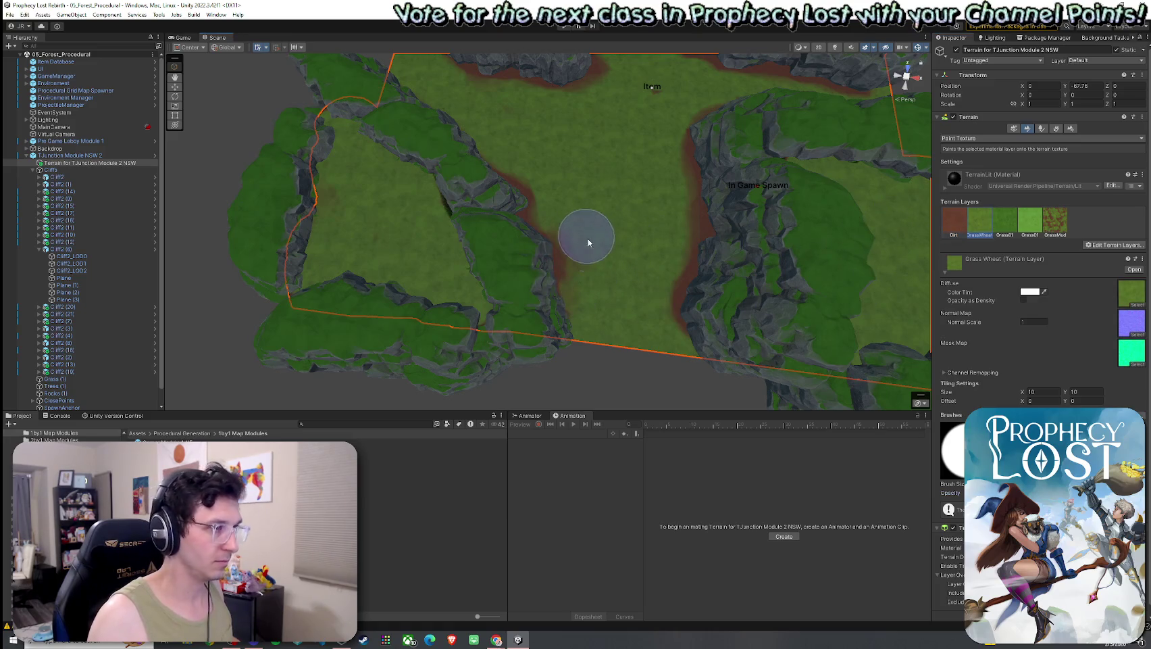
mouse_move(848, 226)
mouse_down()
mouse_move(580, 307)
mouse_move(635, 147)
mouse_move(608, 85)
mouse_move(494, 74)
mouse_move(822, 304)
mouse_up()
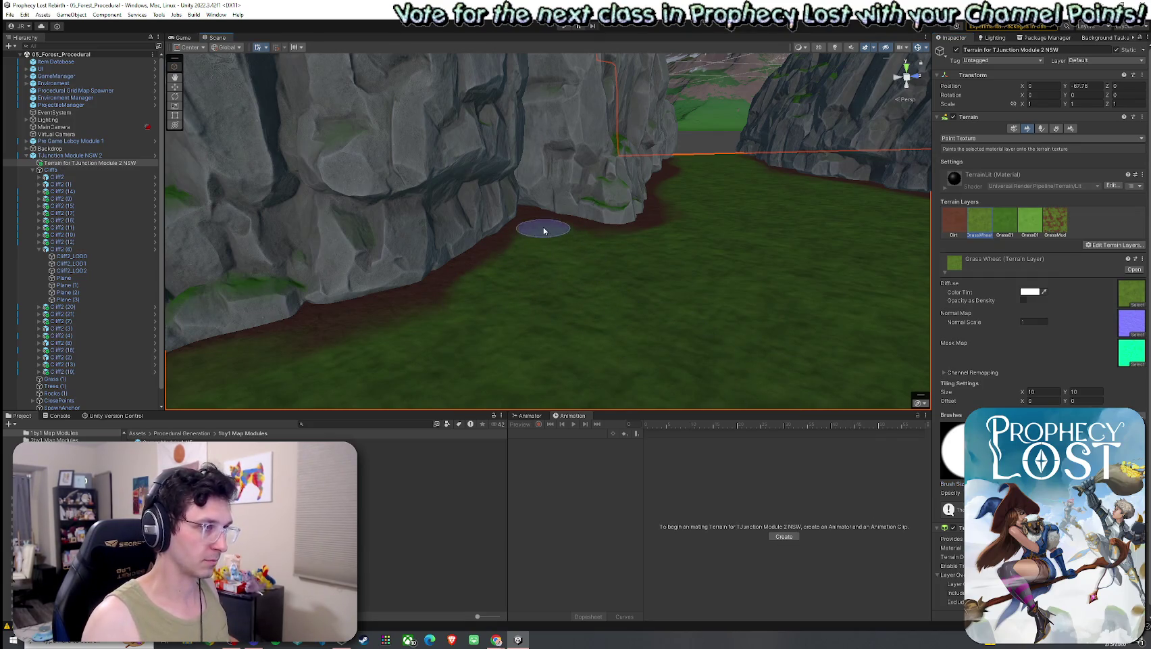
mouse_move(544, 231)
mouse_down()
mouse_move(396, 322)
mouse_move(340, 304)
mouse_up()
scroll(424, 314, down, 8)
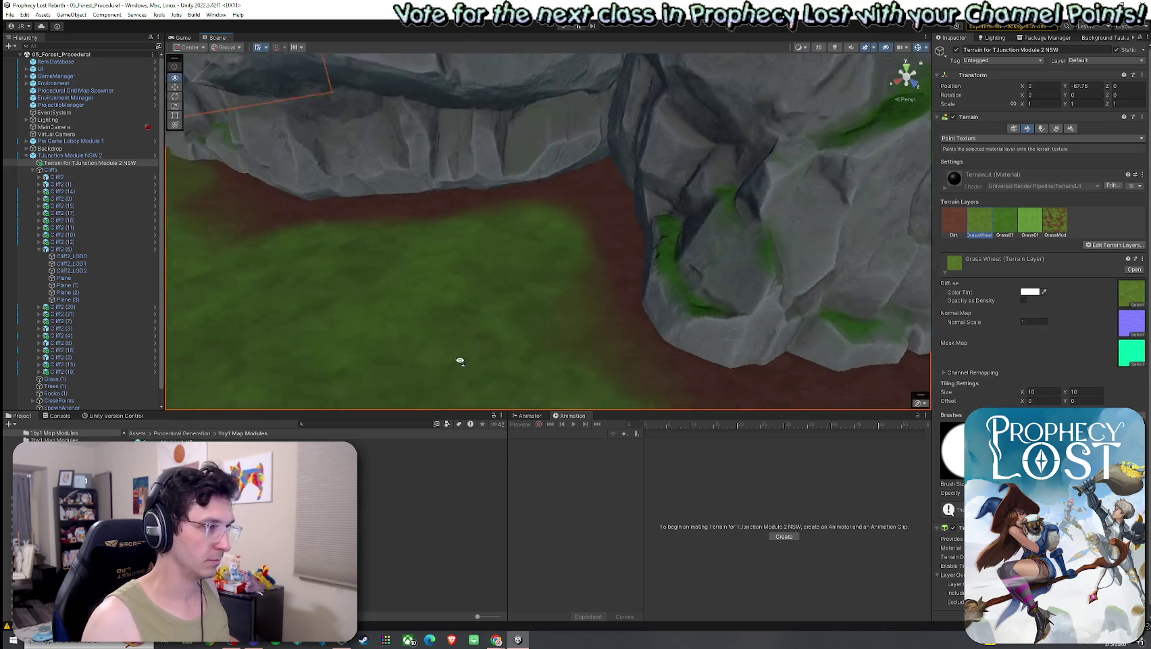
mouse_move(437, 257)
mouse_down()
mouse_move(340, 292)
mouse_move(410, 261)
mouse_move(517, 314)
mouse_move(553, 246)
mouse_move(543, 289)
mouse_move(517, 313)
mouse_move(687, 308)
mouse_move(617, 298)
mouse_move(560, 227)
mouse_move(441, 239)
mouse_move(450, 379)
mouse_move(578, 201)
mouse_up()
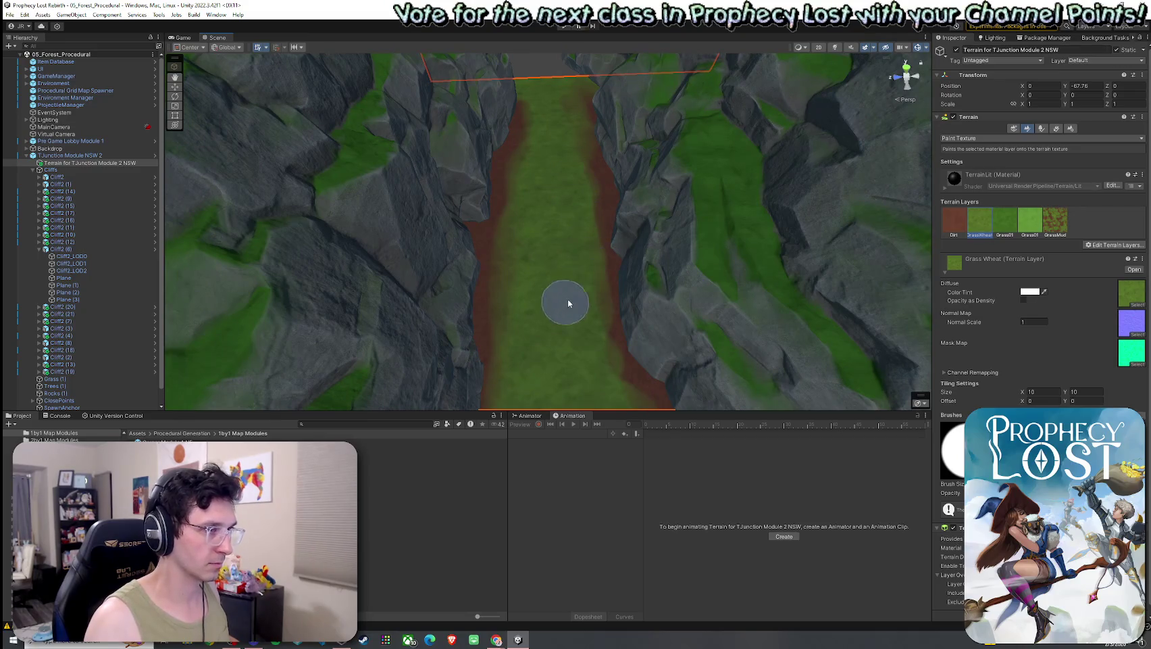
scroll(571, 342, up, 2)
scroll(510, 322, down, 2)
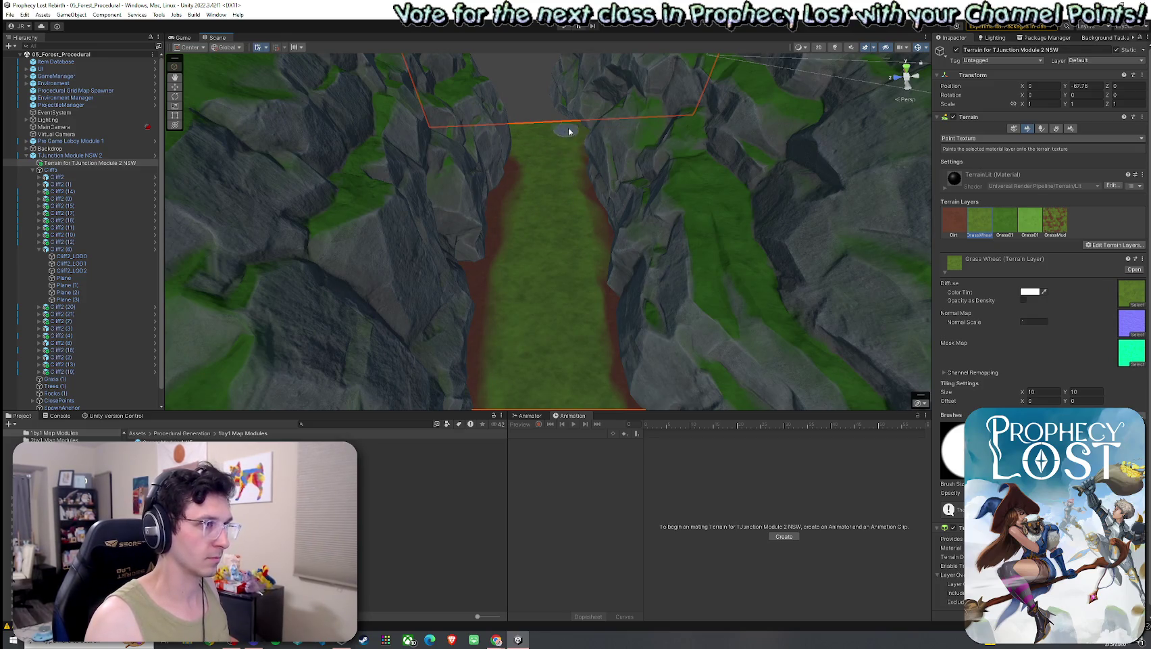
mouse_move(569, 131)
mouse_down()
mouse_move(367, 198)
mouse_move(462, 257)
mouse_up()
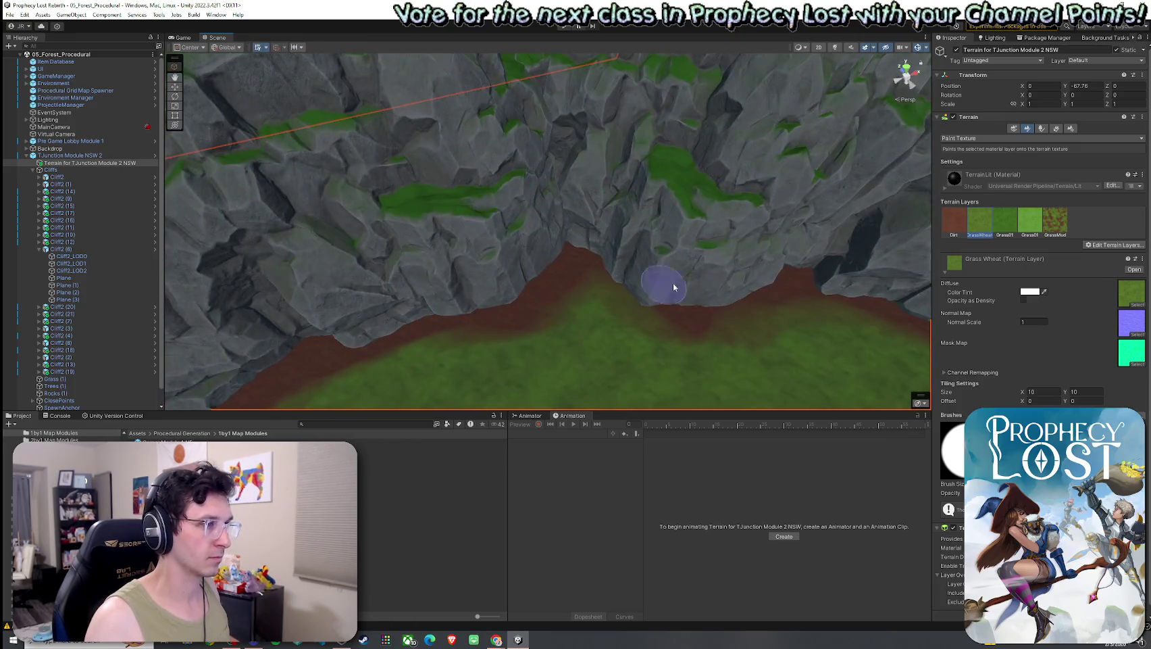
- Return to GrassWheat after a brief Dirt pick and finish grass along the cliff-base paths
click(959, 222)
scroll(696, 323, down, 3)
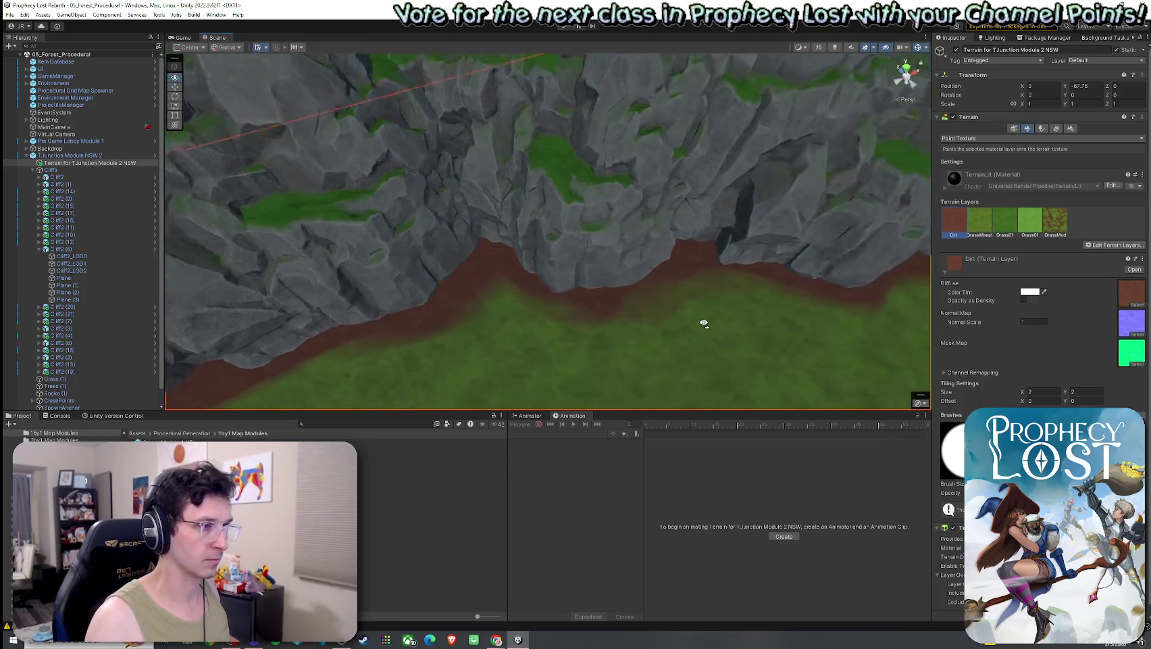
click(979, 222)
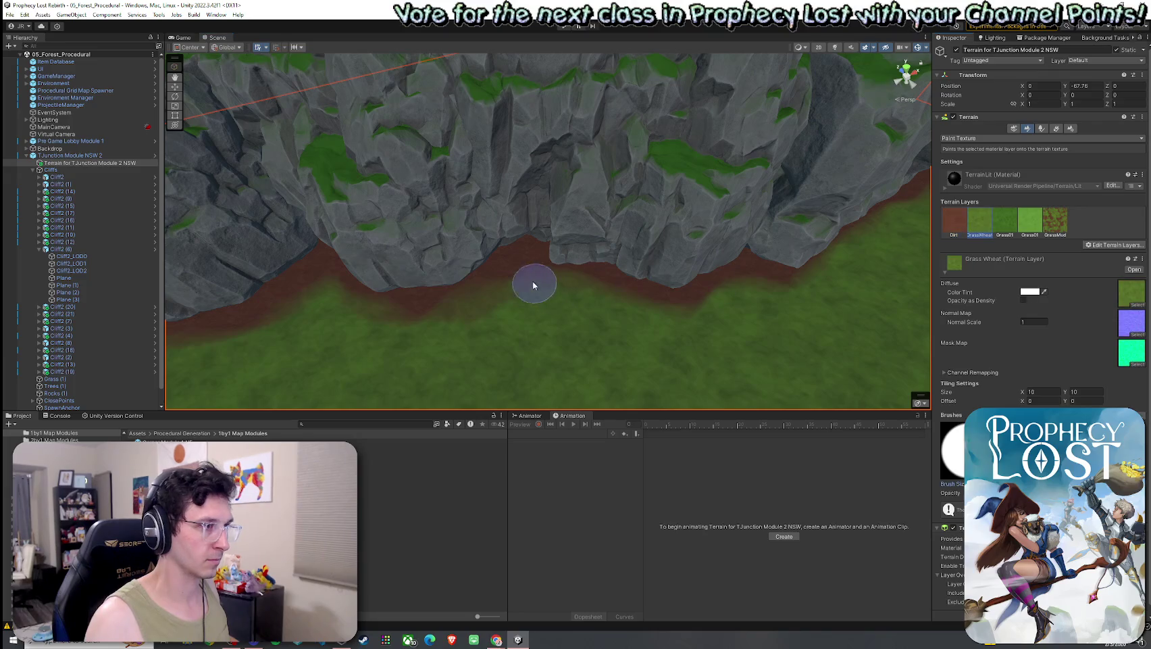
mouse_move(567, 327)
mouse_down()
mouse_move(542, 341)
mouse_move(540, 270)
mouse_move(476, 322)
mouse_move(483, 288)
mouse_move(436, 298)
mouse_move(494, 314)
mouse_move(556, 213)
mouse_up()
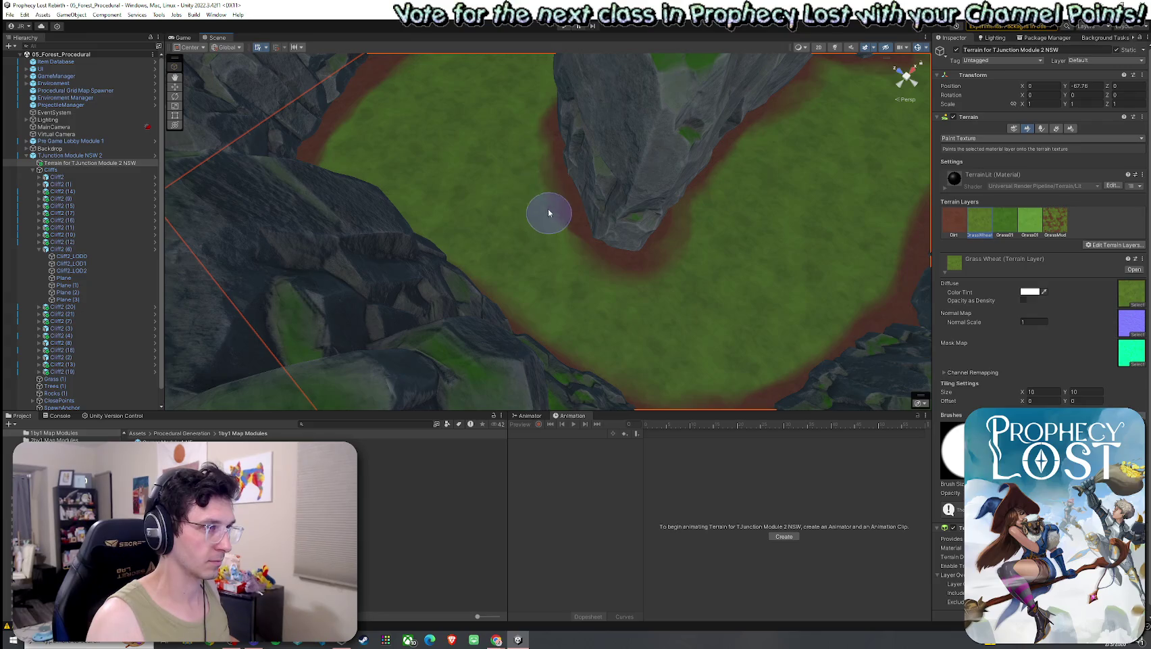
mouse_move(552, 220)
mouse_down()
mouse_move(710, 229)
mouse_move(514, 214)
mouse_move(430, 237)
mouse_up()
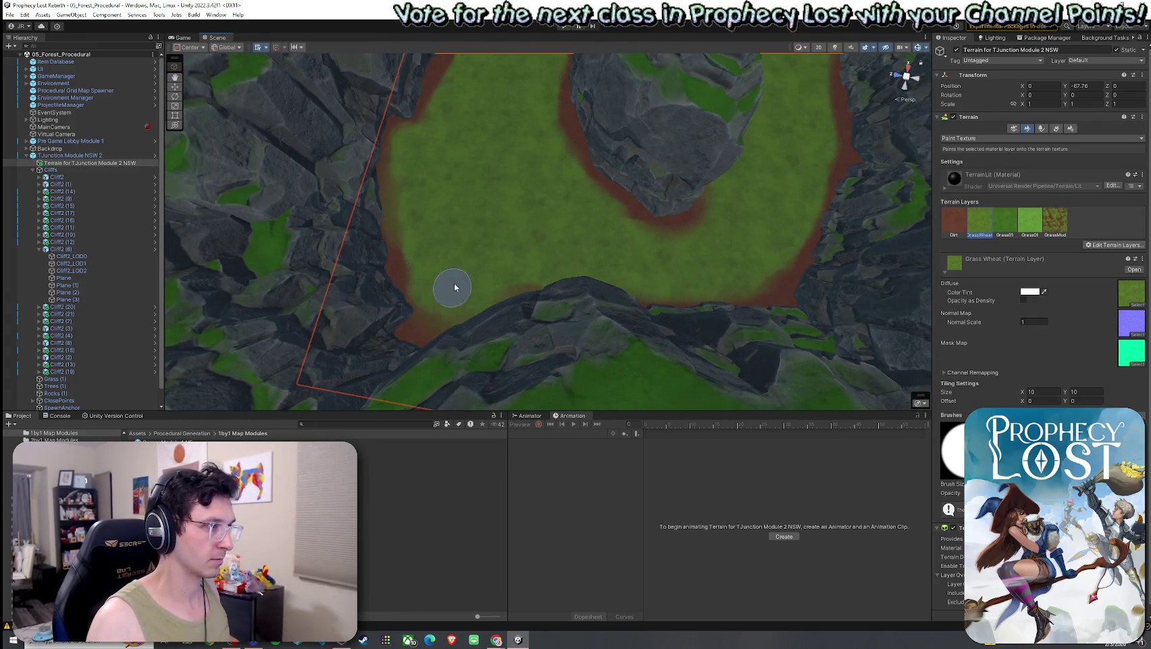
mouse_move(455, 285)
mouse_down()
mouse_move(450, 169)
mouse_move(432, 293)
mouse_move(540, 295)
mouse_move(560, 321)
mouse_move(537, 265)
mouse_move(514, 255)
mouse_move(597, 322)
mouse_move(701, 354)
mouse_move(425, 287)
mouse_up()
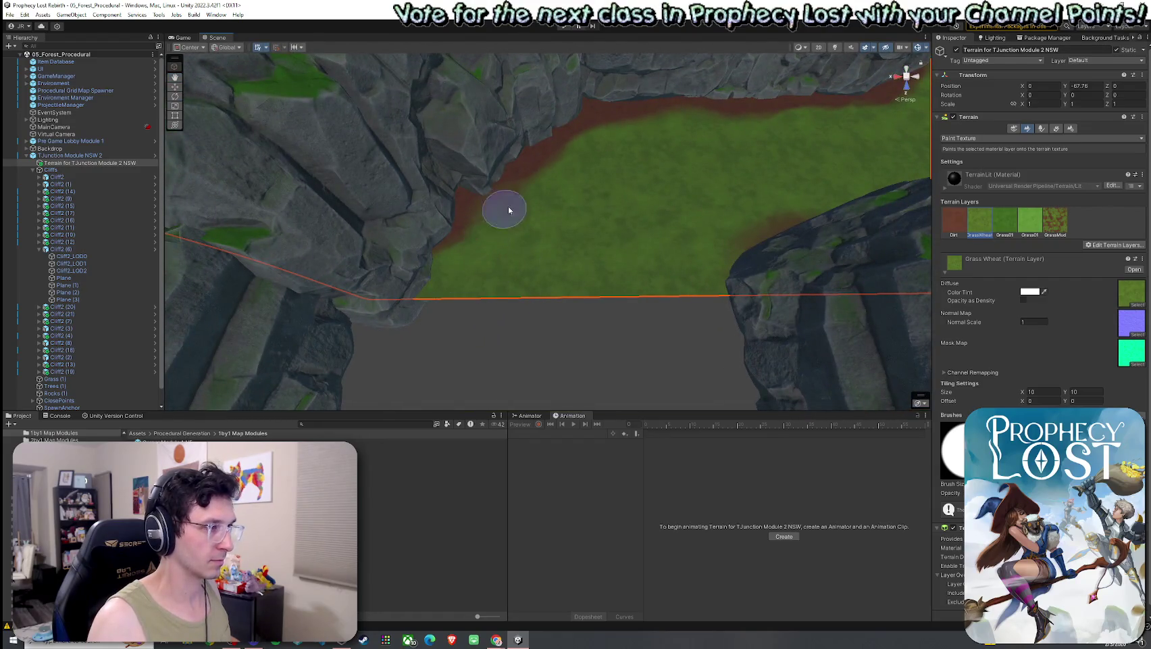
mouse_move(509, 210)
mouse_down()
mouse_move(625, 219)
mouse_move(572, 252)
mouse_move(559, 305)
mouse_move(718, 331)
mouse_up()
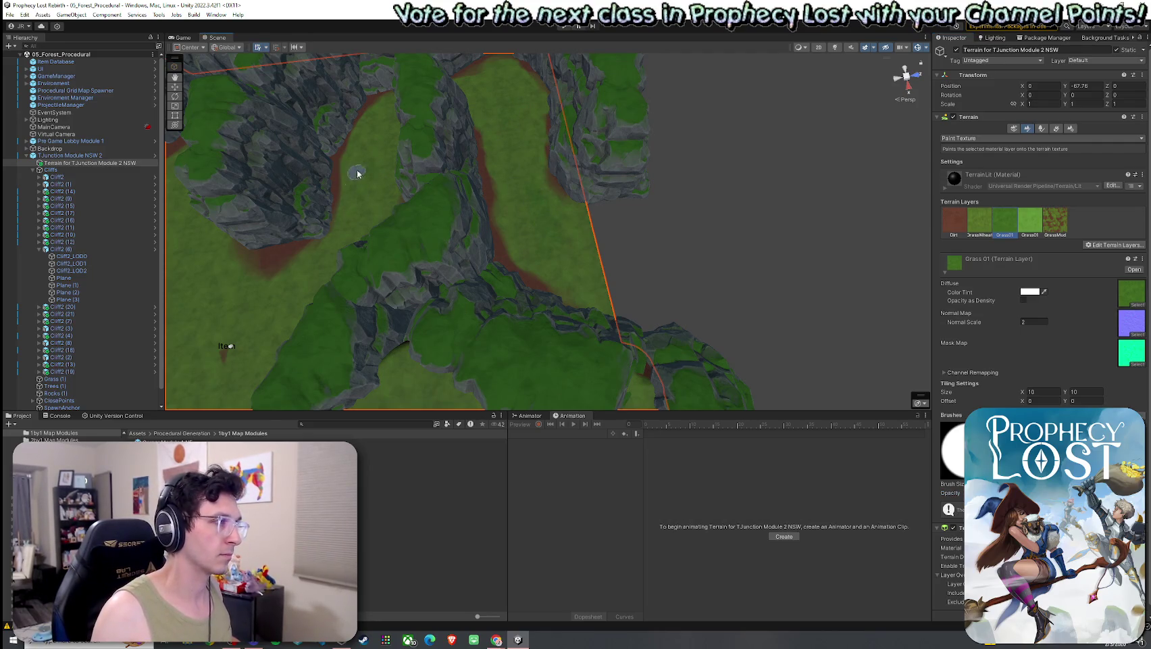
- Zoom out over the whole tile, select the Grass 01 layer, and enable scene lighting
scroll(358, 174, down, 10)
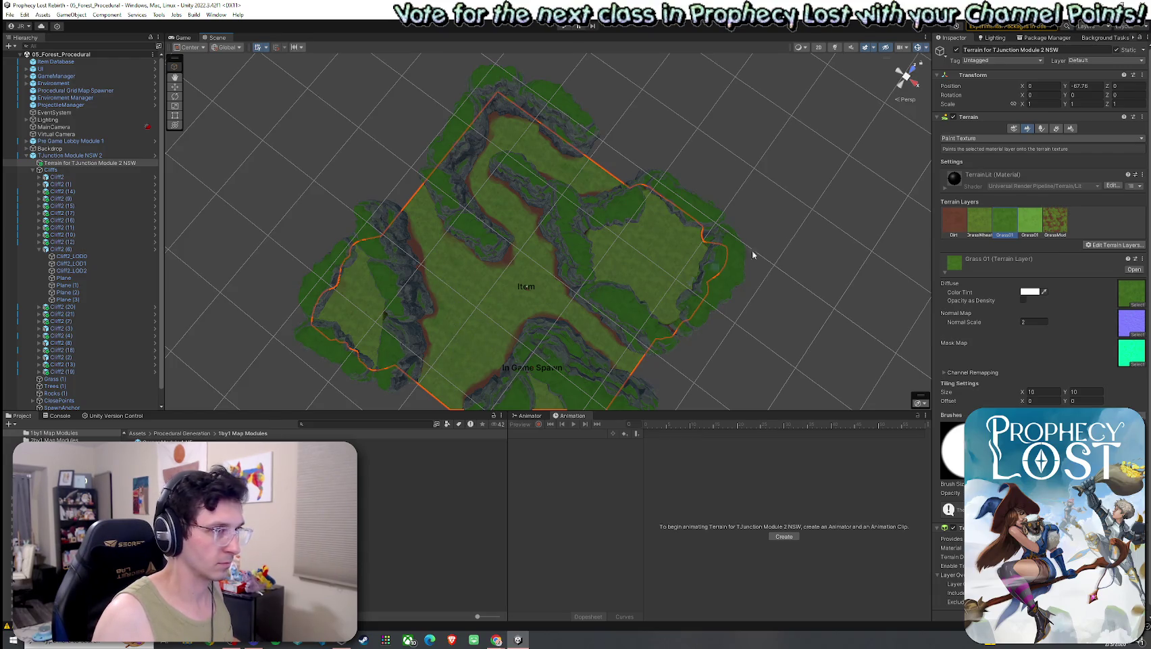
click(949, 221)
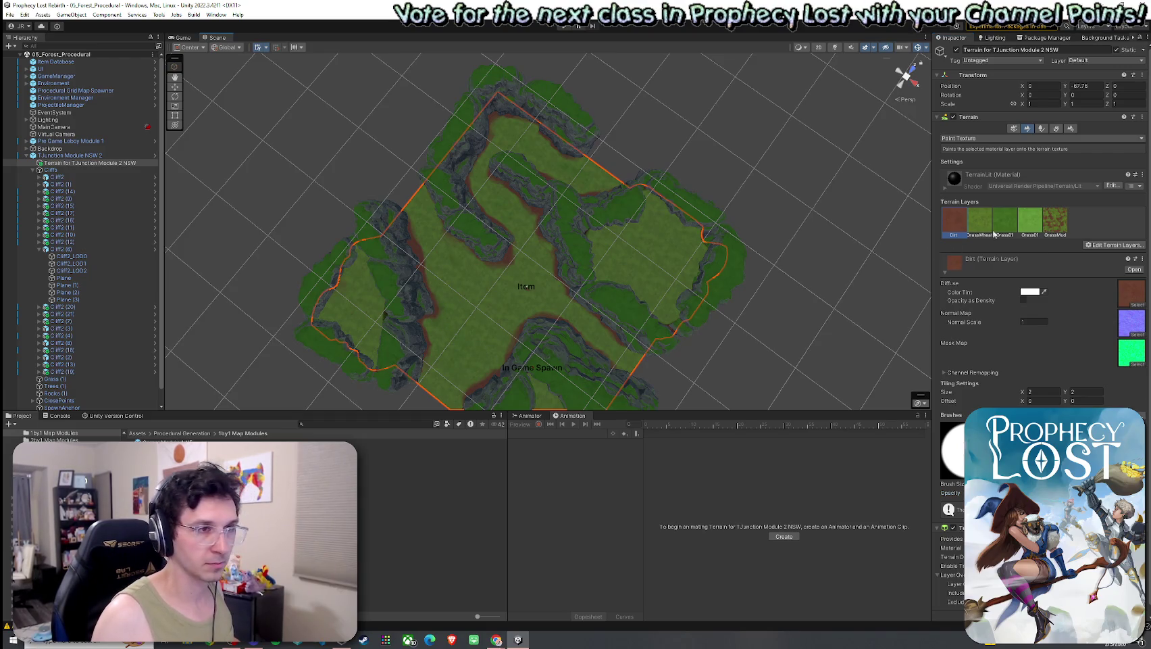
click(1030, 221)
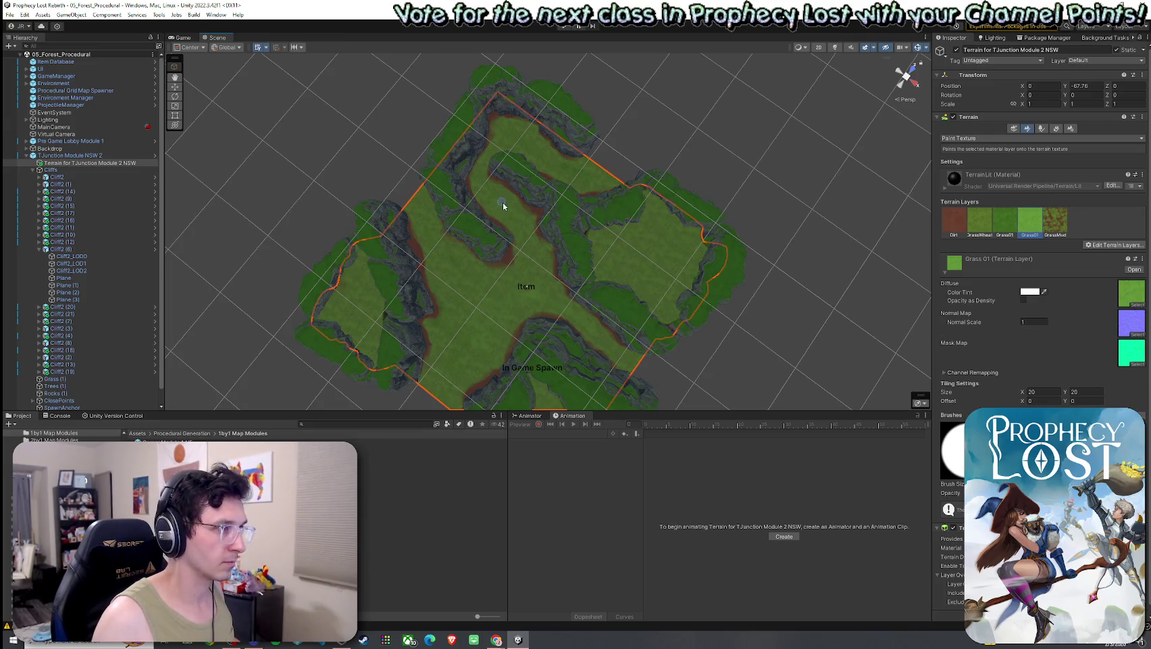
mouse_move(503, 203)
mouse_down()
mouse_move(390, 253)
mouse_move(334, 248)
mouse_move(359, 215)
mouse_move(357, 159)
mouse_move(789, 123)
mouse_up()
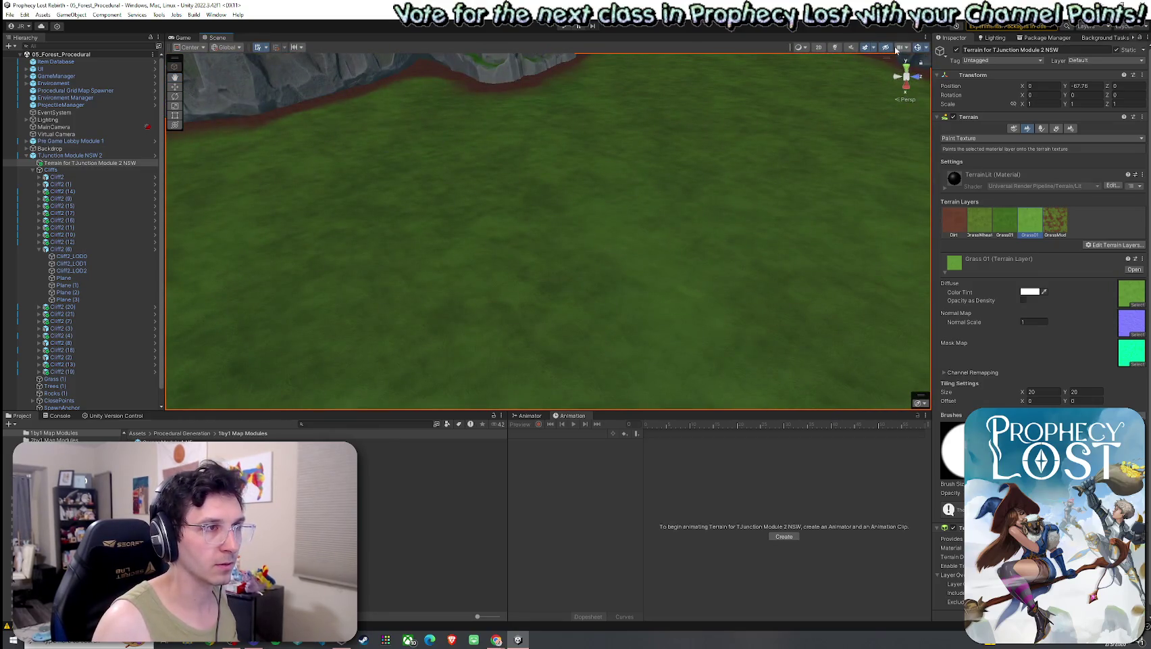
click(836, 48)
- Brush Grass 01 over the clearing floor, then select the Grass Mud layer (tiling 5)
drag(699, 190, 930, 238)
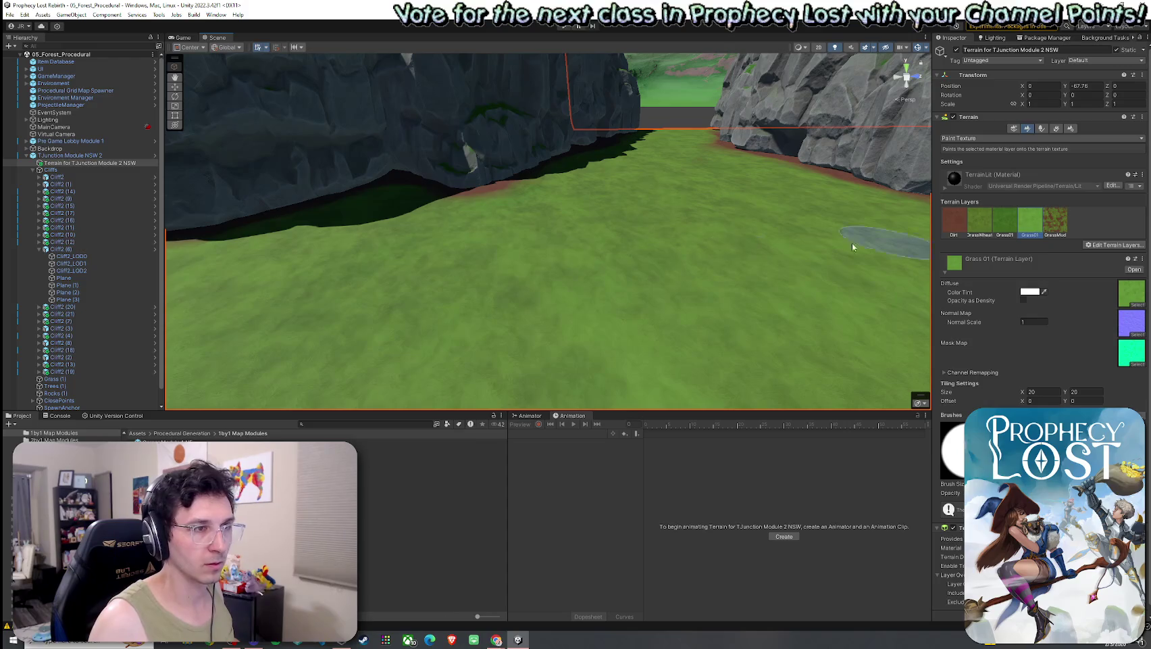
mouse_move(635, 273)
mouse_down()
mouse_move(539, 301)
mouse_move(639, 357)
mouse_move(625, 399)
mouse_move(535, 177)
mouse_up()
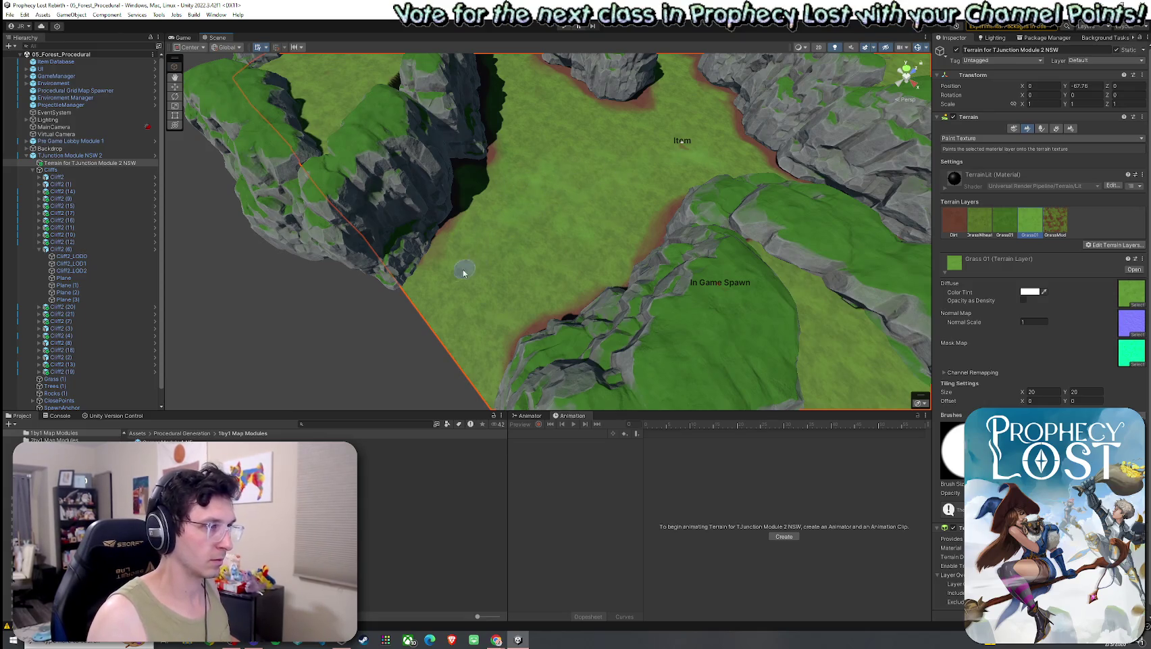
drag(475, 299, 541, 204)
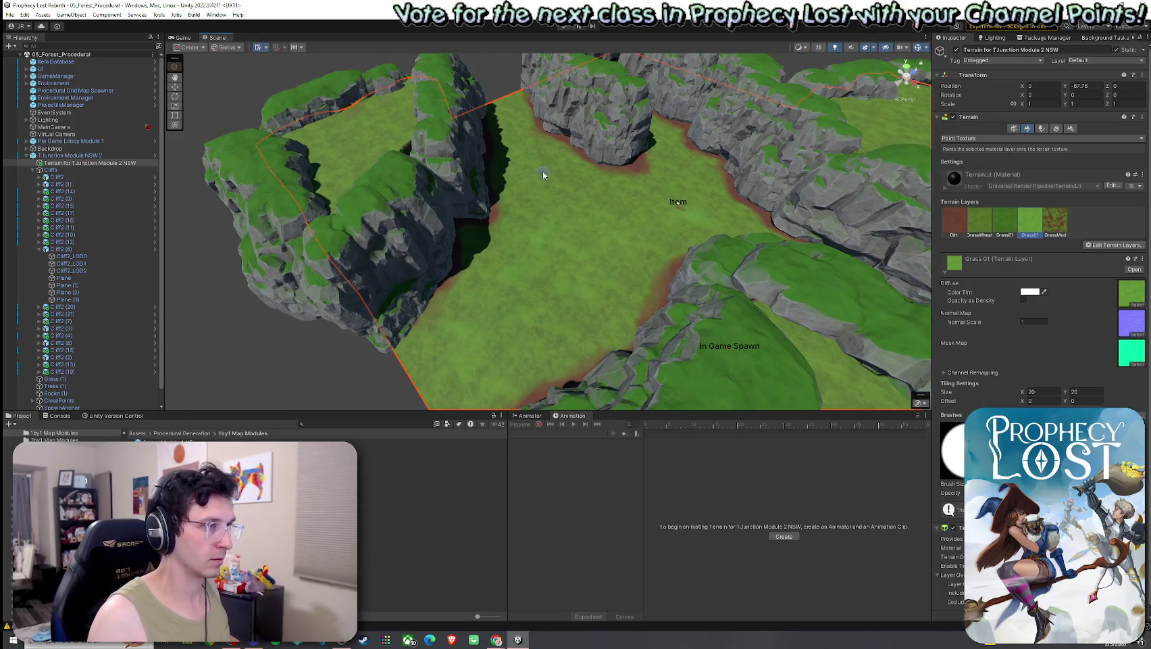
click(1004, 221)
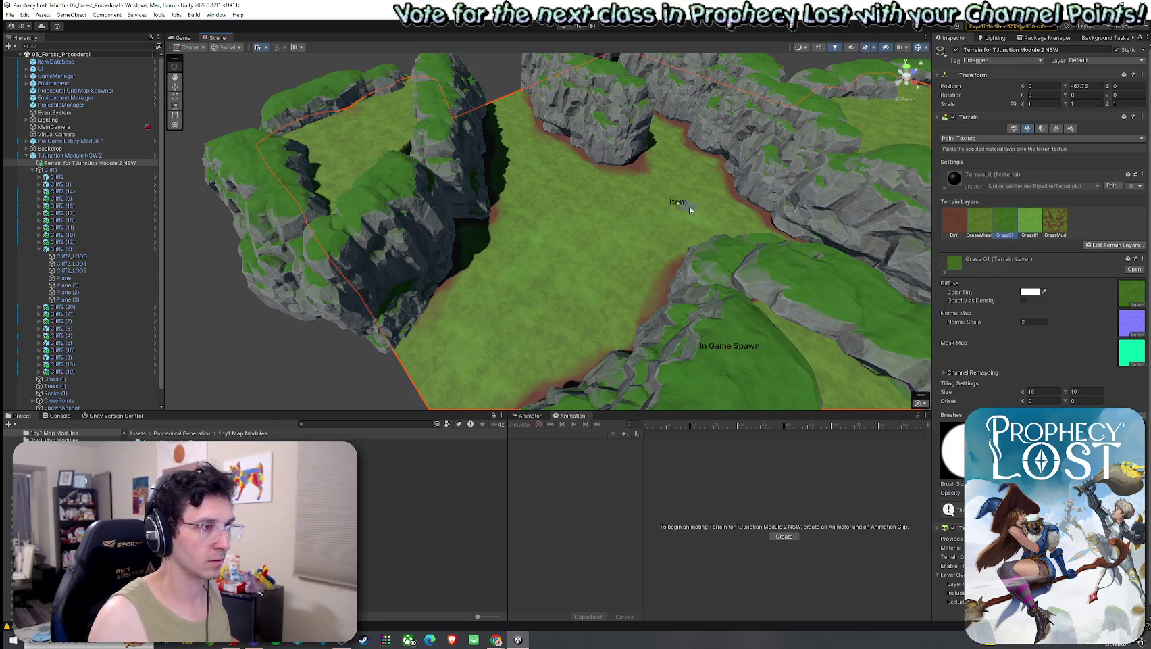
scroll(655, 229, up, 10)
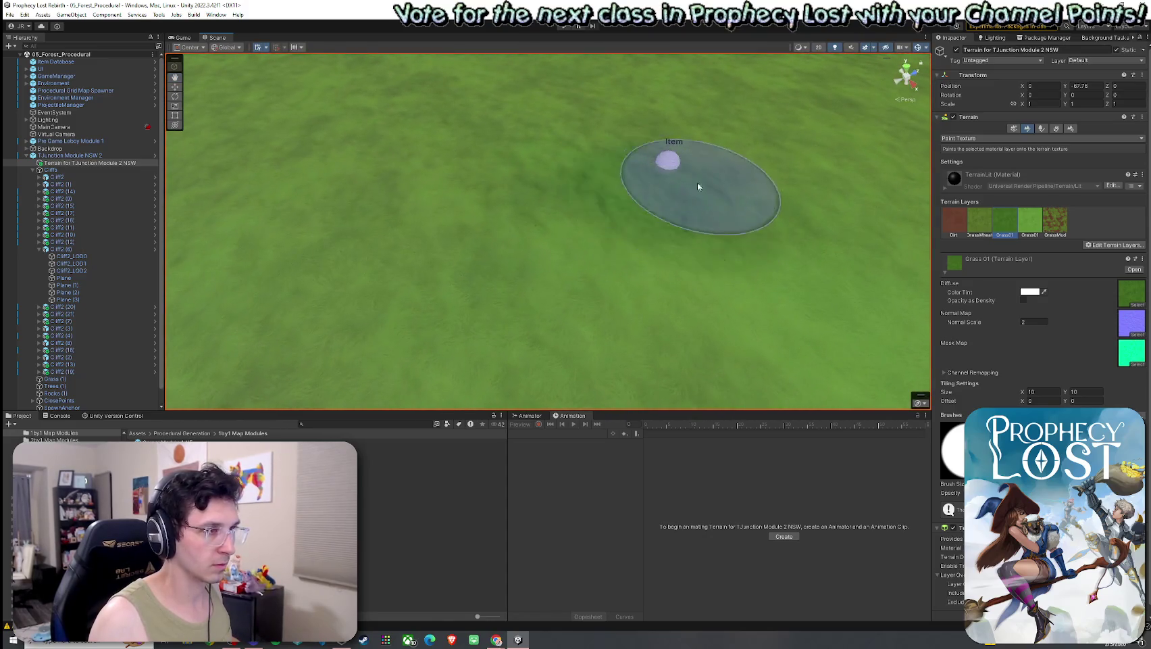
scroll(694, 185, down, 10)
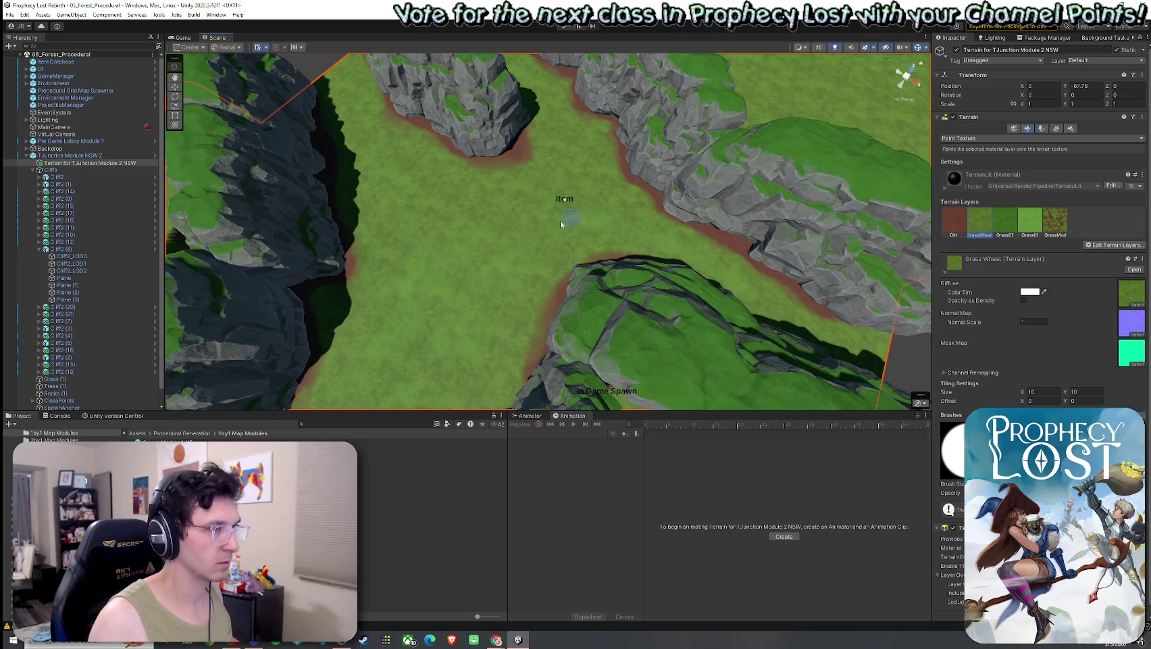
mouse_move(643, 292)
mouse_down()
mouse_move(668, 284)
mouse_move(670, 307)
mouse_move(640, 287)
mouse_move(450, 309)
mouse_move(399, 223)
mouse_move(382, 252)
mouse_up()
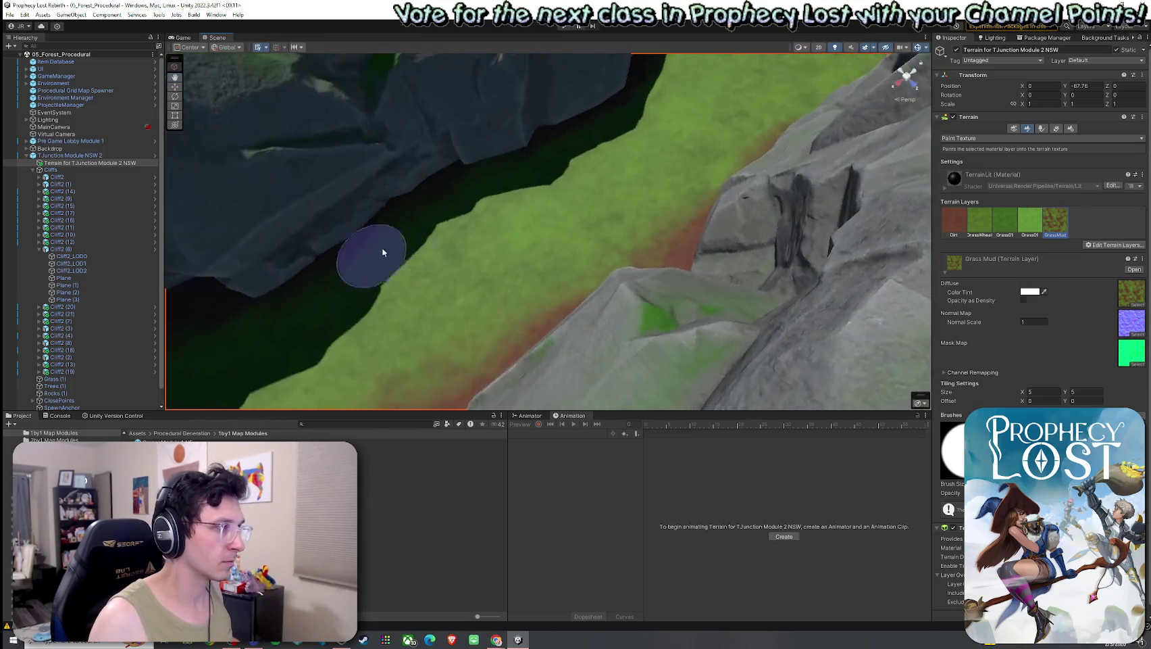
- Paint Grass Mud along the dark cliff wall, the tall rock path and under the overhang
mouse_move(303, 258)
mouse_down()
mouse_move(531, 211)
mouse_move(708, 194)
mouse_move(450, 226)
mouse_move(465, 311)
mouse_up()
scroll(458, 256, up, 3)
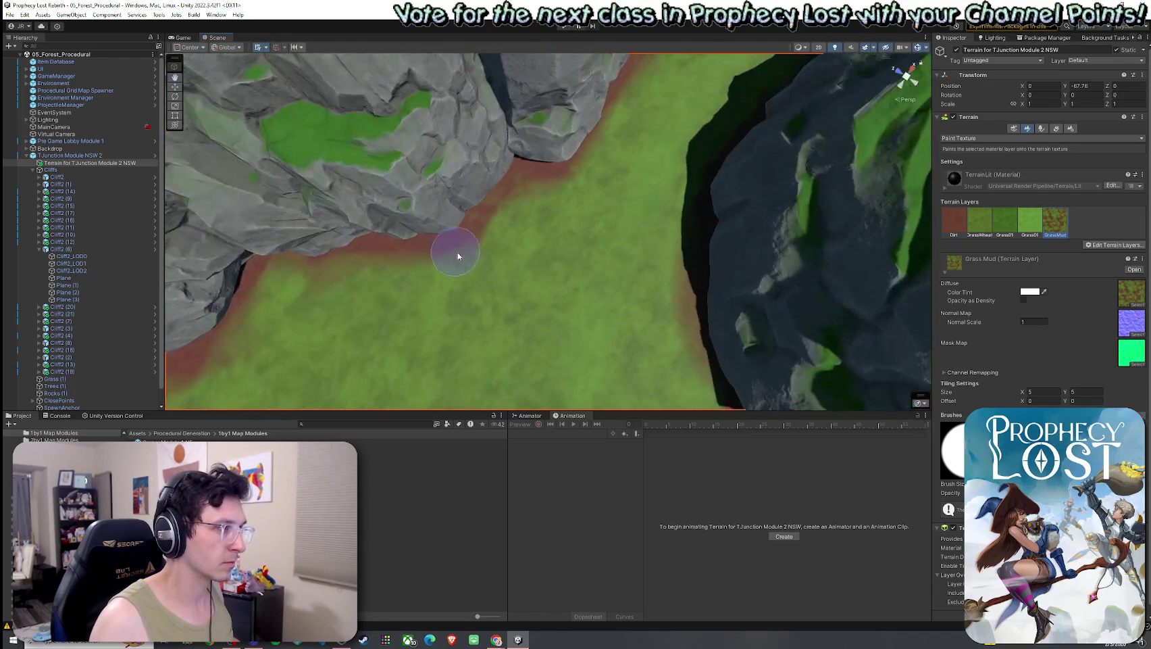
mouse_move(412, 275)
mouse_down()
mouse_move(341, 181)
mouse_move(270, 191)
mouse_move(390, 216)
mouse_up()
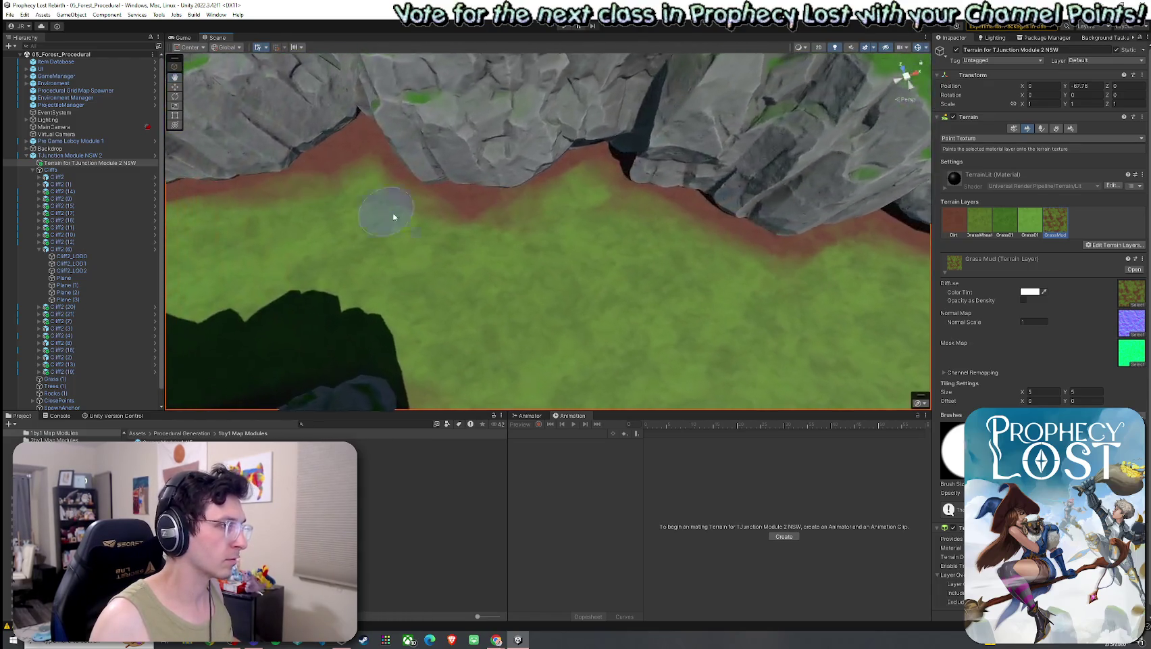
mouse_move(357, 180)
mouse_down()
mouse_move(316, 201)
mouse_move(592, 214)
mouse_up()
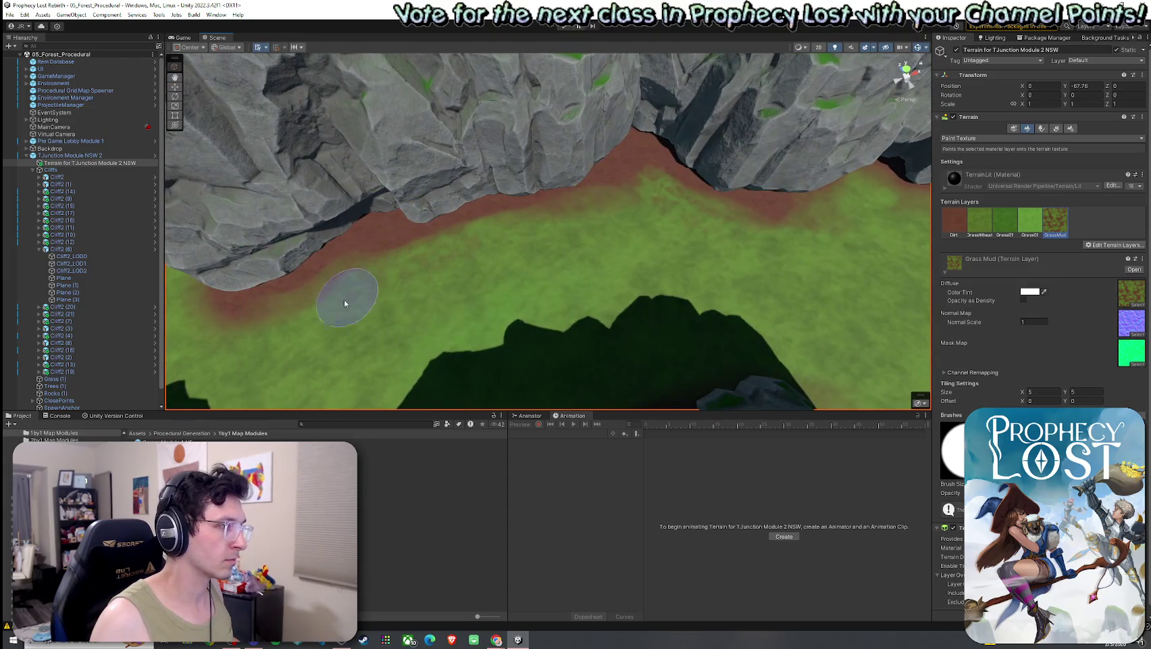
mouse_move(345, 303)
mouse_down()
mouse_move(308, 310)
mouse_move(635, 311)
mouse_move(567, 328)
mouse_move(611, 277)
mouse_move(727, 275)
mouse_up()
mouse_move(488, 239)
mouse_down()
mouse_move(465, 184)
mouse_move(581, 206)
mouse_move(476, 186)
mouse_move(295, 226)
mouse_move(514, 218)
mouse_up()
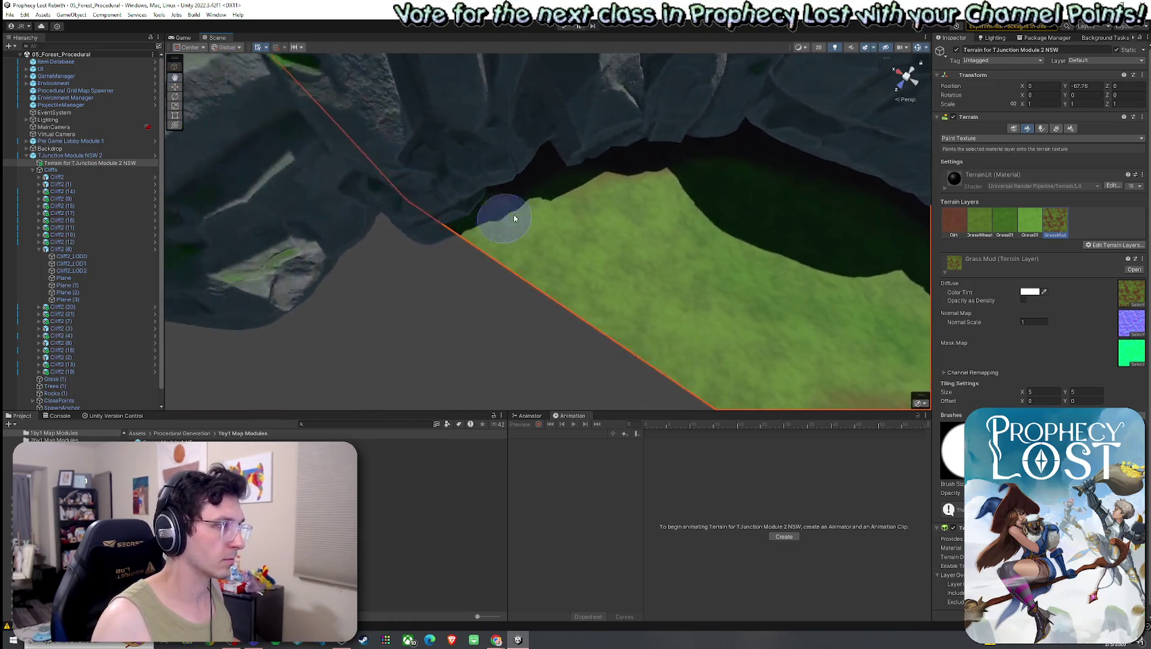
drag(705, 172, 872, 206)
mouse_move(777, 203)
mouse_down()
mouse_move(569, 224)
mouse_move(488, 204)
mouse_up()
mouse_move(471, 242)
mouse_down()
mouse_move(399, 249)
mouse_move(425, 188)
mouse_move(467, 200)
mouse_move(328, 165)
mouse_move(652, 173)
mouse_up()
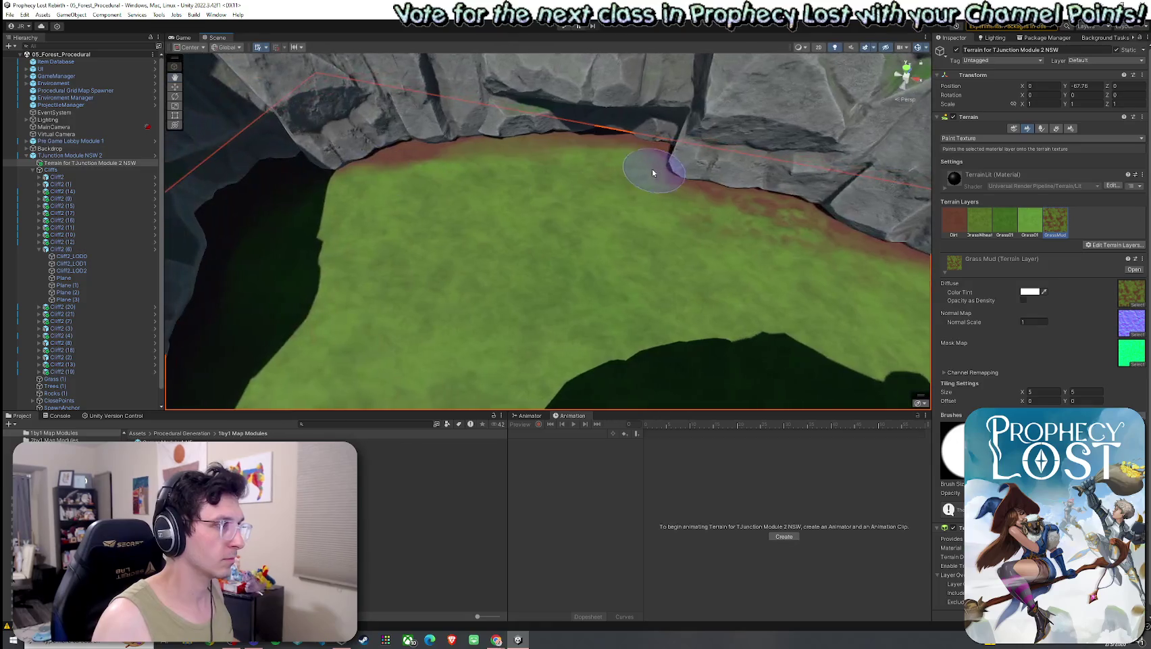
- Continue the Grass Mud border along the remaining cliff bases toward the In Game Spawn area
mouse_move(521, 212)
mouse_down()
mouse_move(570, 226)
mouse_move(442, 231)
mouse_move(560, 221)
mouse_move(527, 260)
mouse_move(354, 249)
mouse_move(579, 231)
mouse_move(628, 250)
mouse_move(496, 250)
mouse_move(464, 272)
mouse_move(663, 252)
mouse_move(566, 226)
mouse_move(732, 180)
mouse_move(621, 227)
mouse_move(665, 195)
mouse_move(674, 200)
mouse_move(596, 268)
mouse_move(690, 273)
mouse_move(624, 298)
mouse_move(516, 282)
mouse_up()
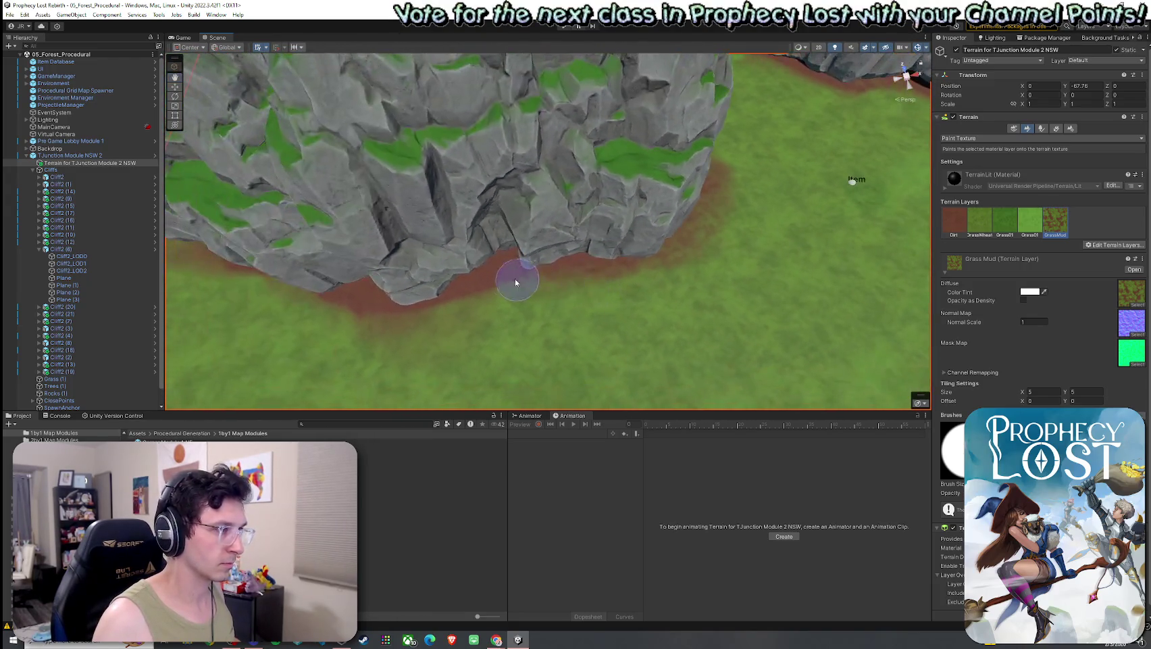
drag(456, 308, 635, 313)
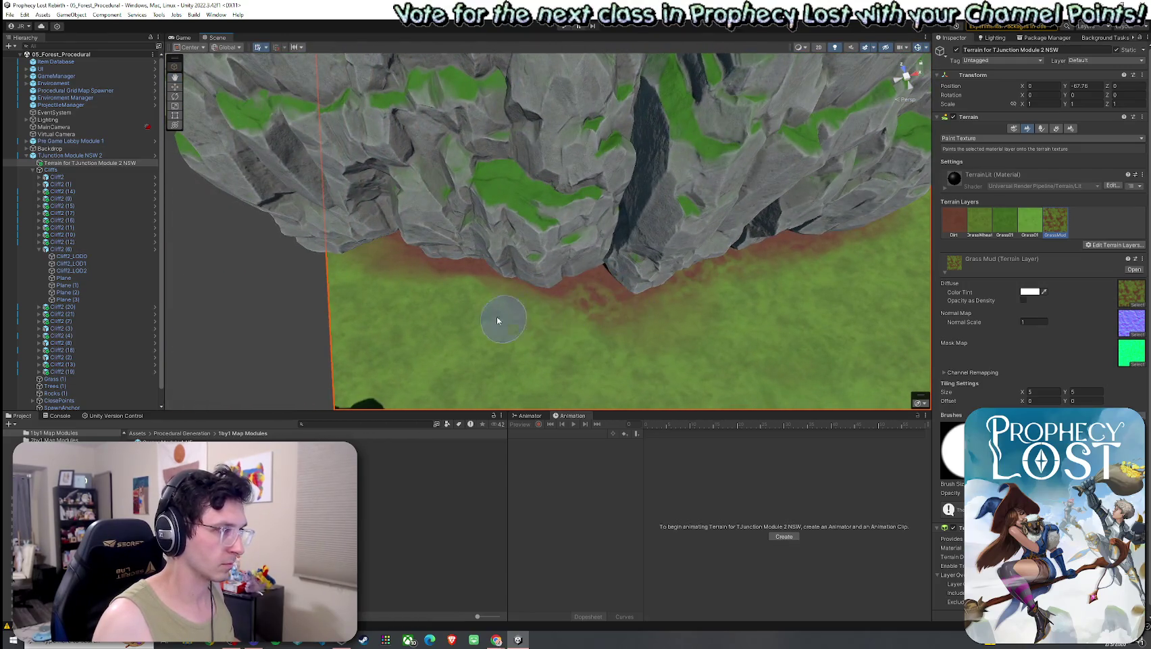
mouse_move(497, 320)
mouse_down()
mouse_move(386, 291)
mouse_move(671, 308)
mouse_up()
mouse_move(655, 232)
mouse_down()
mouse_move(748, 361)
mouse_move(656, 295)
mouse_up()
mouse_move(490, 180)
mouse_down()
mouse_move(648, 237)
mouse_move(693, 223)
mouse_up()
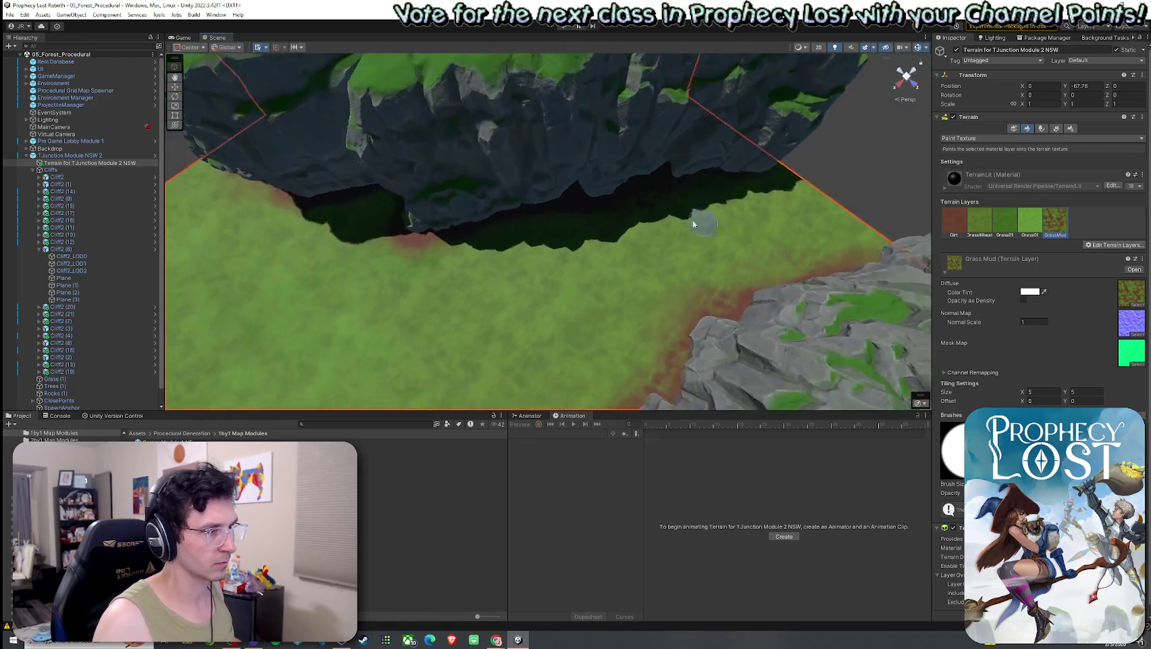
mouse_move(501, 216)
mouse_down()
mouse_move(424, 247)
mouse_move(480, 255)
mouse_move(552, 231)
mouse_up()
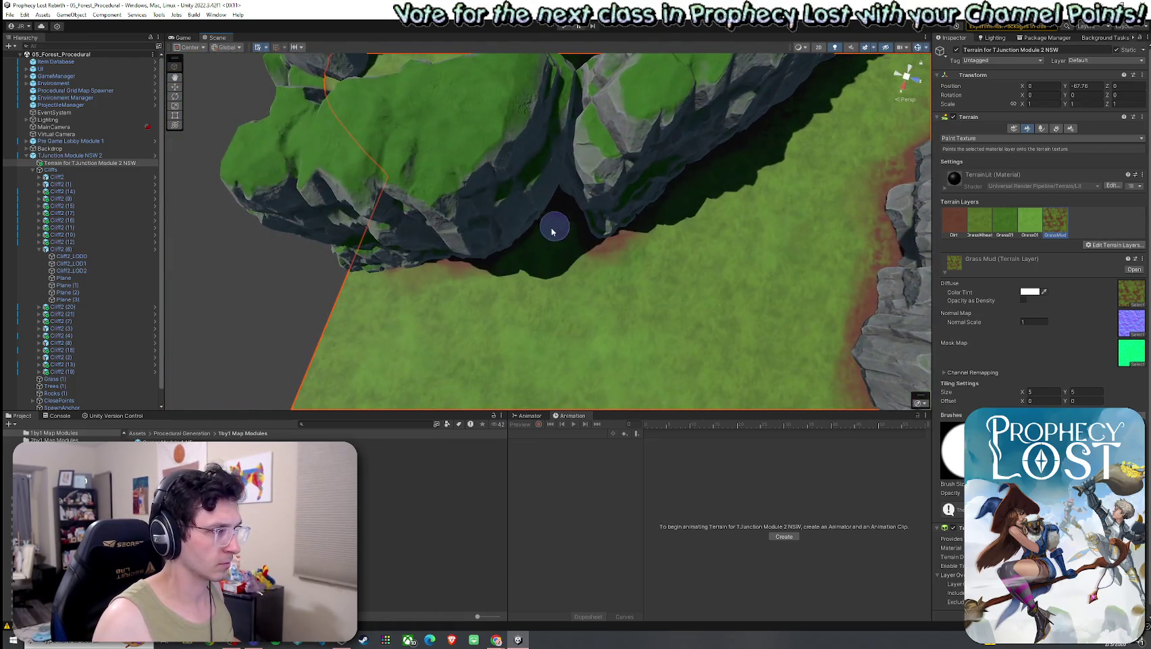
drag(411, 284, 361, 244)
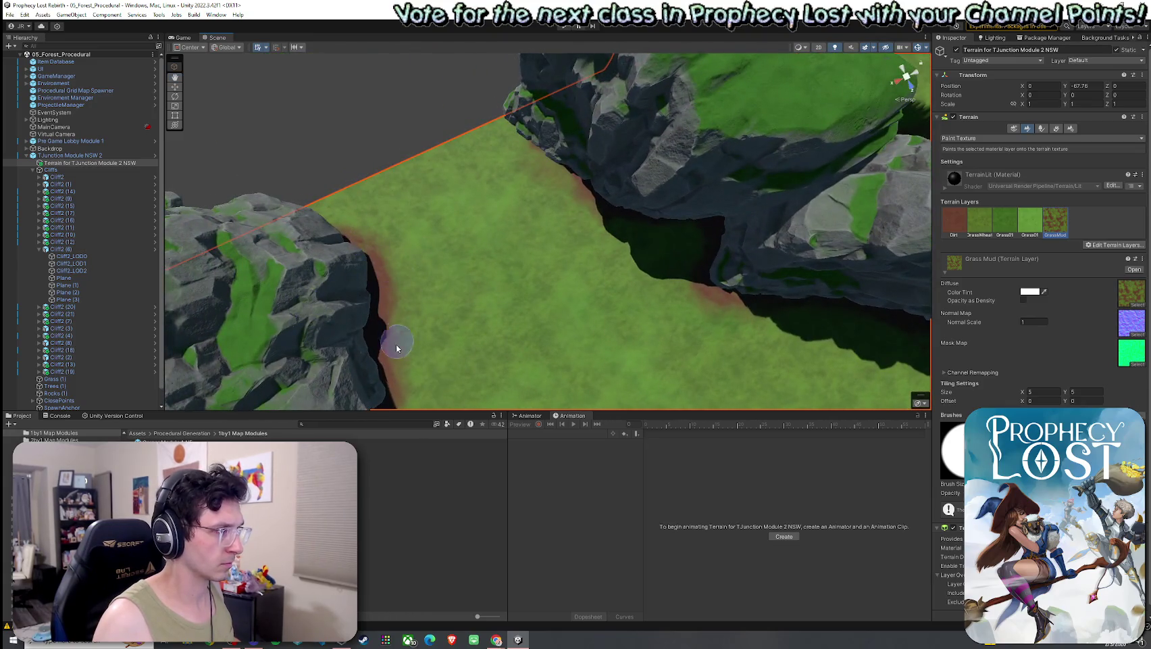
mouse_move(396, 348)
mouse_down()
mouse_move(689, 347)
mouse_move(804, 291)
mouse_move(737, 371)
mouse_up()
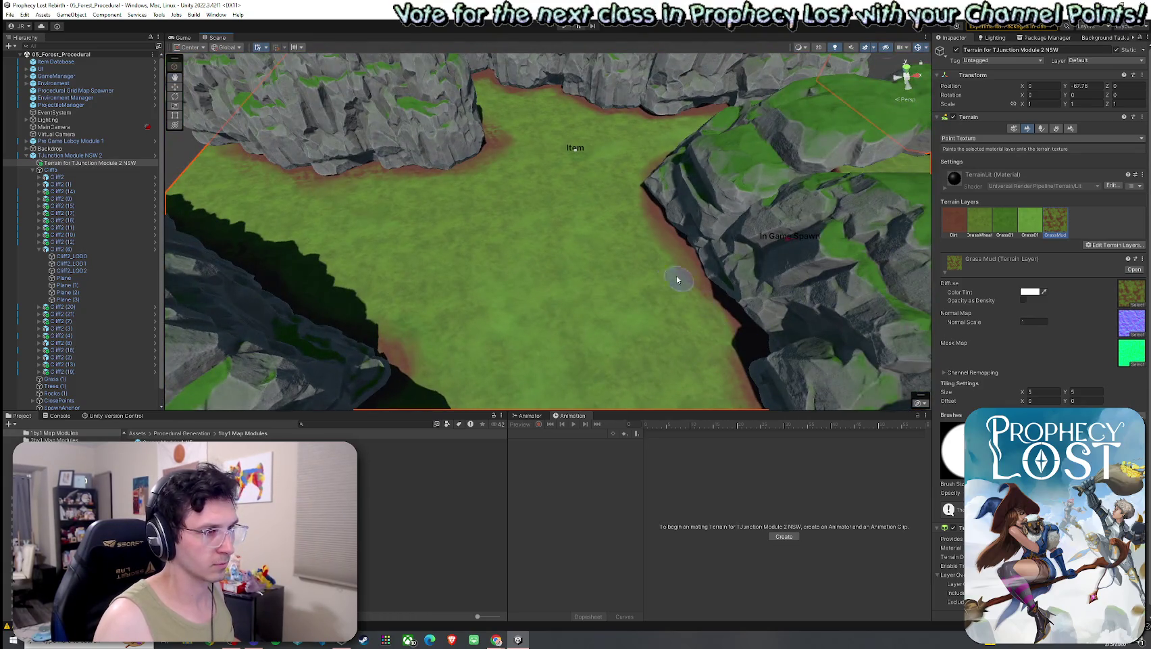
mouse_move(678, 279)
mouse_down()
mouse_move(650, 257)
mouse_move(288, 390)
mouse_move(789, 249)
mouse_move(608, 260)
mouse_move(530, 248)
mouse_move(557, 198)
mouse_move(445, 242)
mouse_move(805, 253)
mouse_move(655, 257)
mouse_move(769, 242)
mouse_move(501, 214)
mouse_up()
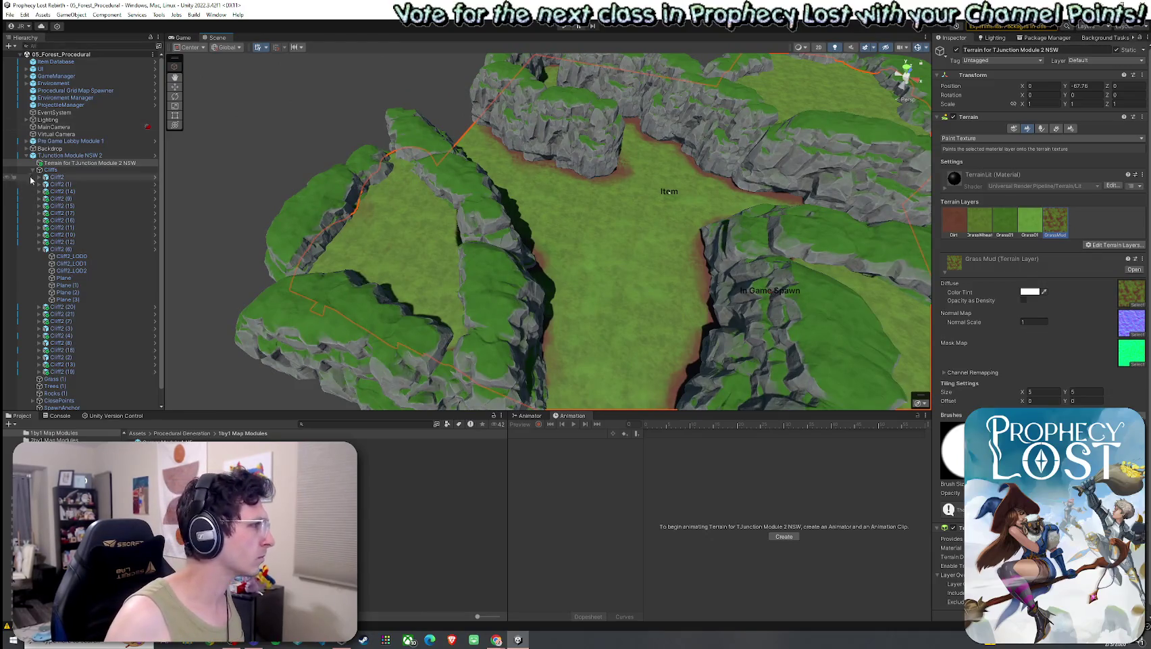
- Apply all overrides to the TJunction Module NSW 2 prefab to save the terrain edits
click(42, 170)
click(33, 169)
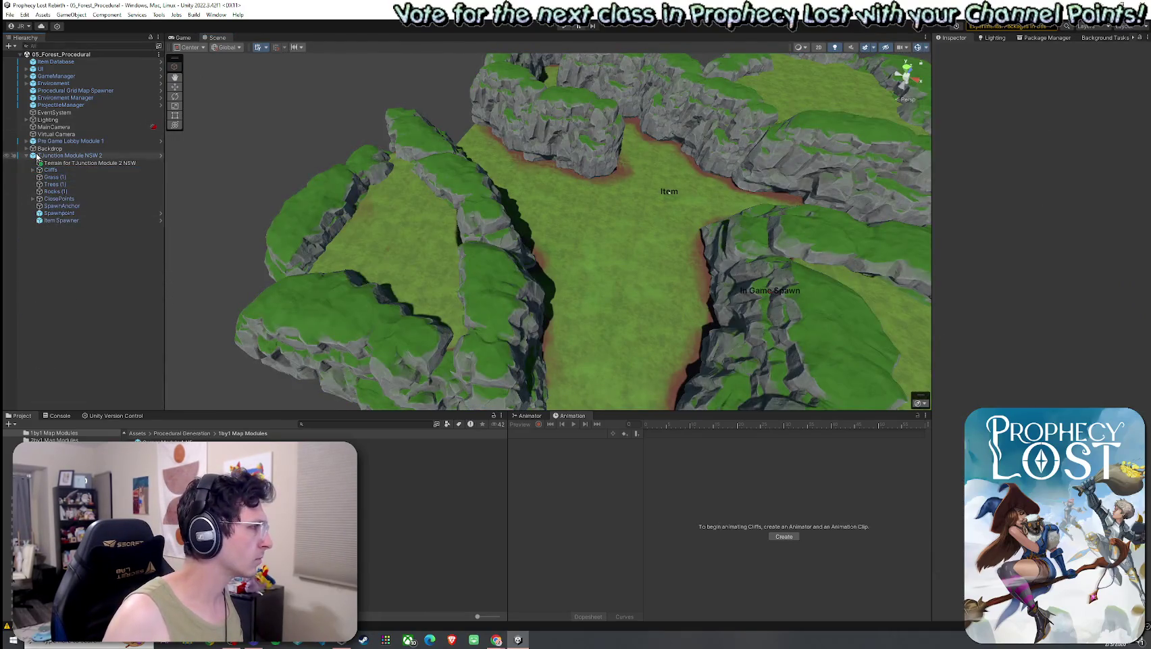
click(37, 156)
click(1024, 84)
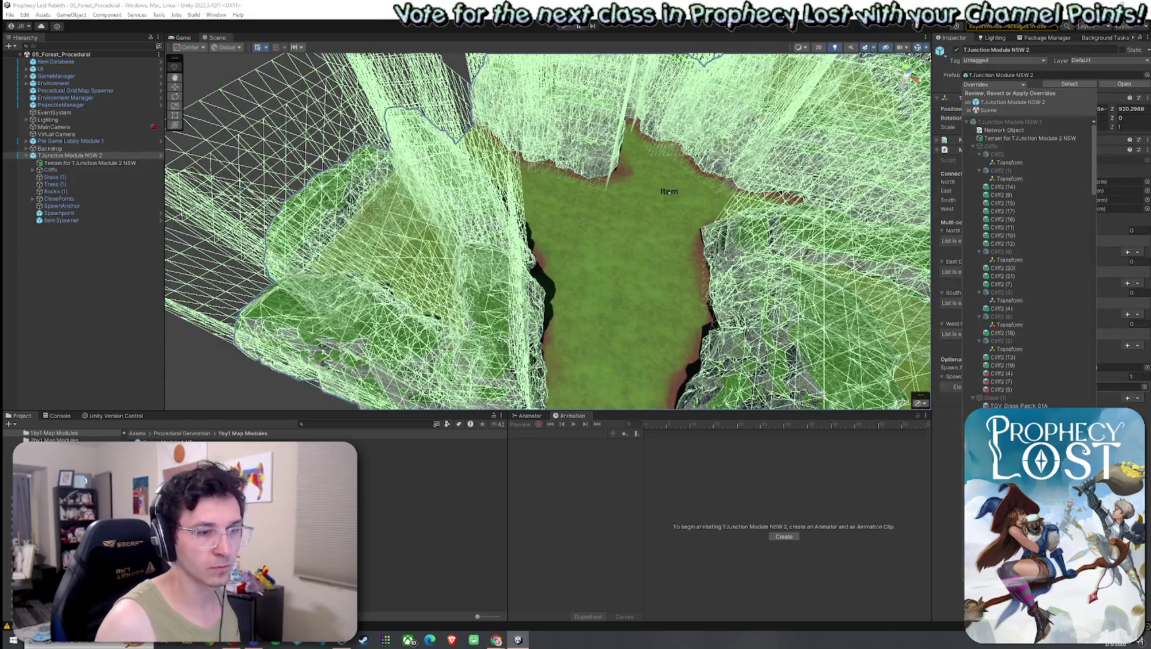
click(1068, 419)
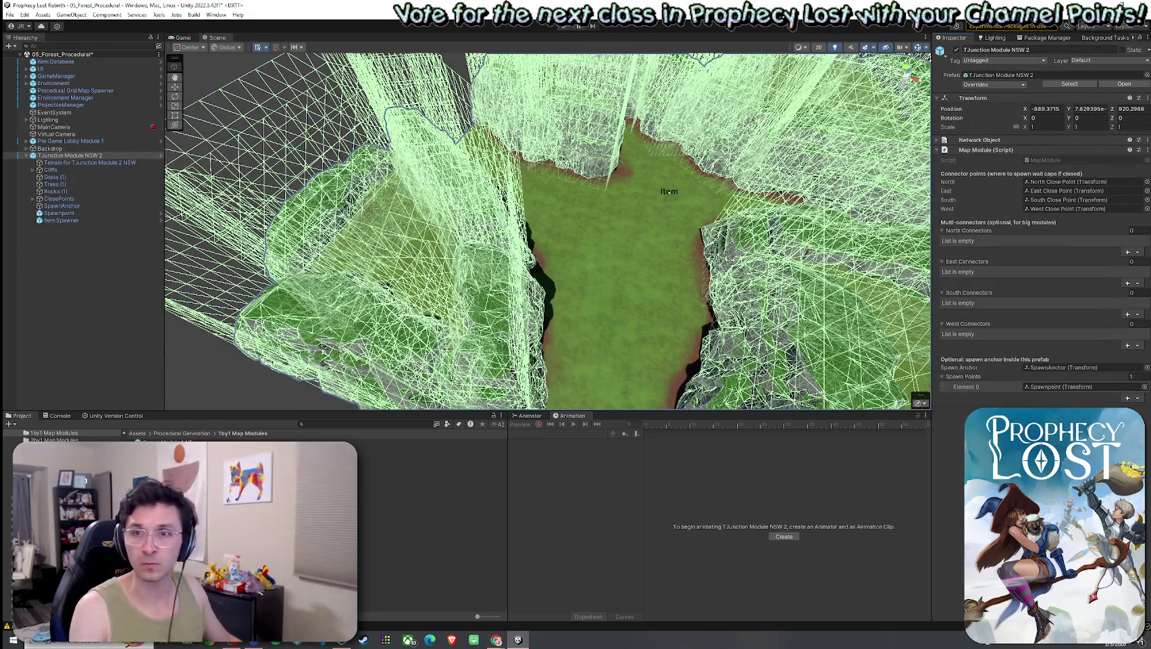
- Search the Project for 'board' and drag a Billboard Group onto the left cliff tops
click(387, 346)
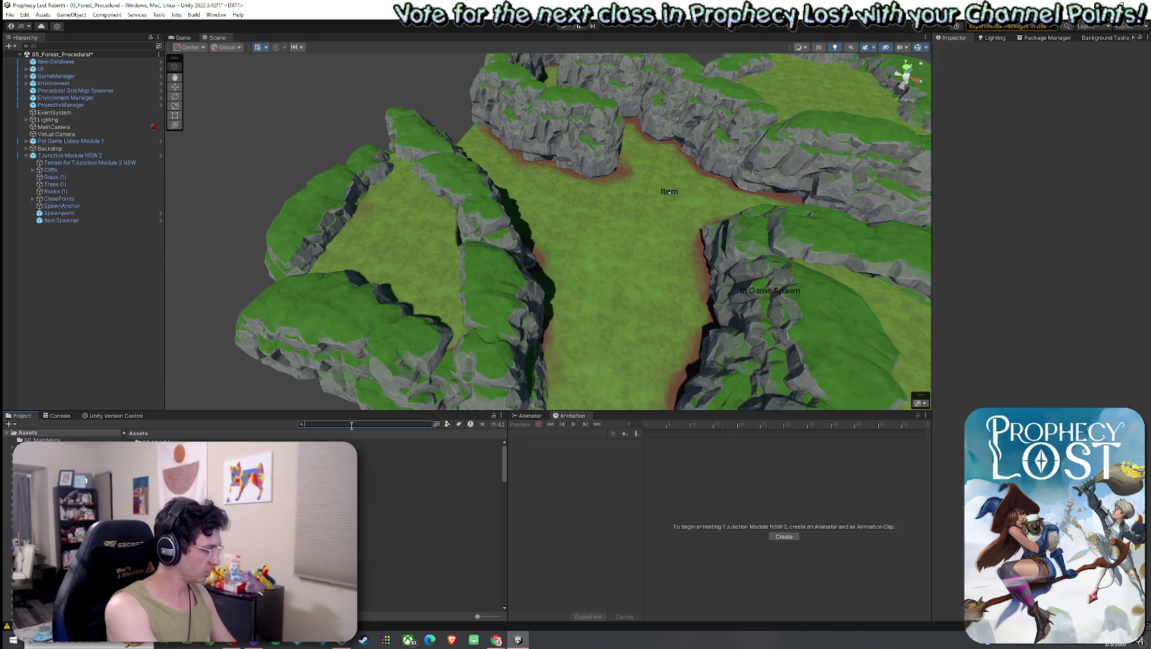
text(billboard)
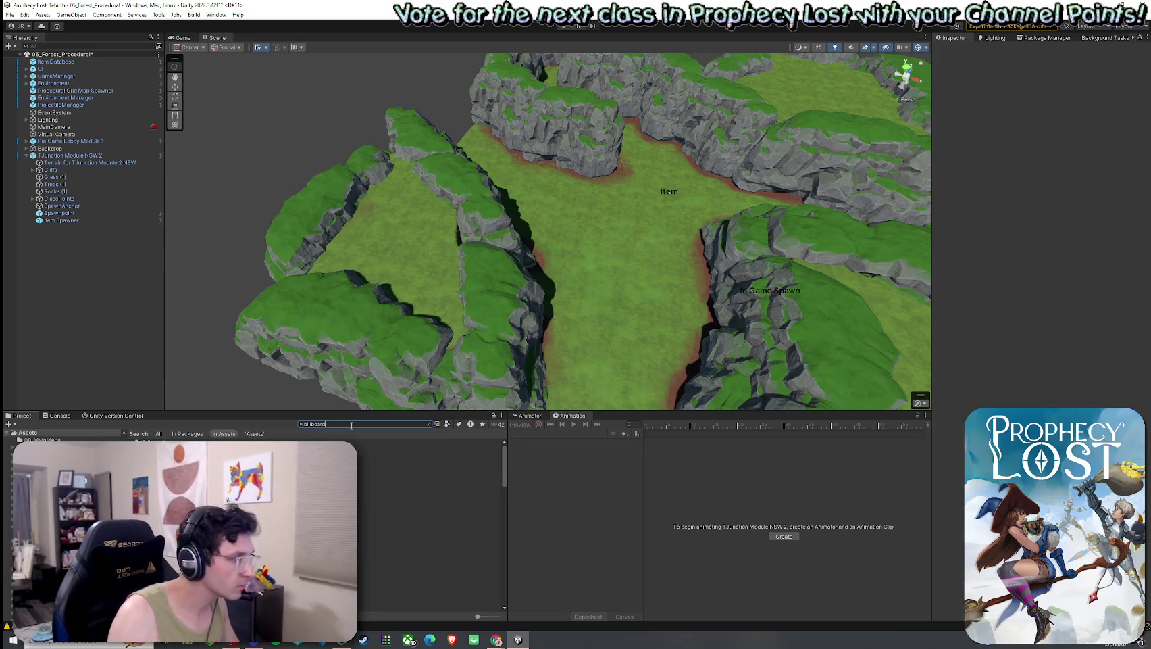
click(430, 456)
double_click(430, 457)
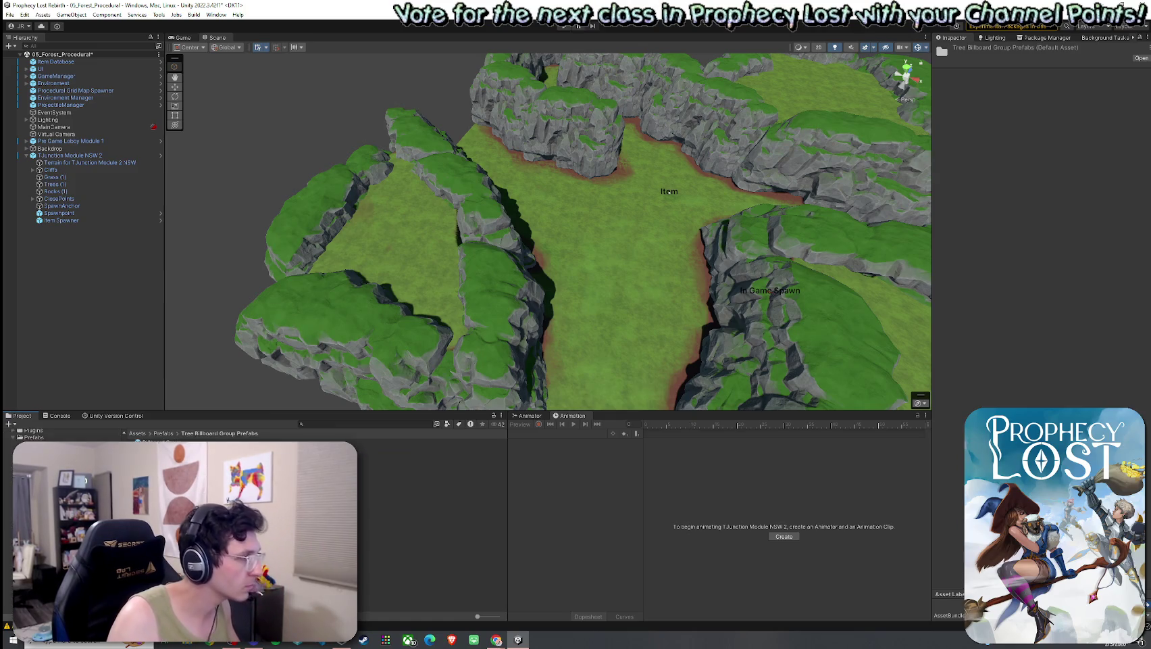
drag(255, 396, 475, 255)
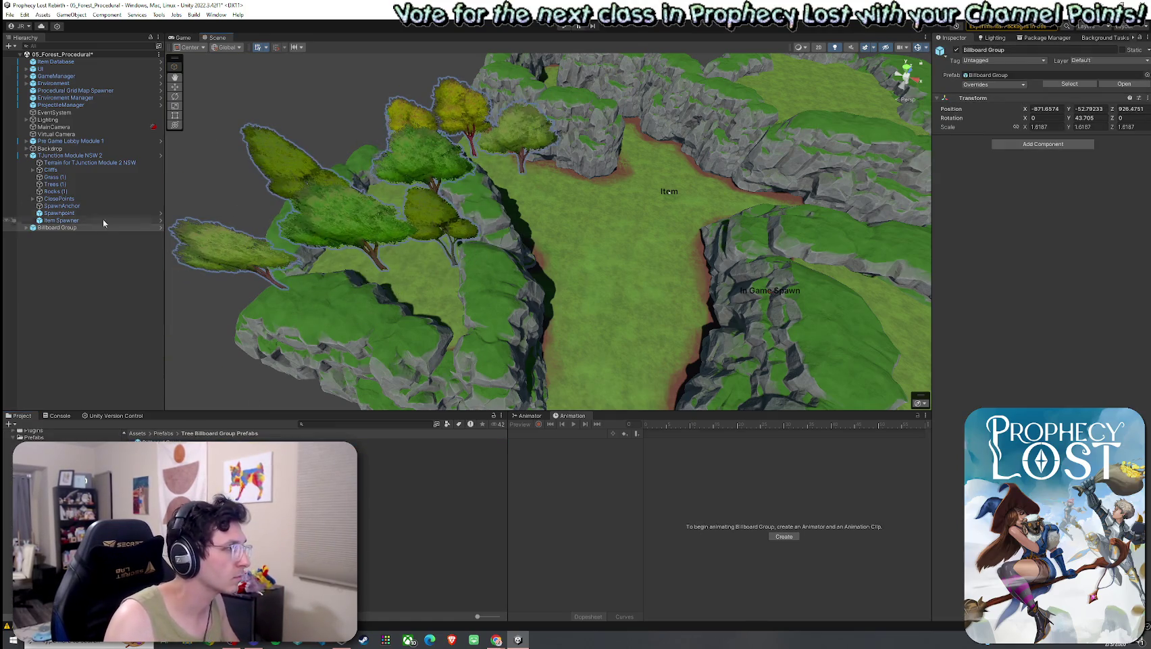
- Rotate the Billboard Group and delete the TGV_Tree_Billboard_02B (4) tree
key(e)
mouse_move(419, 196)
mouse_down()
mouse_move(470, 224)
mouse_move(399, 183)
mouse_move(382, 186)
mouse_move(425, 384)
mouse_up()
key(w)
click(424, 372)
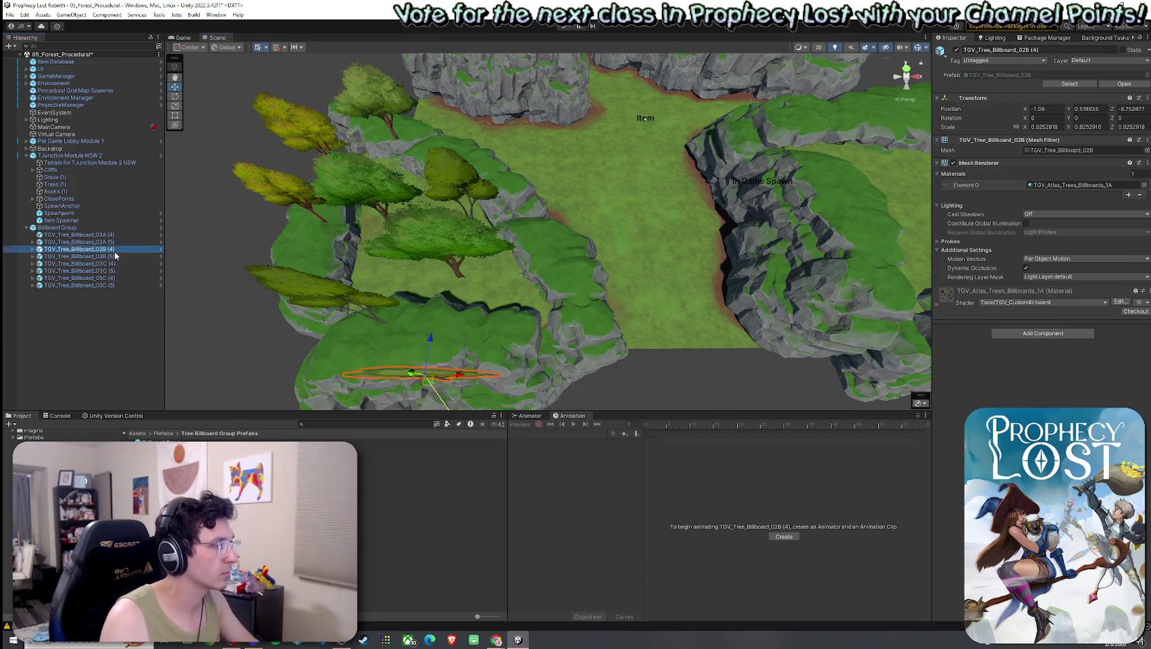
key(Delete)
- Move TGV_Tree_Billboard_05C (4), then lower the whole Billboard Group onto the cliff tops
click(301, 296)
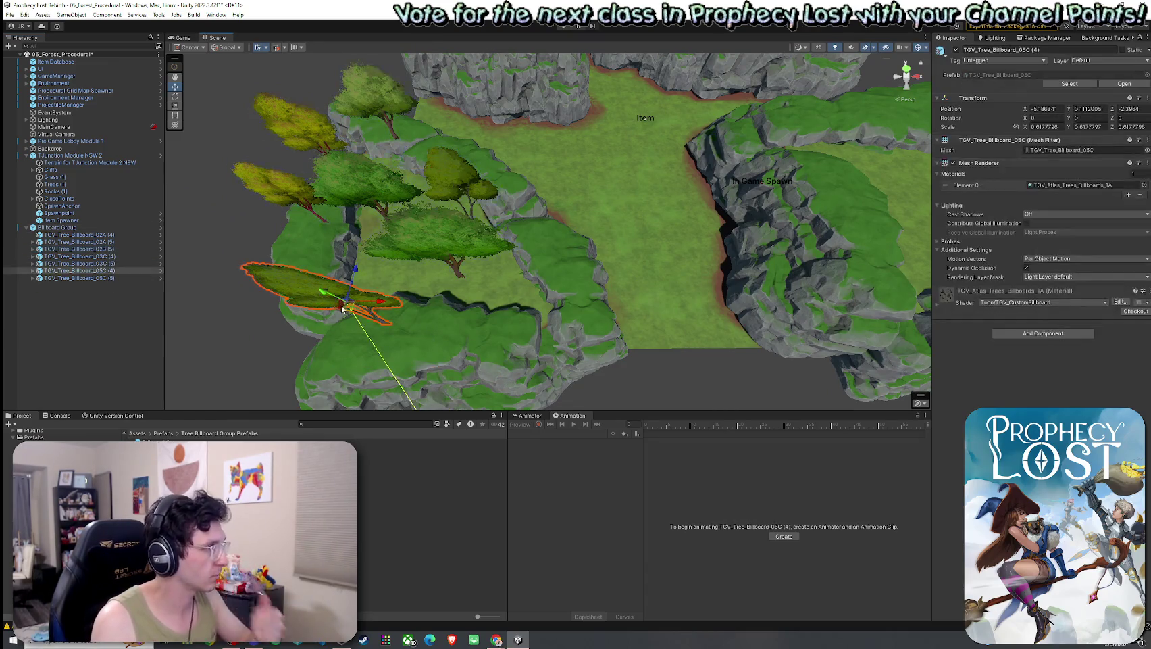
drag(350, 309, 338, 260)
key(f)
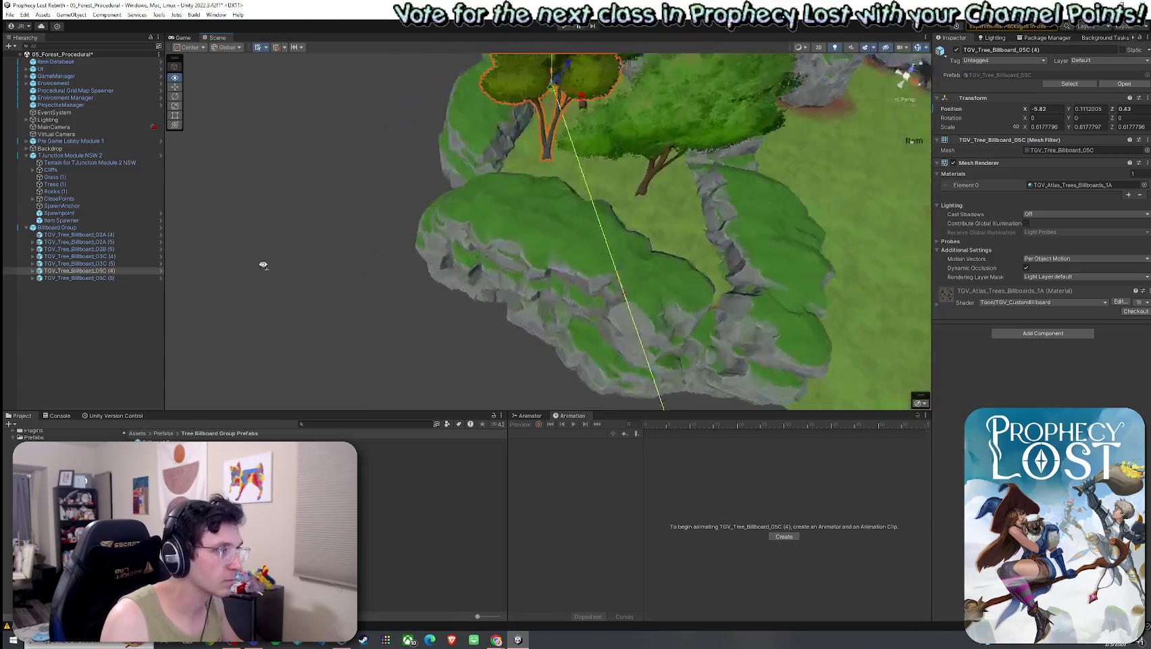
drag(372, 203, 582, 152)
click(596, 147)
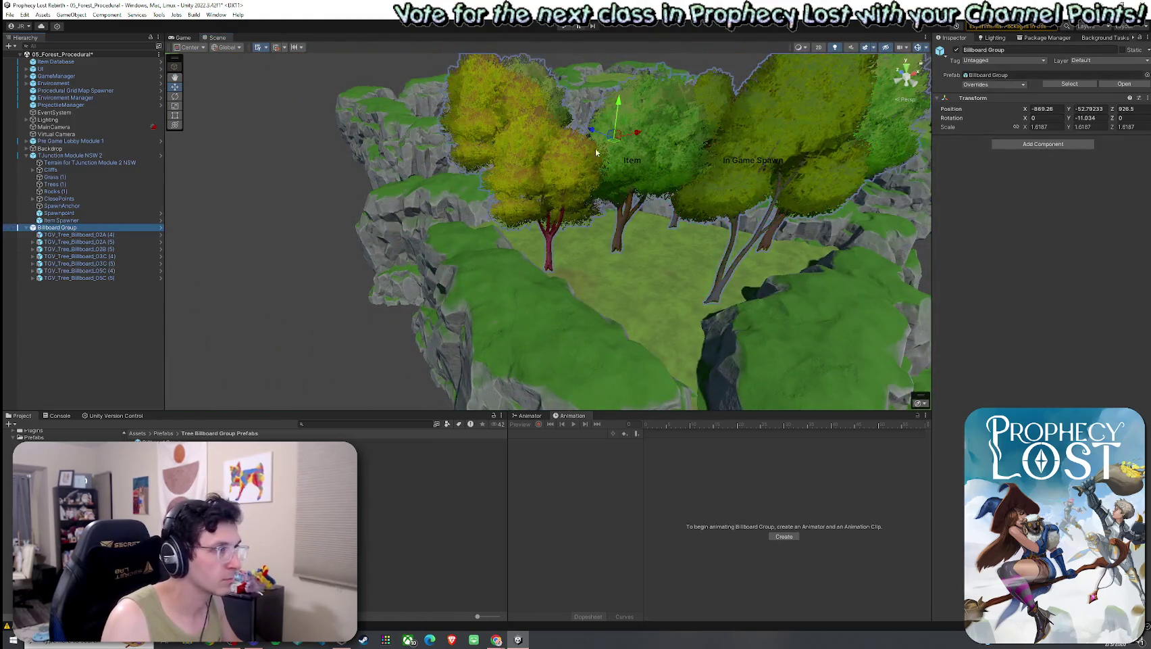
drag(619, 102, 611, 141)
scroll(611, 141, up, 3)
- Expand the Billboard Group and inspect trees 03C (5), 03C (4) and 02B (5)
click(590, 146)
click(589, 145)
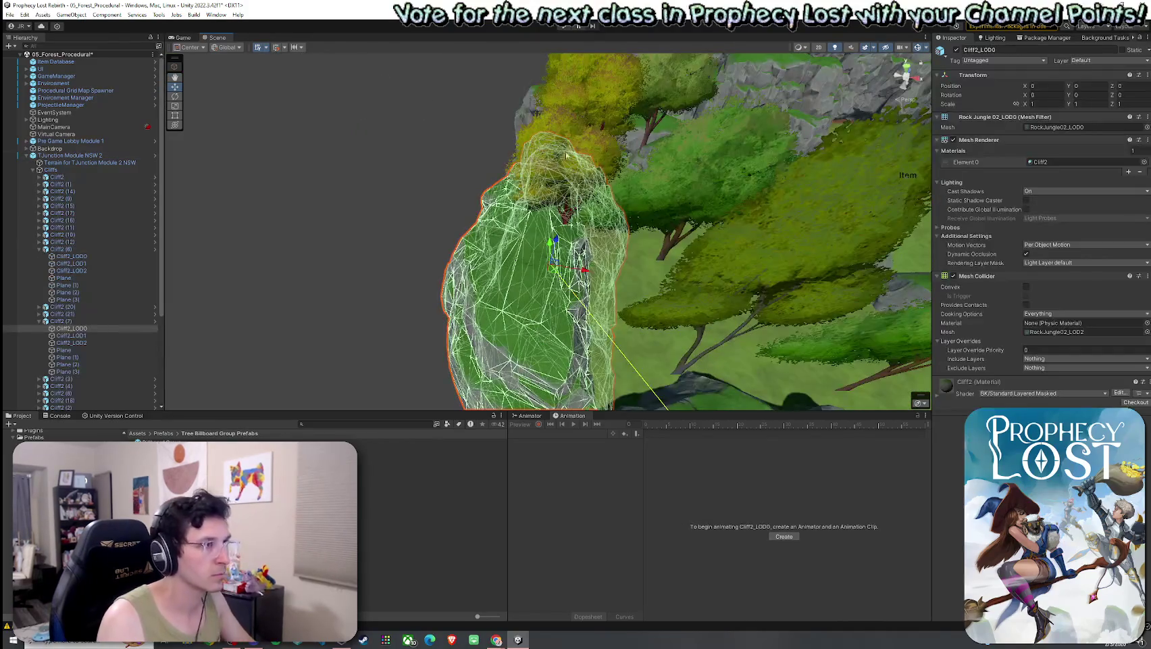
click(590, 145)
click(570, 165)
click(566, 158)
mouse_move(566, 159)
mouse_down()
mouse_move(422, 206)
mouse_move(428, 200)
mouse_up()
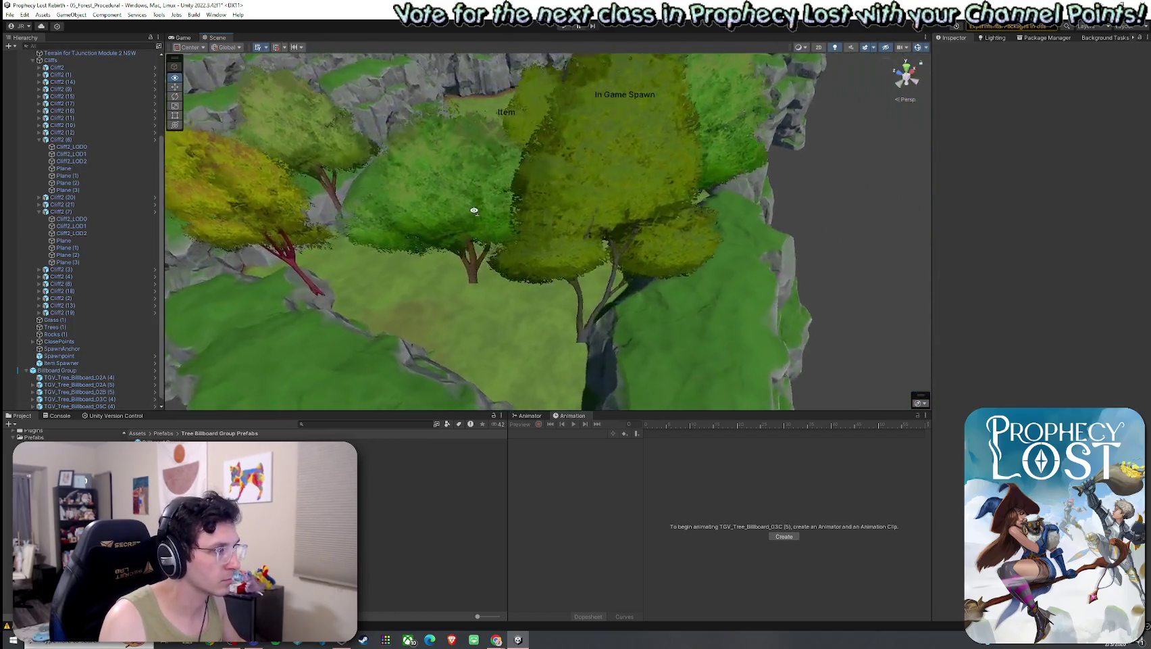
click(458, 234)
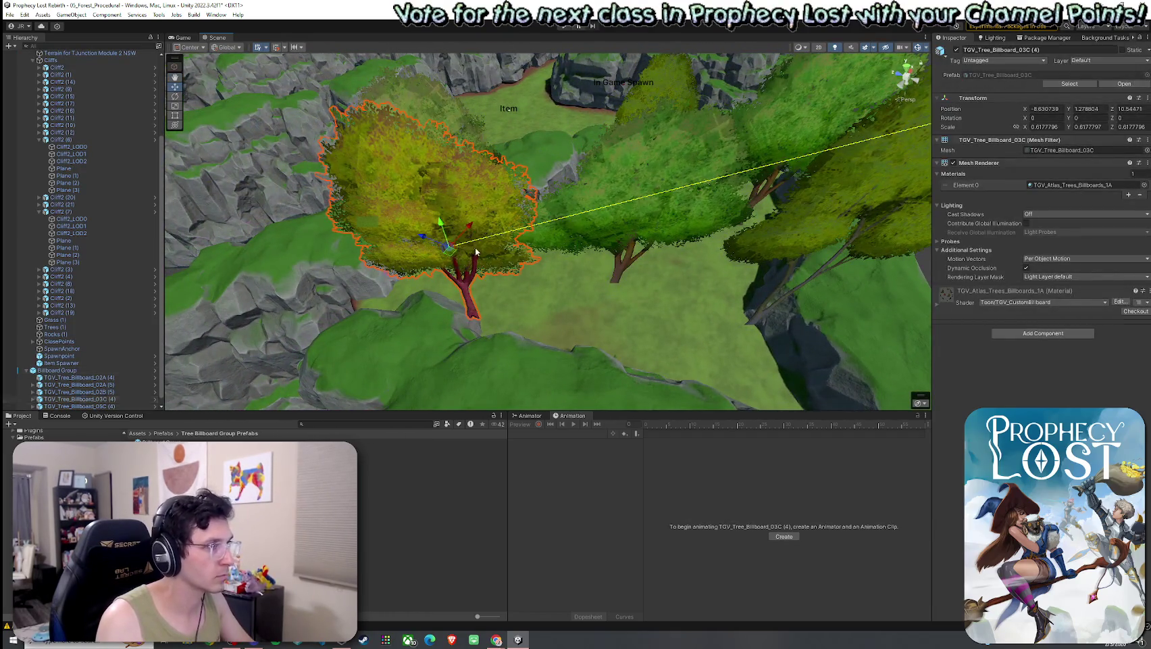
drag(475, 247, 554, 242)
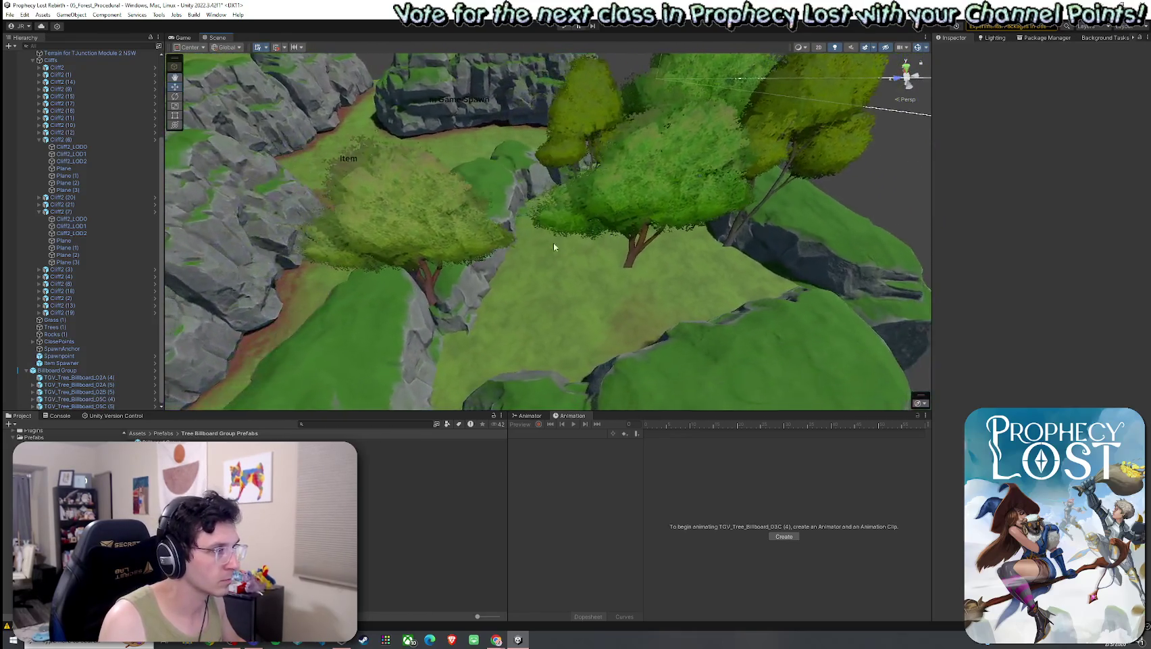
click(442, 227)
mouse_move(441, 226)
mouse_down()
mouse_move(261, 262)
mouse_move(567, 98)
mouse_move(453, 253)
mouse_move(426, 169)
mouse_move(473, 115)
mouse_move(492, 125)
mouse_up()
click(423, 162)
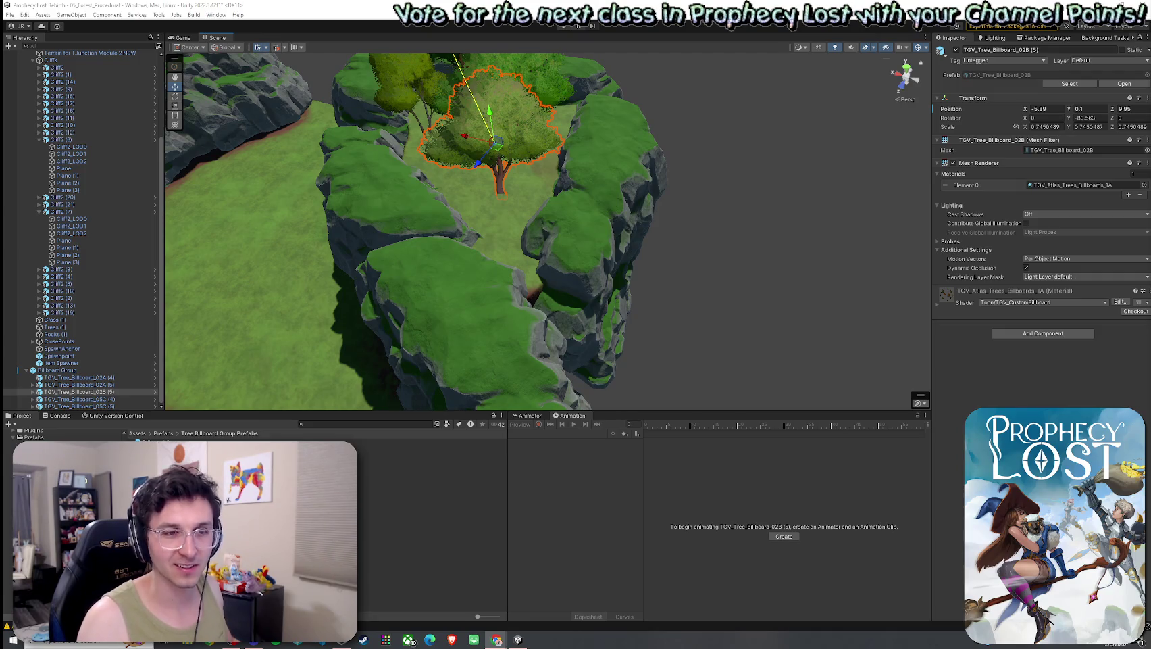
- Select the whole Billboard Group and zoom out to view the entire level
scroll(579, 225, up, 3)
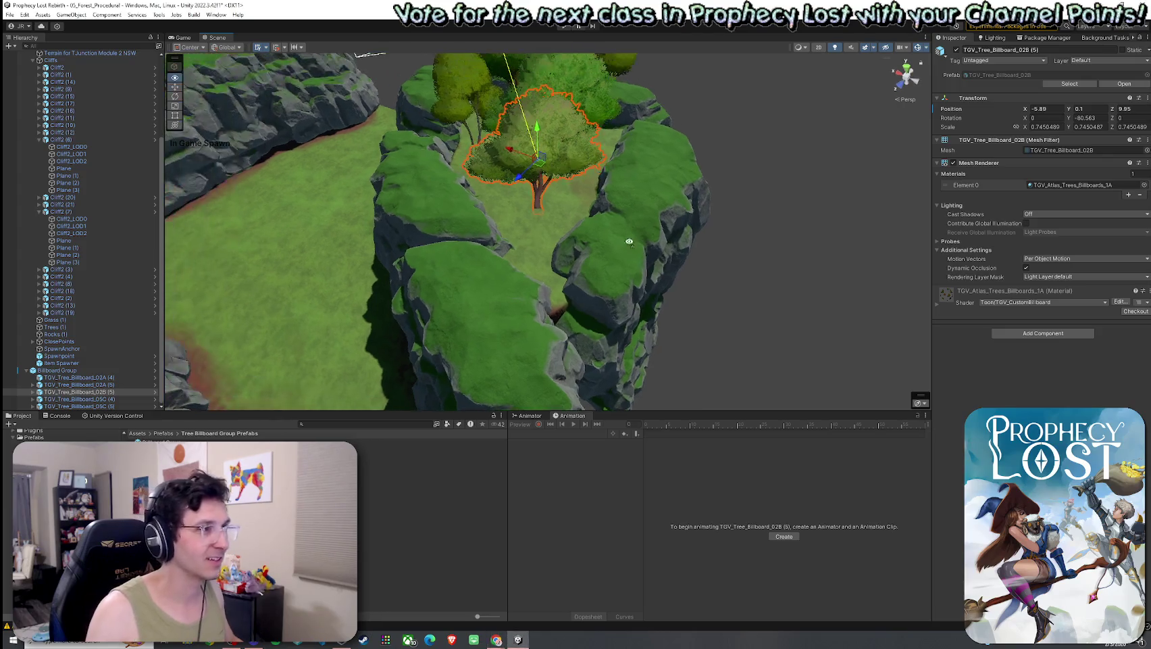
drag(630, 243, 608, 256)
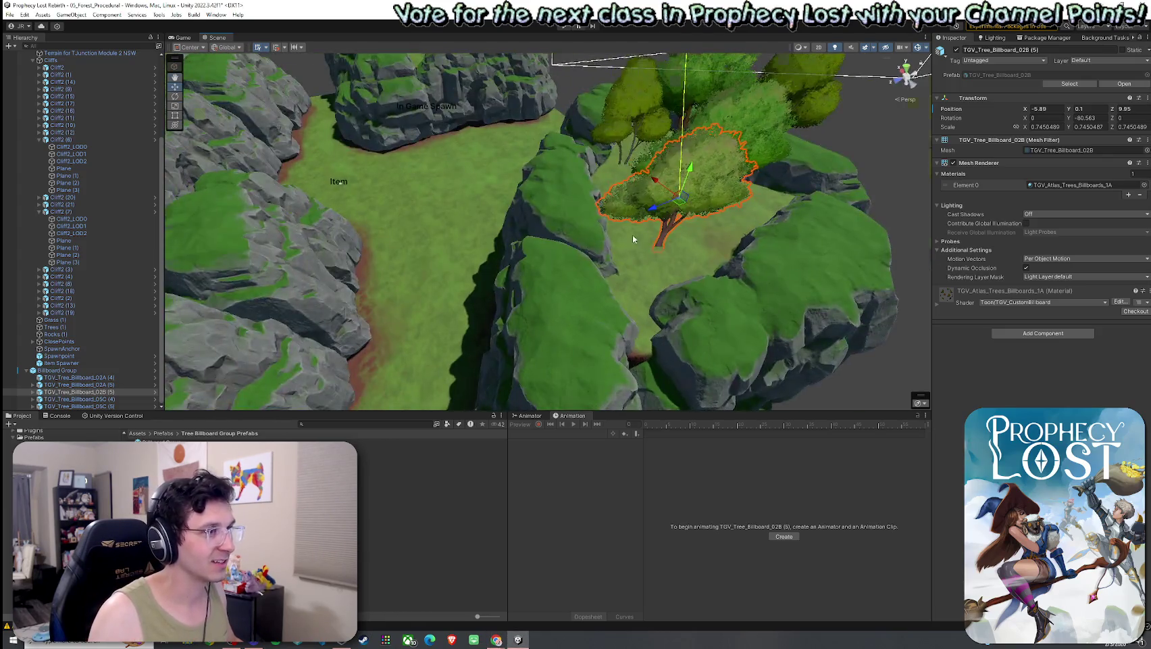
scroll(634, 239, down, 5)
click(58, 370)
mouse_move(500, 315)
mouse_down()
mouse_move(495, 301)
mouse_move(642, 288)
mouse_move(694, 303)
mouse_up()
scroll(495, 302, down, 4)
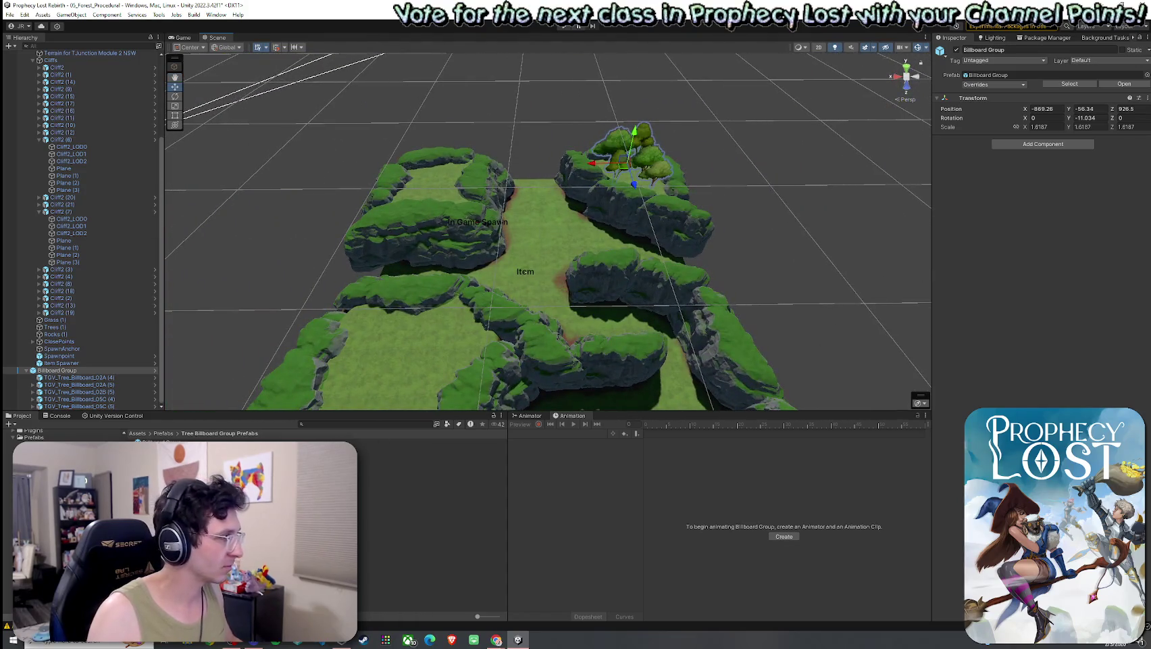
- Drop a Tree Billboard Group prefab into the scene and move Billboard Group (1) to -802, -55.47, 925.09
mouse_move(145, 442)
mouse_down()
mouse_move(271, 415)
mouse_move(399, 203)
mouse_move(448, 148)
mouse_move(513, 183)
mouse_move(593, 202)
mouse_move(744, 296)
mouse_up()
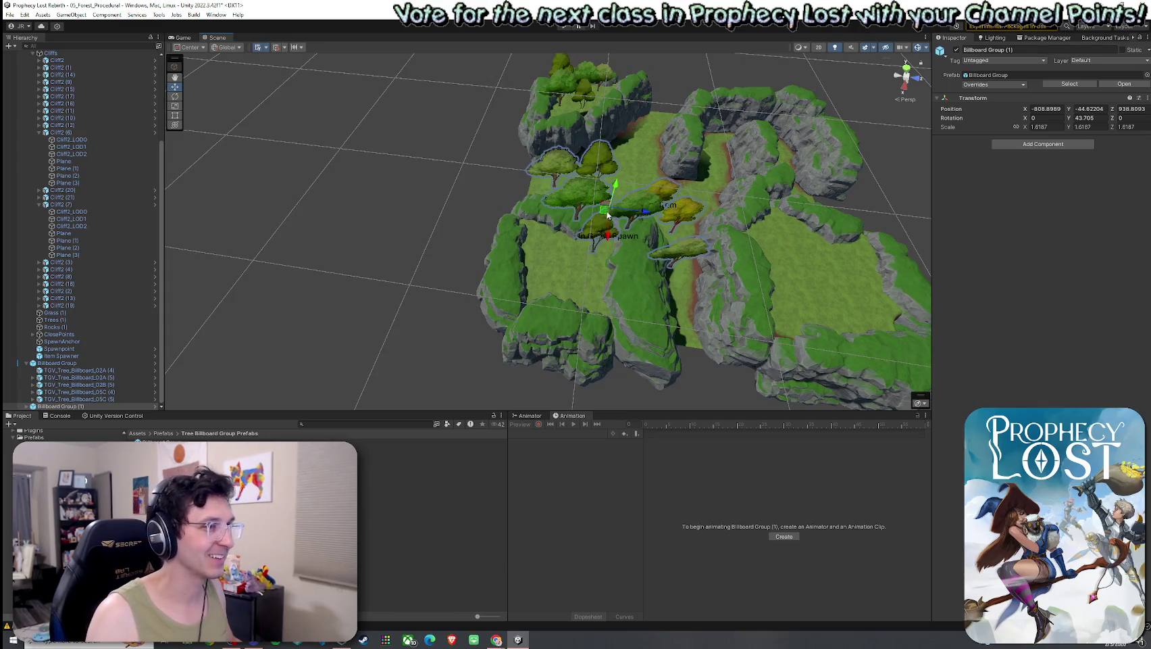
mouse_move(607, 214)
mouse_down()
mouse_move(567, 217)
mouse_move(515, 273)
mouse_up()
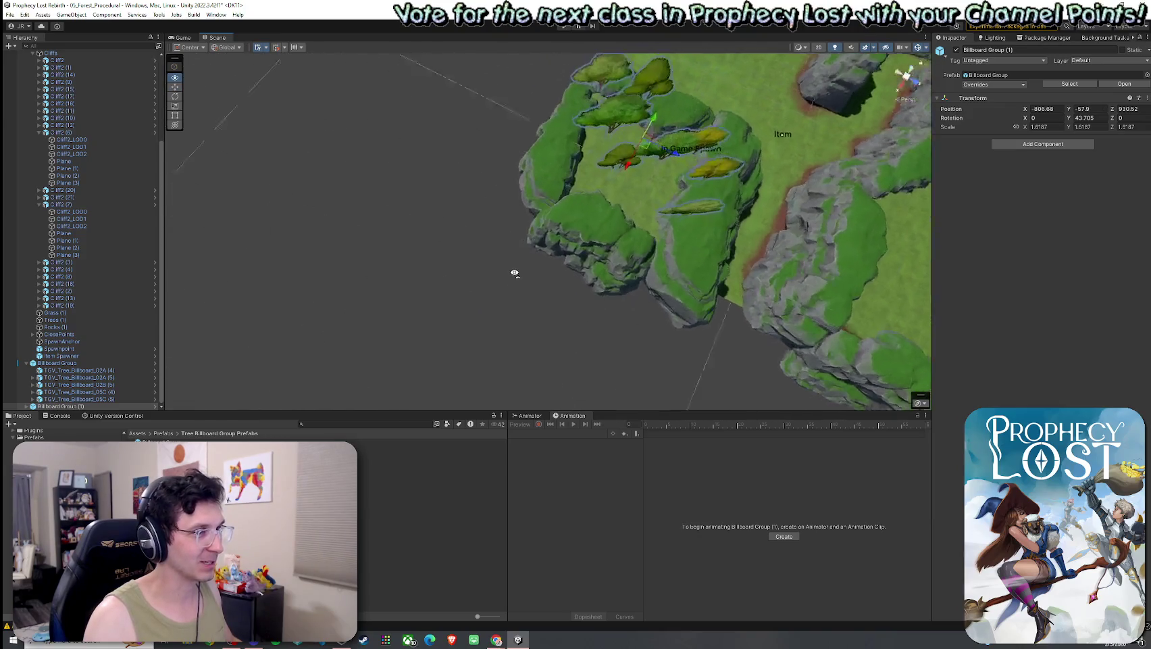
key(f)
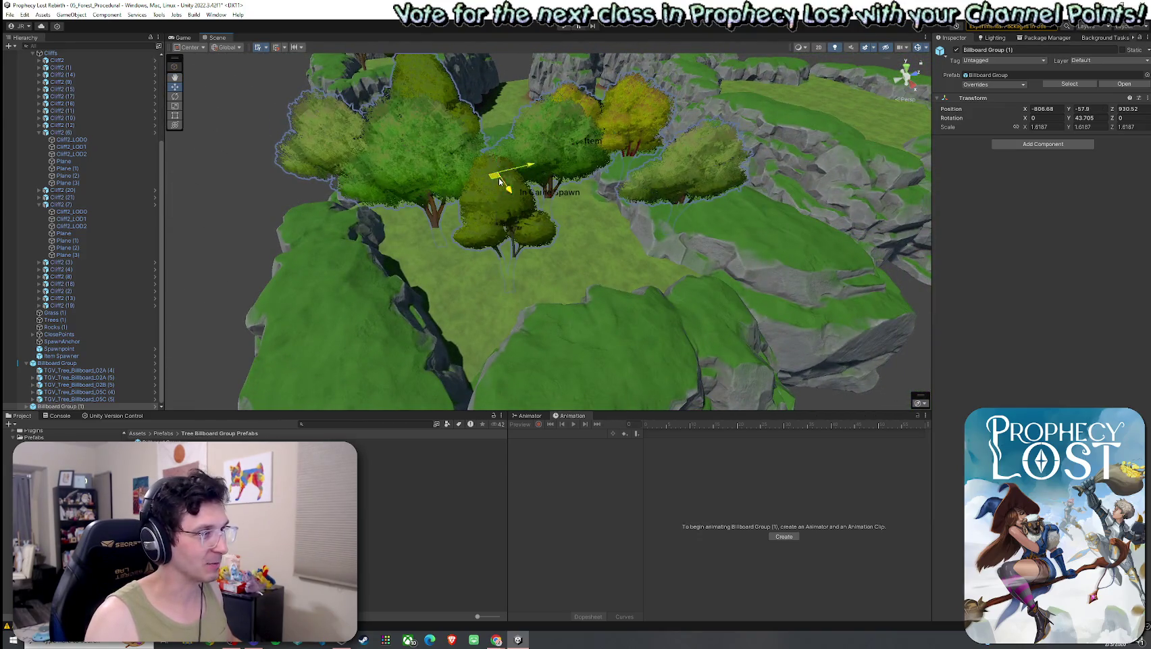
mouse_move(501, 181)
mouse_down()
mouse_move(504, 225)
mouse_move(447, 195)
mouse_move(453, 151)
mouse_move(455, 165)
mouse_up()
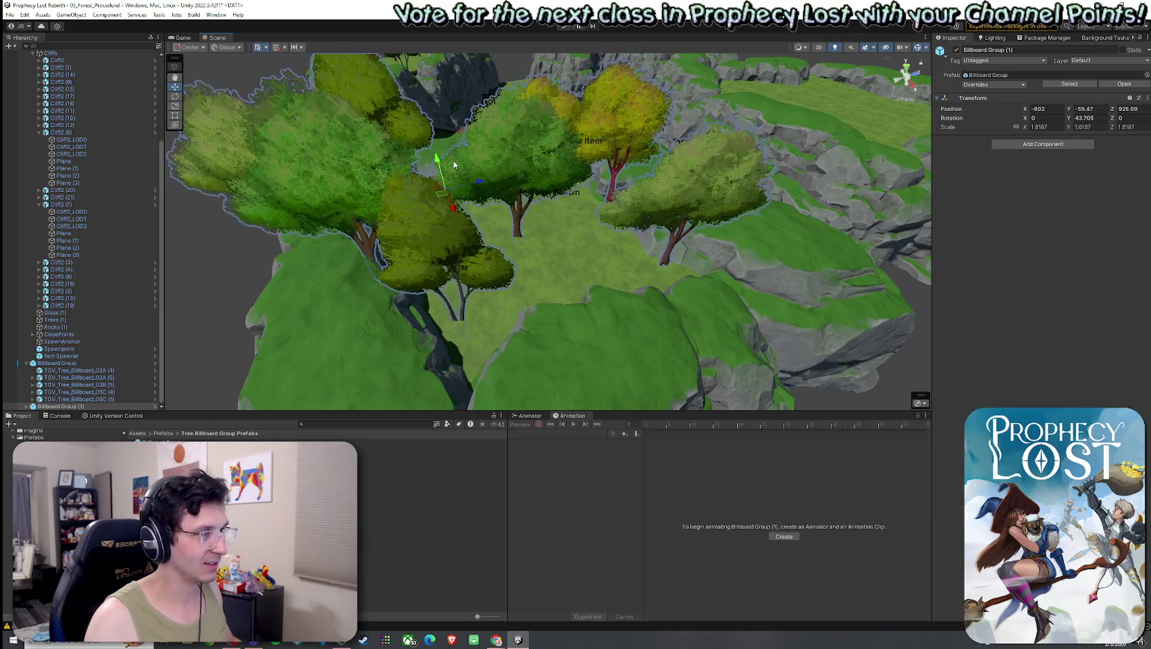
click(728, 181)
- Ground trees TGV_Tree_Billboard_02B (5), 03C (4) and 05C (5) on the clearing's surface
click(711, 155)
click(717, 165)
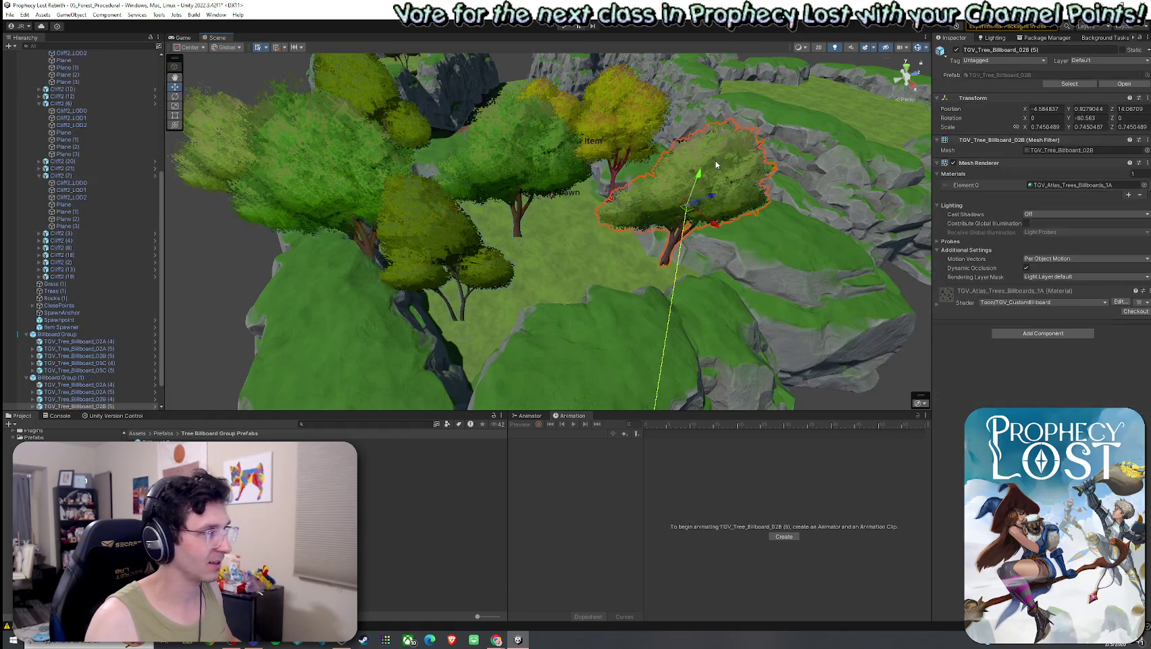
drag(698, 177, 692, 203)
click(622, 146)
drag(623, 119, 626, 137)
click(464, 242)
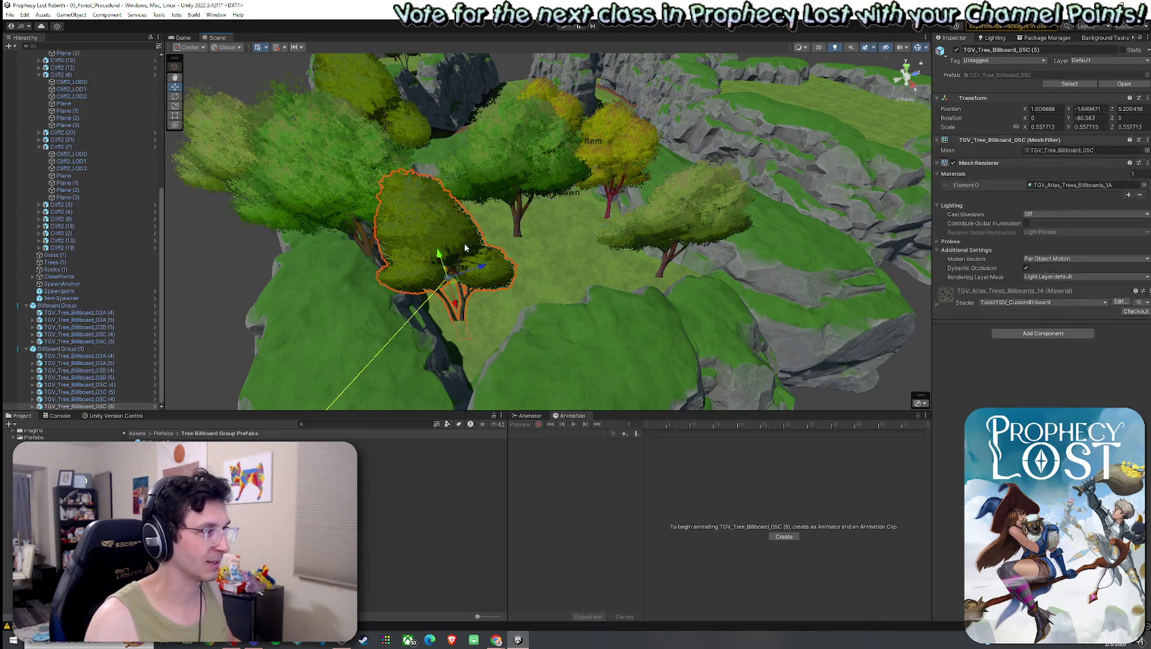
drag(440, 255, 436, 233)
key(f)
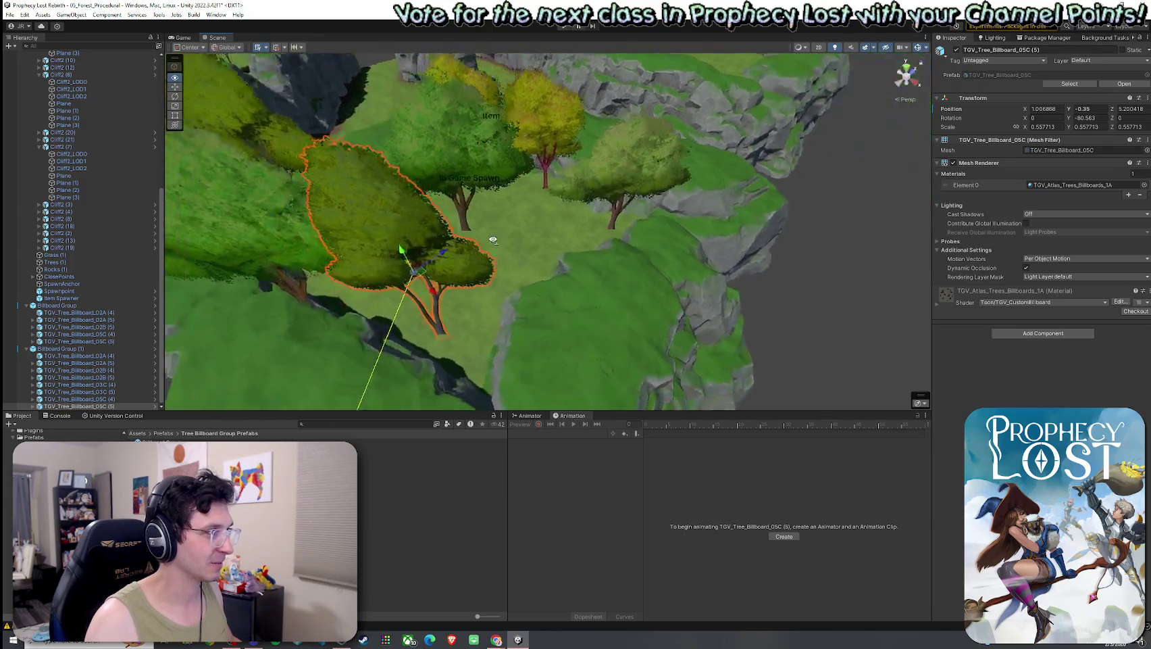
- Nudge TGV_Tree_Billboard_02A (4) into place and delete the leftmost tree TGV_Tree_Billboard_02B (4)
click(373, 200)
key(f)
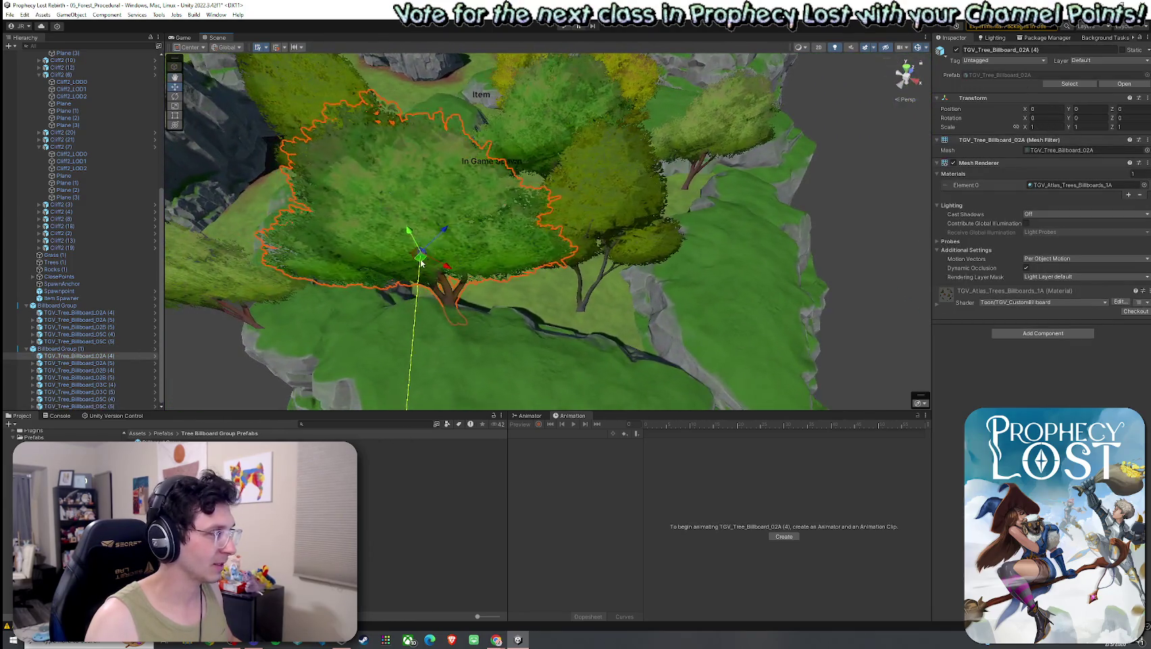
drag(431, 222, 419, 195)
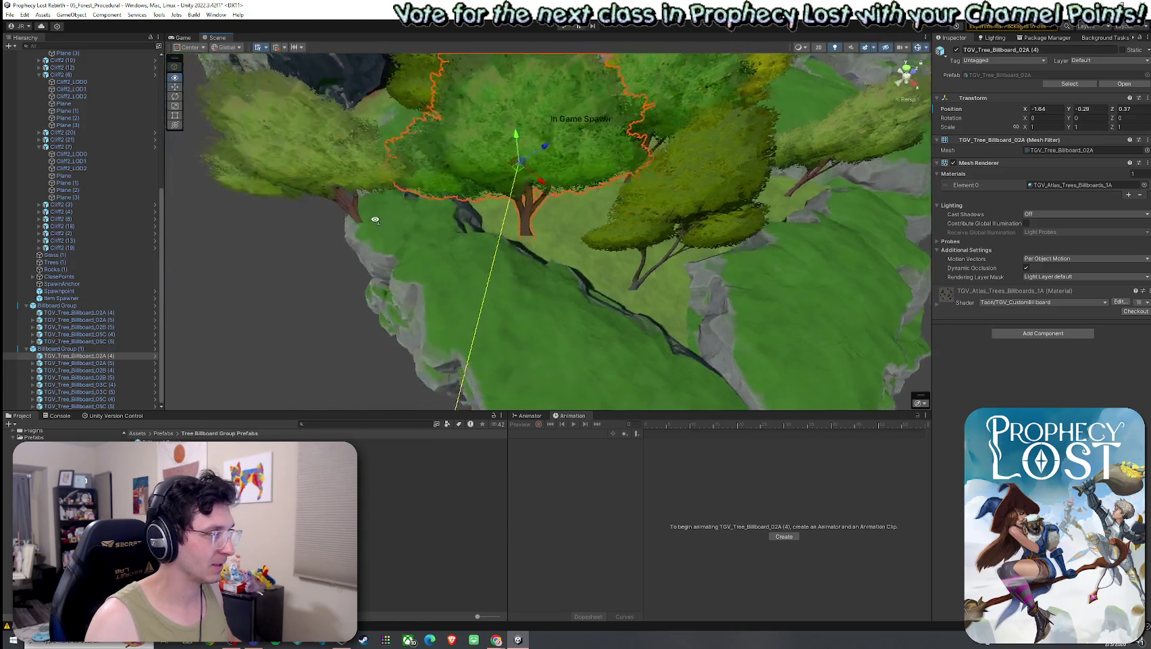
click(444, 196)
key(Delete)
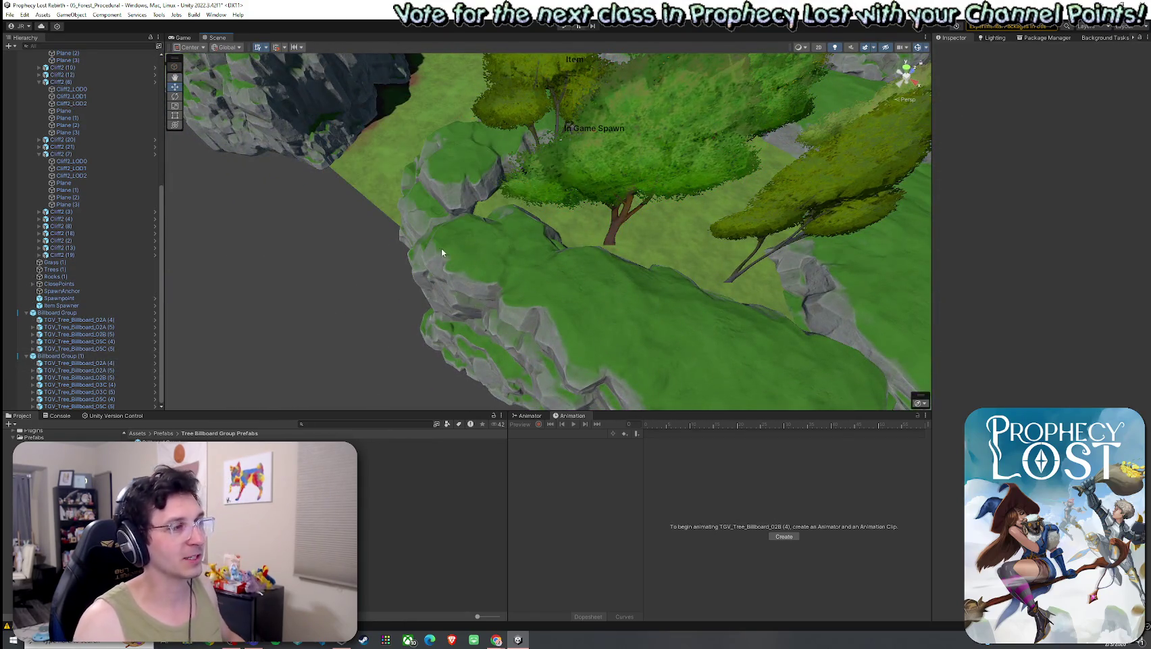
- Move TGV_Tree_Billboard_03C (5) to a new spot in the clearing and collapse the first group in the Hierarchy
mouse_move(483, 251)
mouse_down()
mouse_move(646, 160)
mouse_move(559, 122)
mouse_move(690, 176)
mouse_up()
click(630, 171)
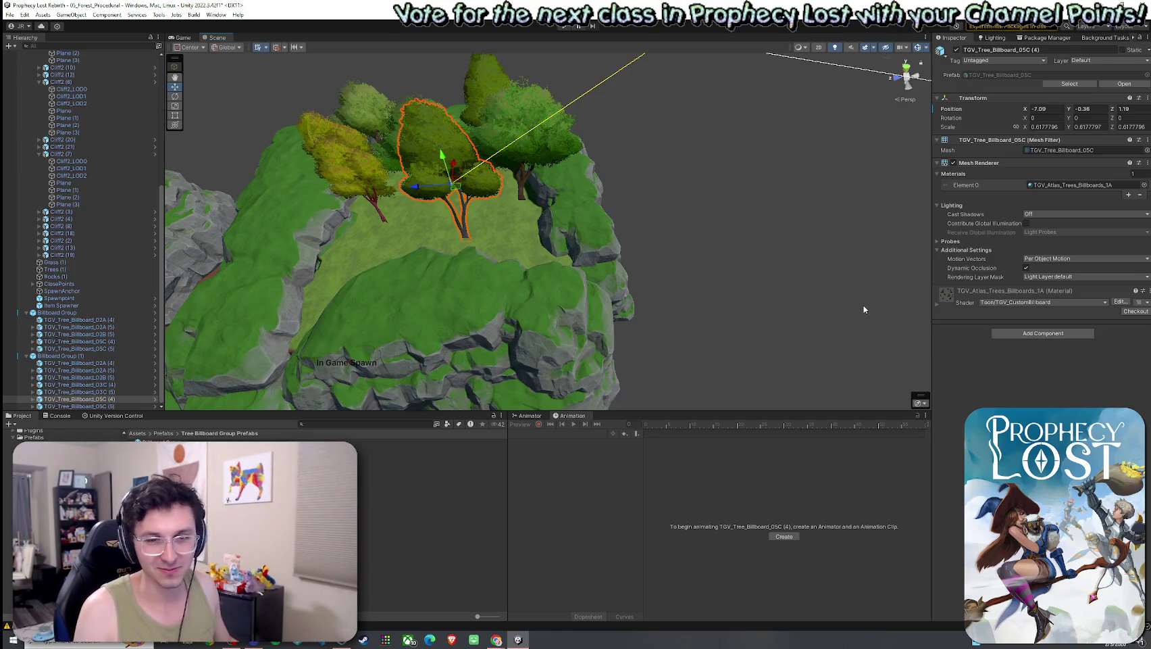
drag(649, 302, 576, 279)
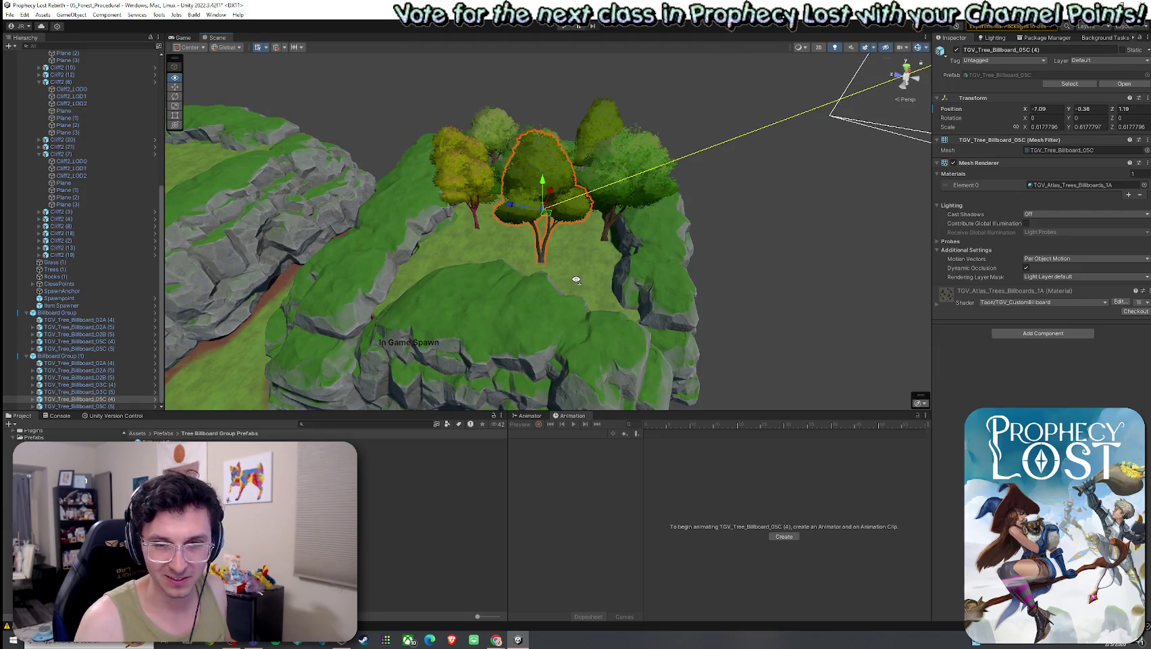
key(Left)
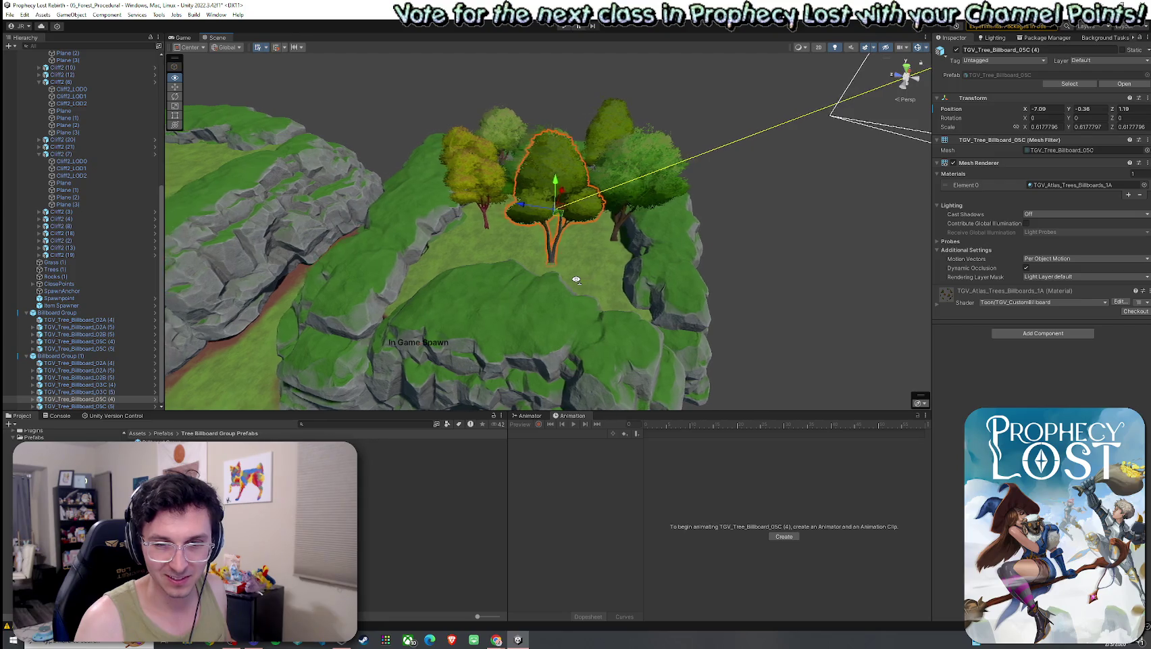
key(Left)
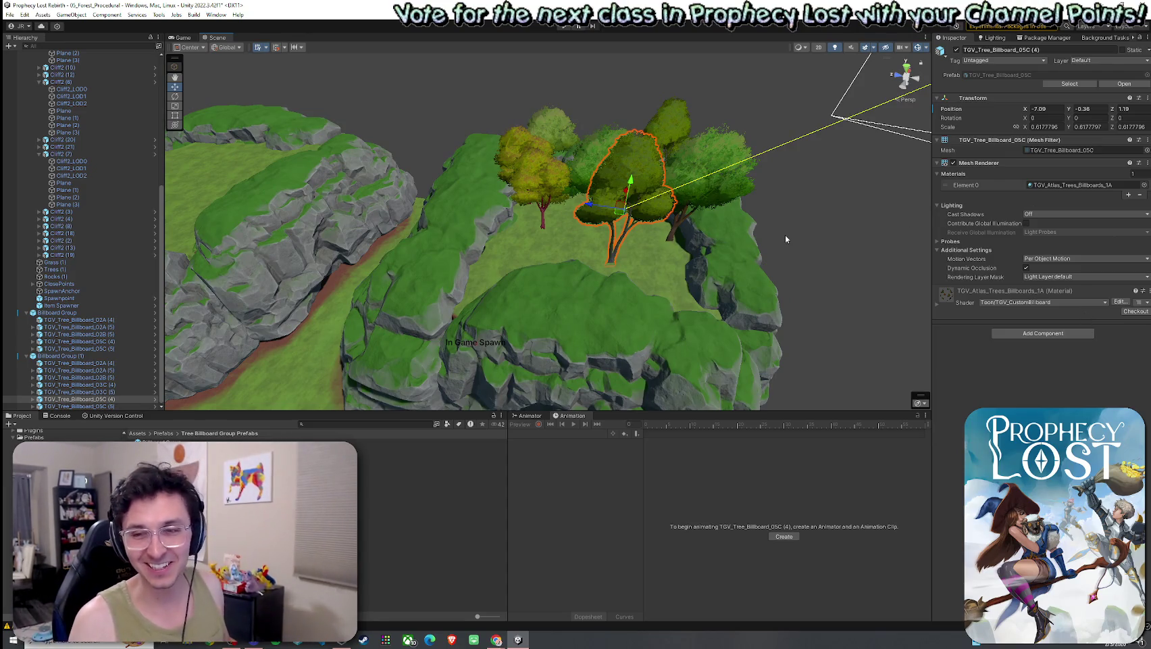
mouse_move(776, 236)
mouse_down()
mouse_move(748, 214)
mouse_move(920, 258)
mouse_move(971, 231)
mouse_move(779, 211)
mouse_up()
click(510, 195)
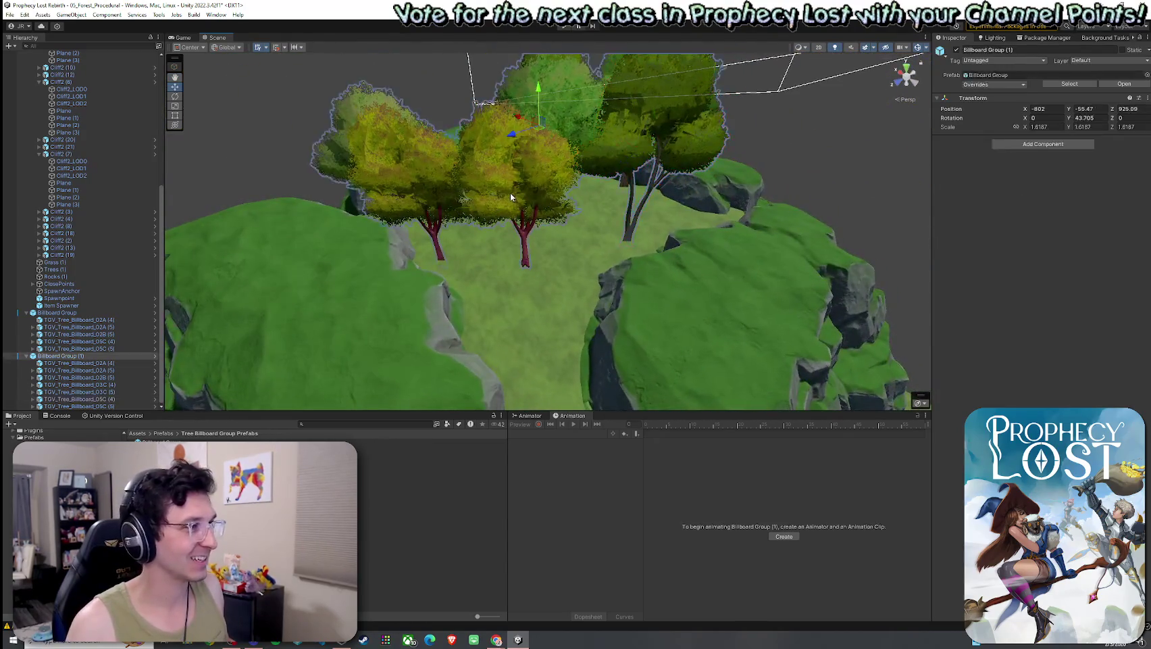
click(511, 197)
mouse_move(521, 227)
mouse_down()
mouse_move(537, 244)
mouse_move(768, 258)
mouse_move(541, 275)
mouse_move(608, 291)
mouse_up()
click(533, 277)
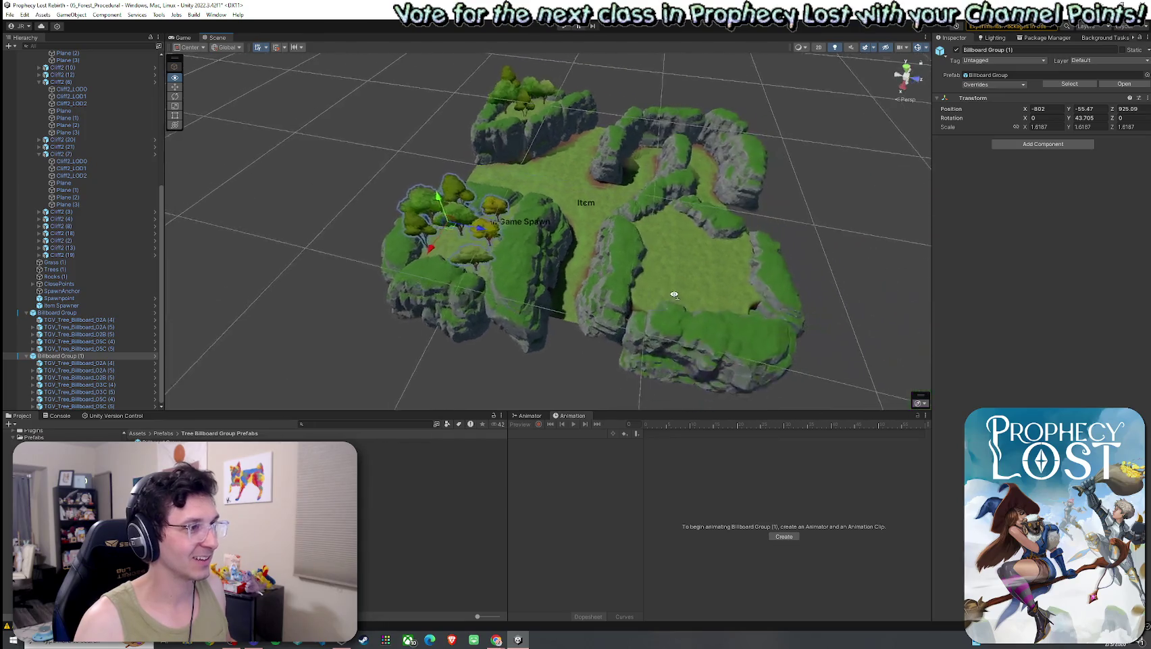
click(27, 313)
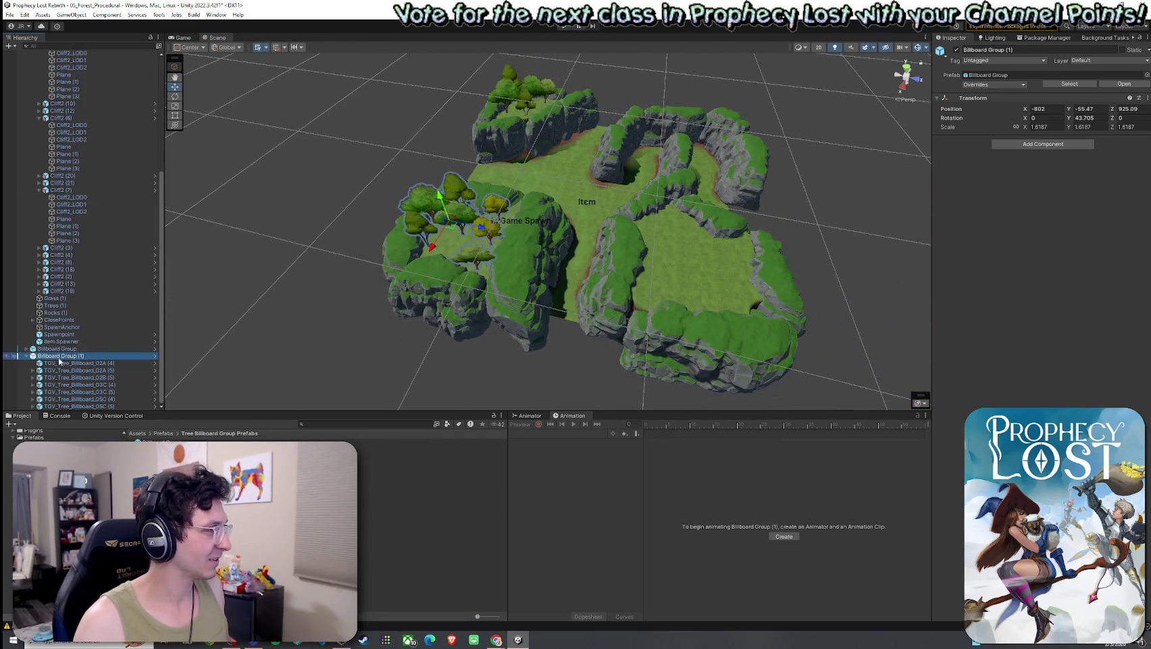
- Duplicate Billboard Group (1) and move the copy to the map's right side, at -811.5, -55.47, 990.9
click(27, 356)
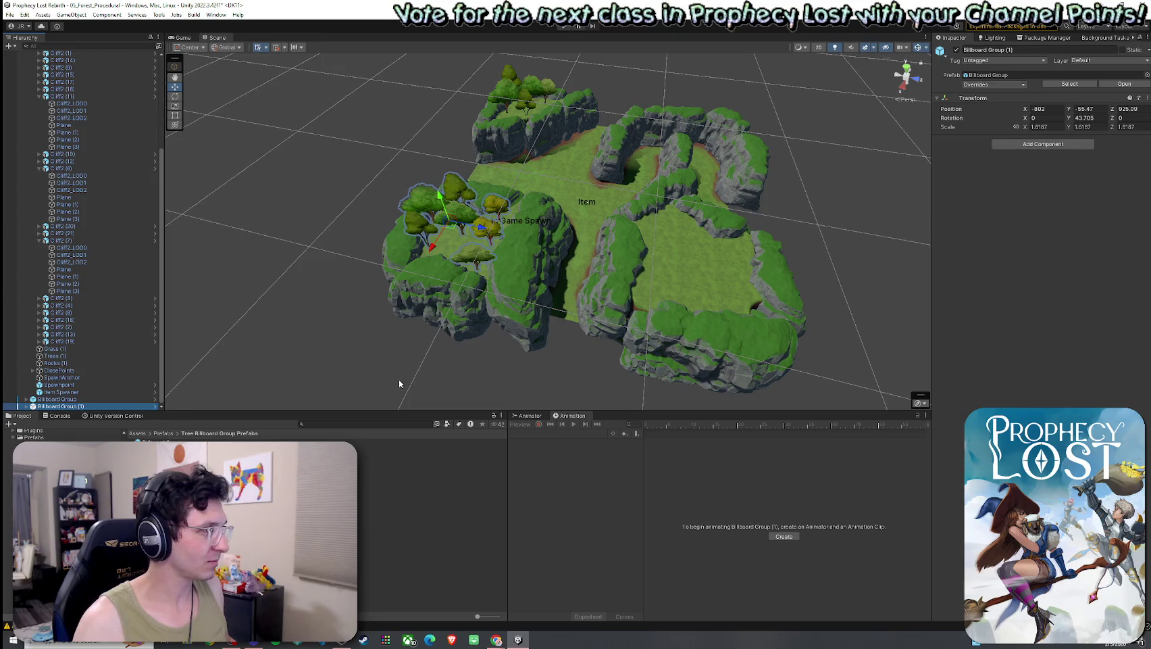
key(ctrl+d)
drag(456, 231, 693, 254)
scroll(717, 282, up, 3)
scroll(716, 283, up, 5)
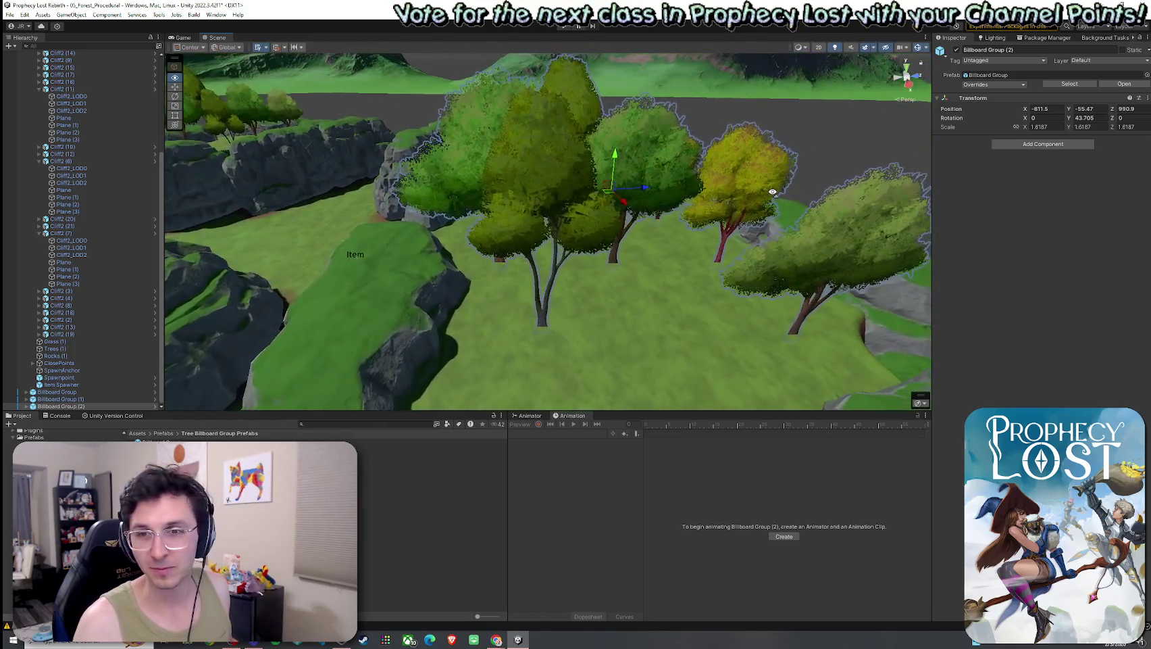
mouse_move(772, 192)
mouse_down()
mouse_move(587, 212)
mouse_move(676, 223)
mouse_move(759, 174)
mouse_move(312, 237)
mouse_up()
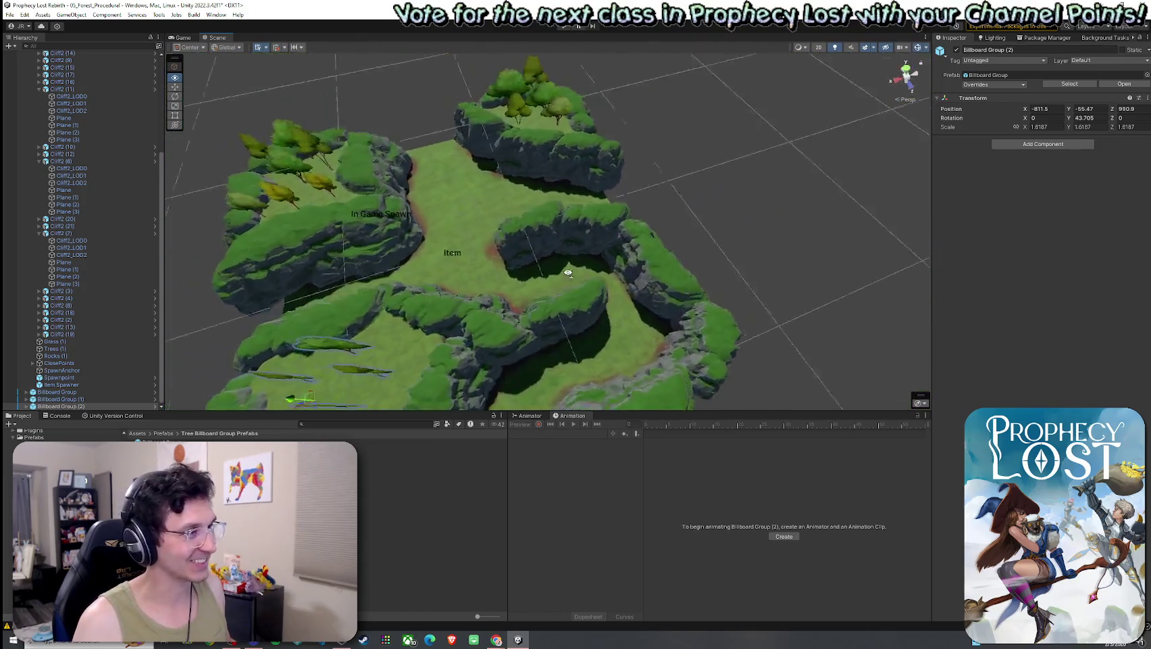
mouse_move(581, 285)
mouse_down()
mouse_move(681, 254)
mouse_move(599, 236)
mouse_move(635, 239)
mouse_move(674, 193)
mouse_move(663, 172)
mouse_move(568, 150)
mouse_move(779, 143)
mouse_up()
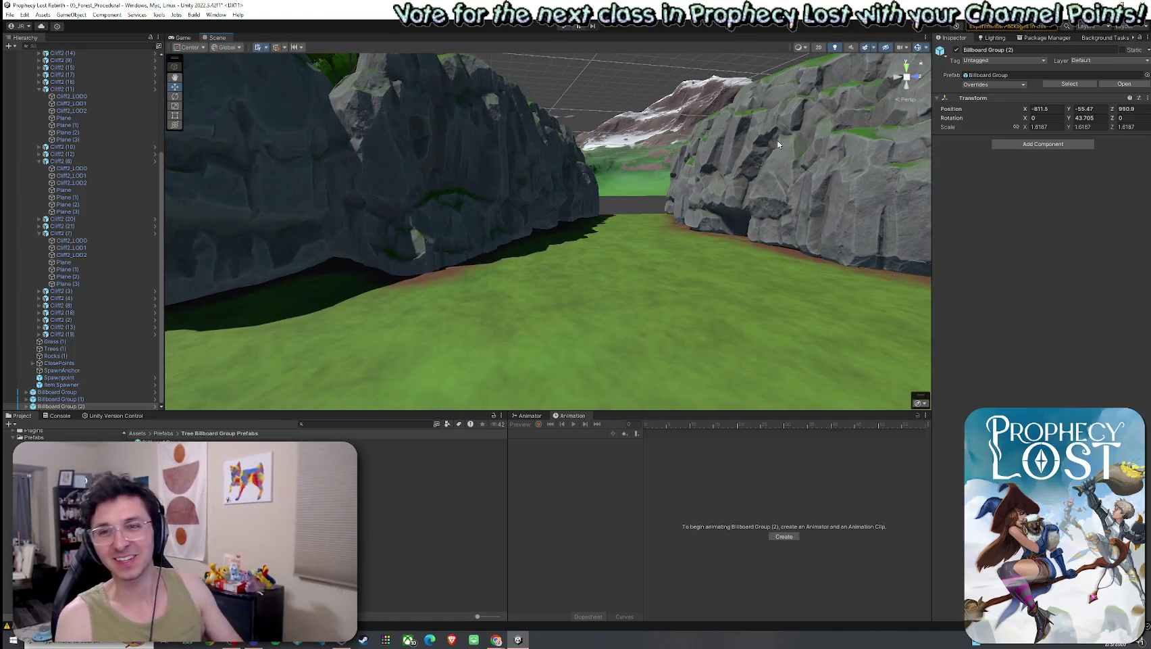
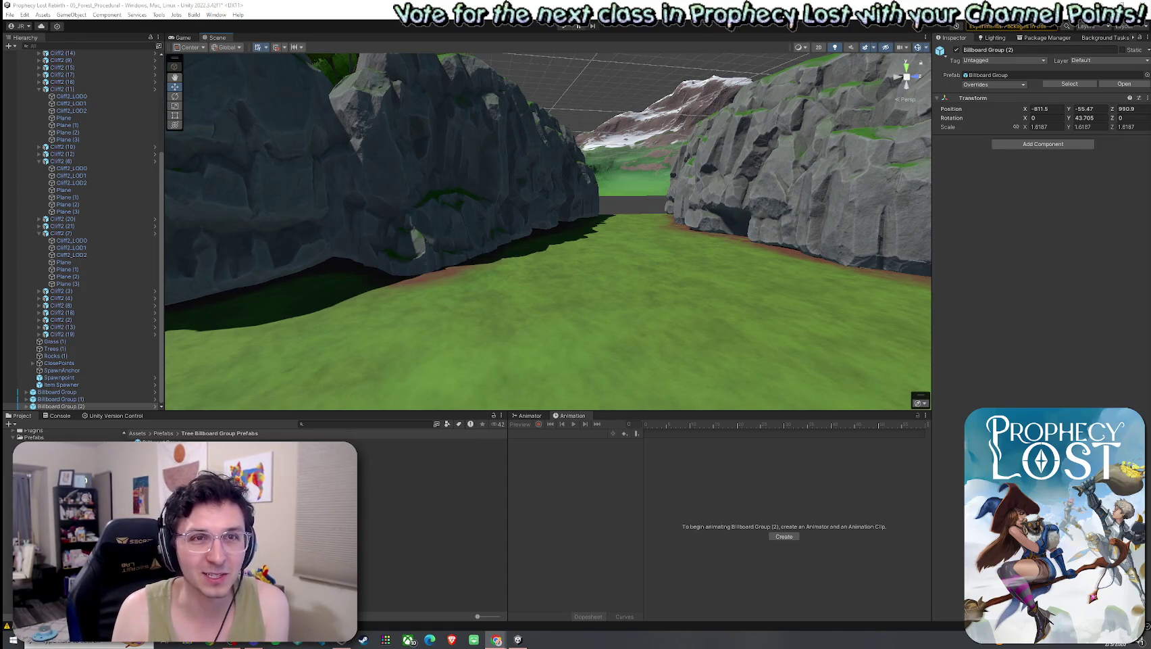
- Switch from the Unity editor to the Chrome window showing the YouTube boss-fight video
key(alt+Tab)
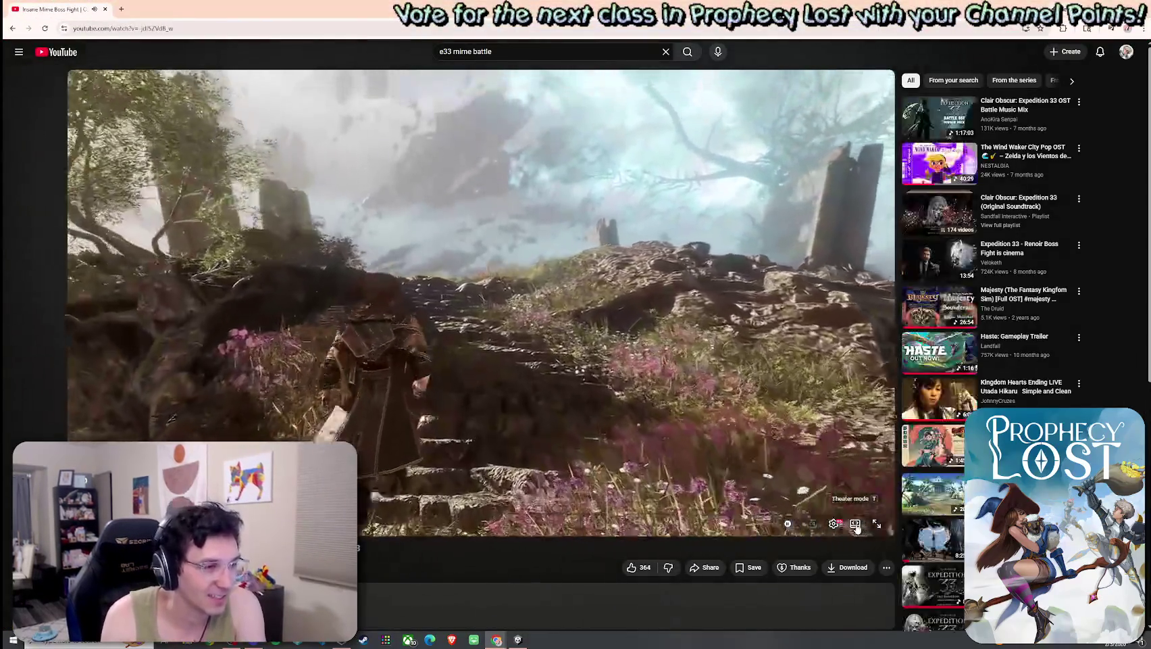
- Put the Expedition 33 mime boss fight video in theater view and resume it after a brief pause
click(855, 524)
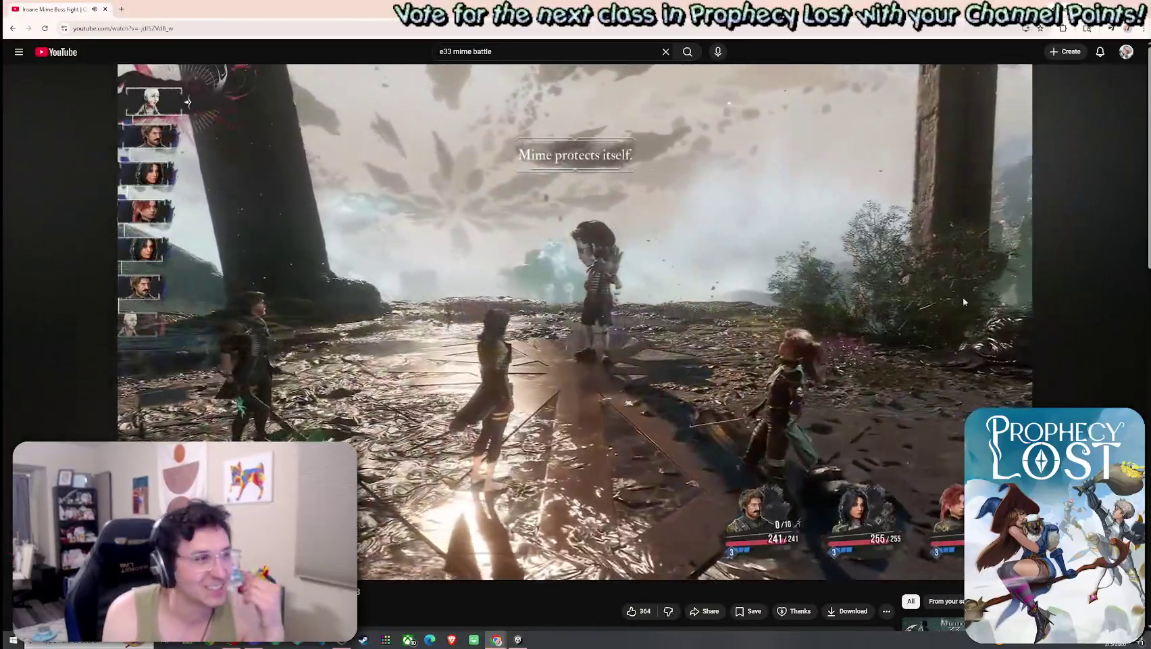
click(931, 313)
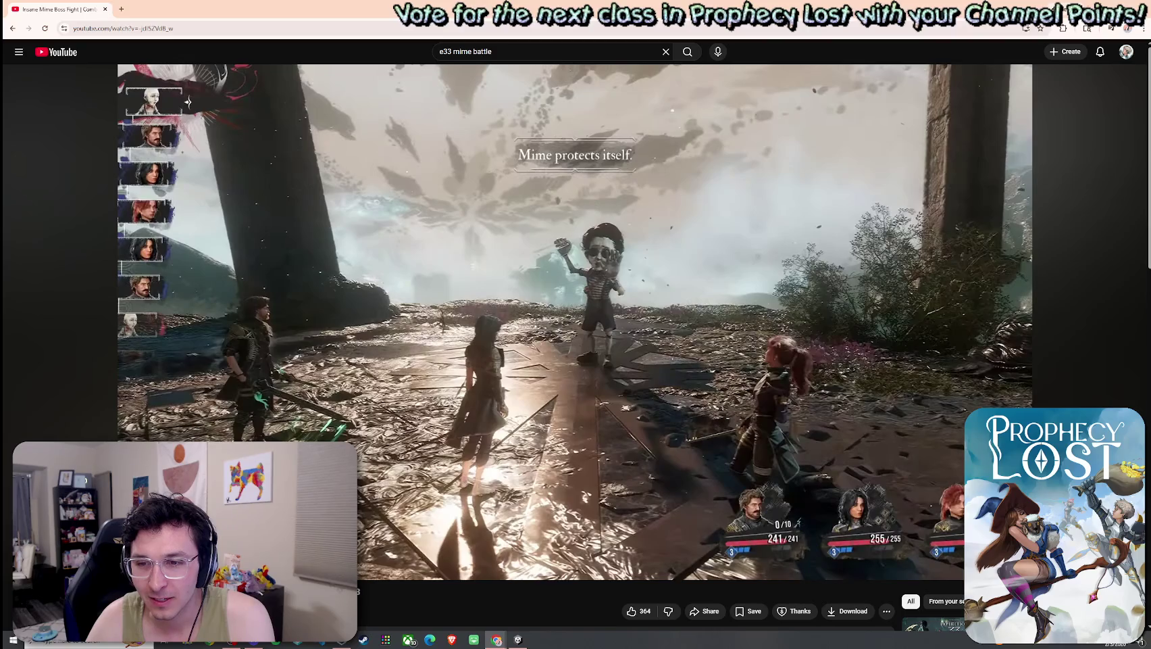
key(space)
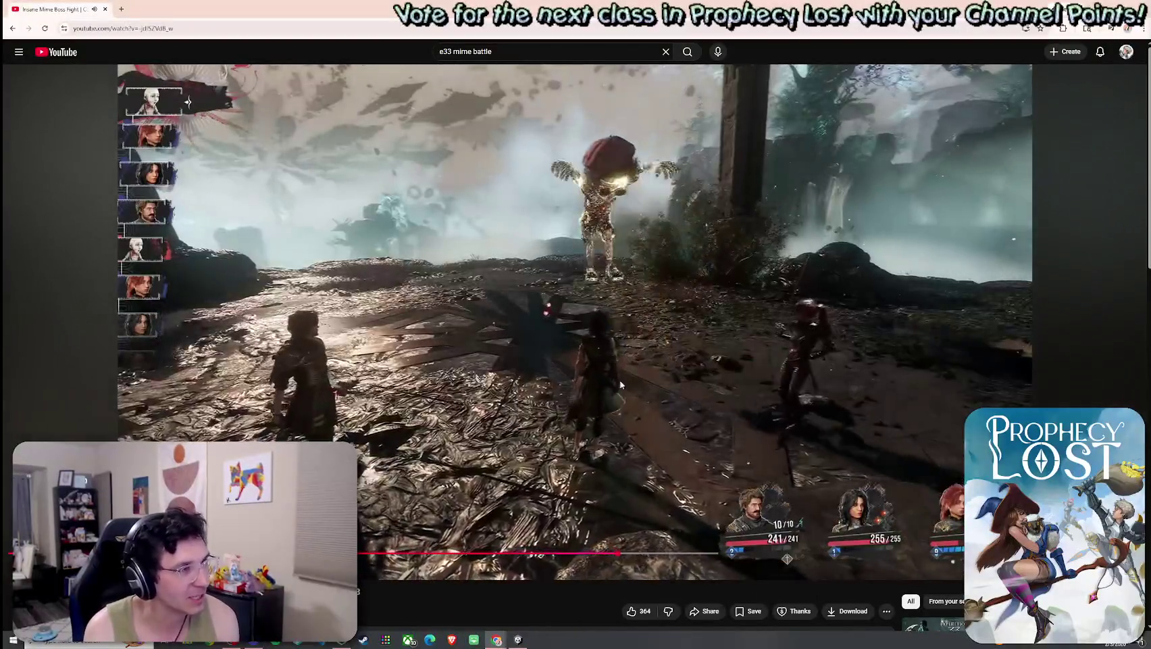
- Pause the video, start the Mime Battle soundtrack from the search results, and minimize Chrome
click(548, 410)
scroll(909, 447, down, 2)
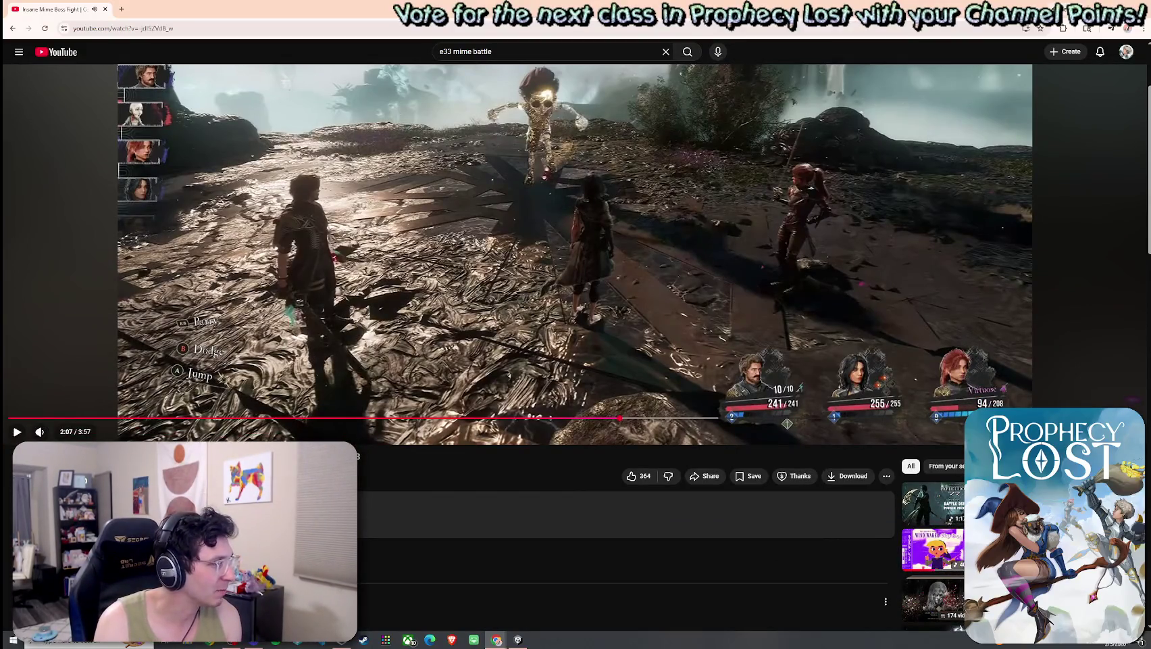
scroll(513, 452, down, 3)
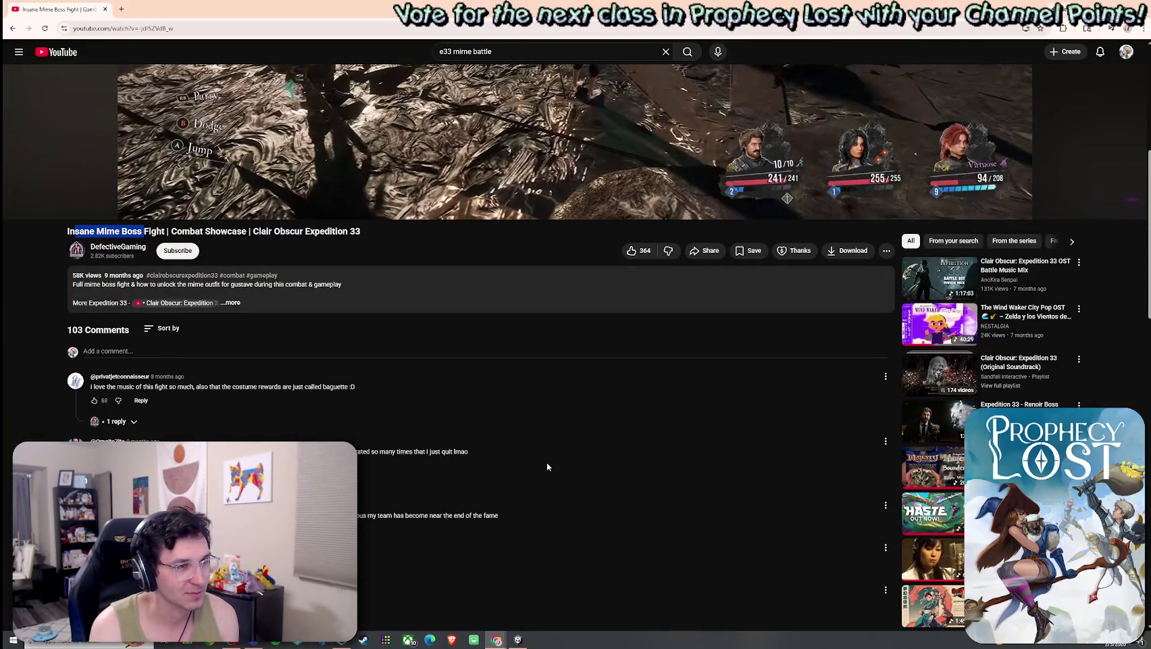
key(alt+Left)
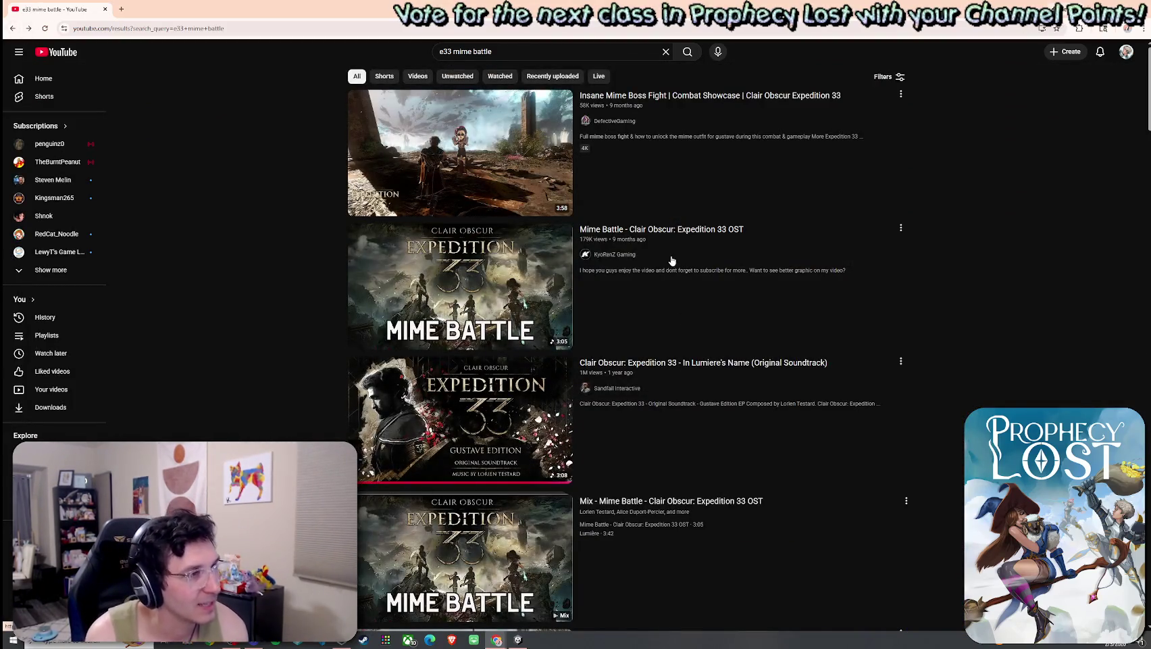
click(667, 231)
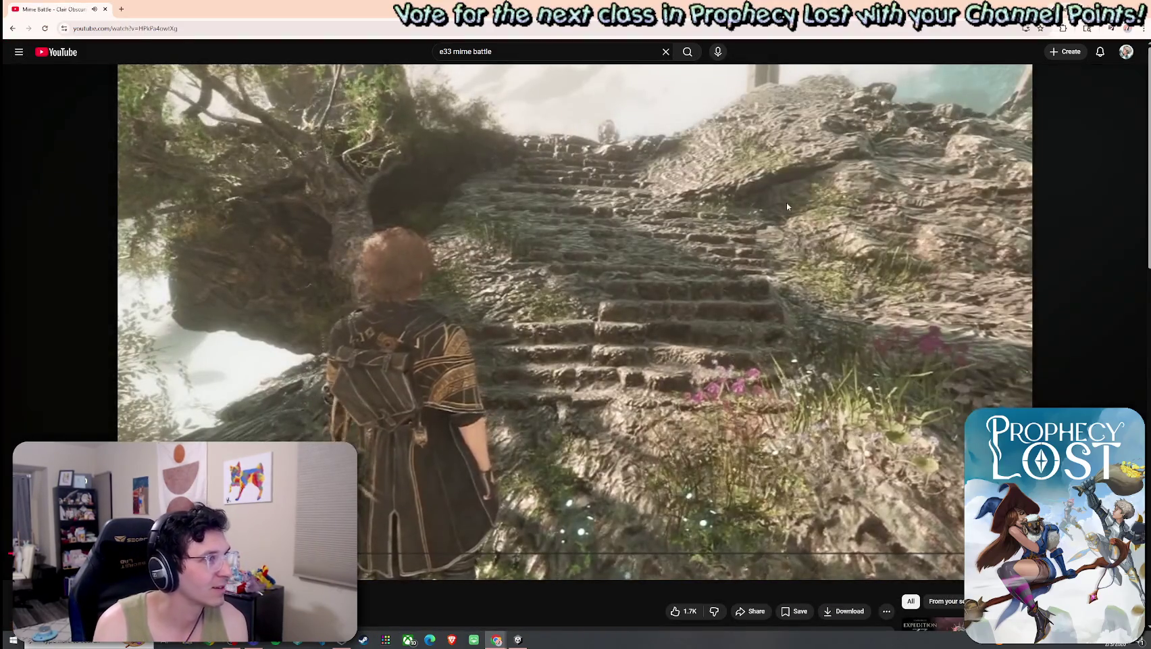
drag(280, 8, 322, 61)
key(super+Down)
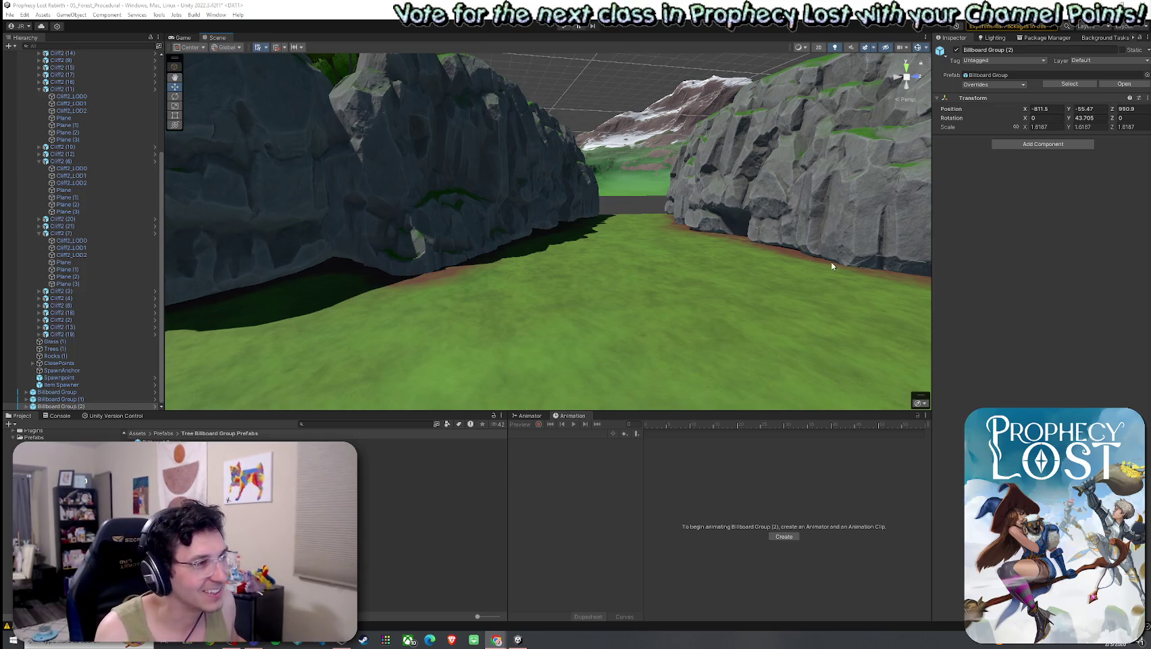
- Select the Terrain child of TJunction Module NSW 2 and switch to the Paint Details tool
drag(833, 266, 732, 309)
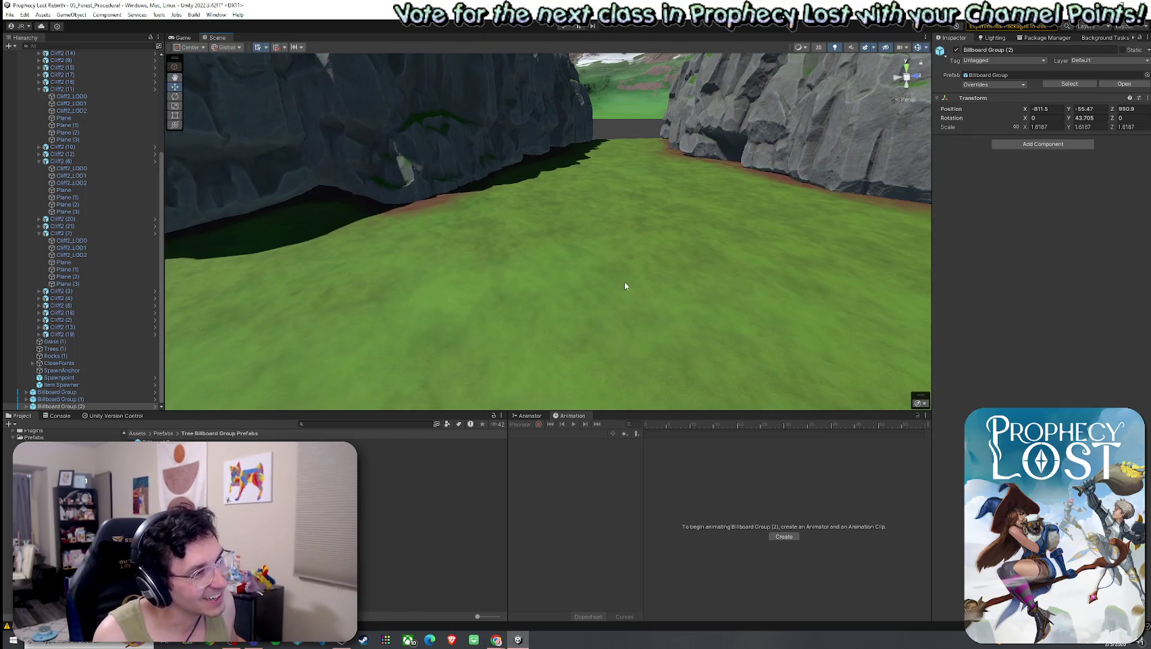
mouse_move(625, 286)
mouse_down()
mouse_move(731, 339)
mouse_move(598, 330)
mouse_move(564, 299)
mouse_move(540, 304)
mouse_move(654, 313)
mouse_move(631, 296)
mouse_move(727, 356)
mouse_move(688, 335)
mouse_move(608, 324)
mouse_up()
click(538, 306)
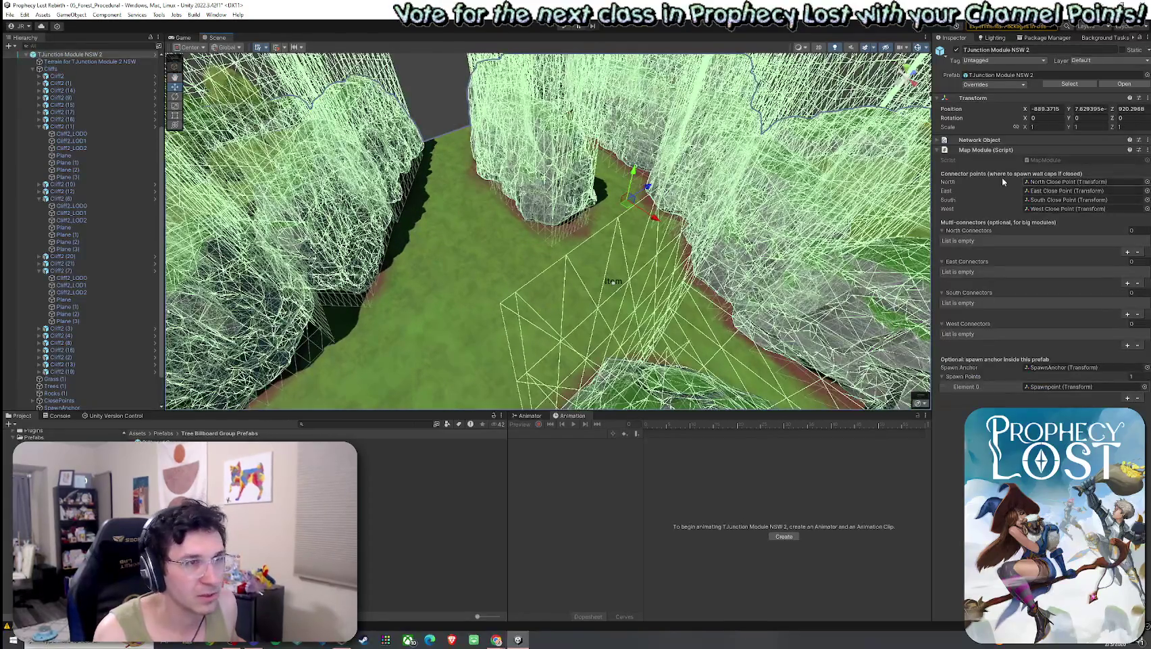
click(589, 273)
click(1058, 128)
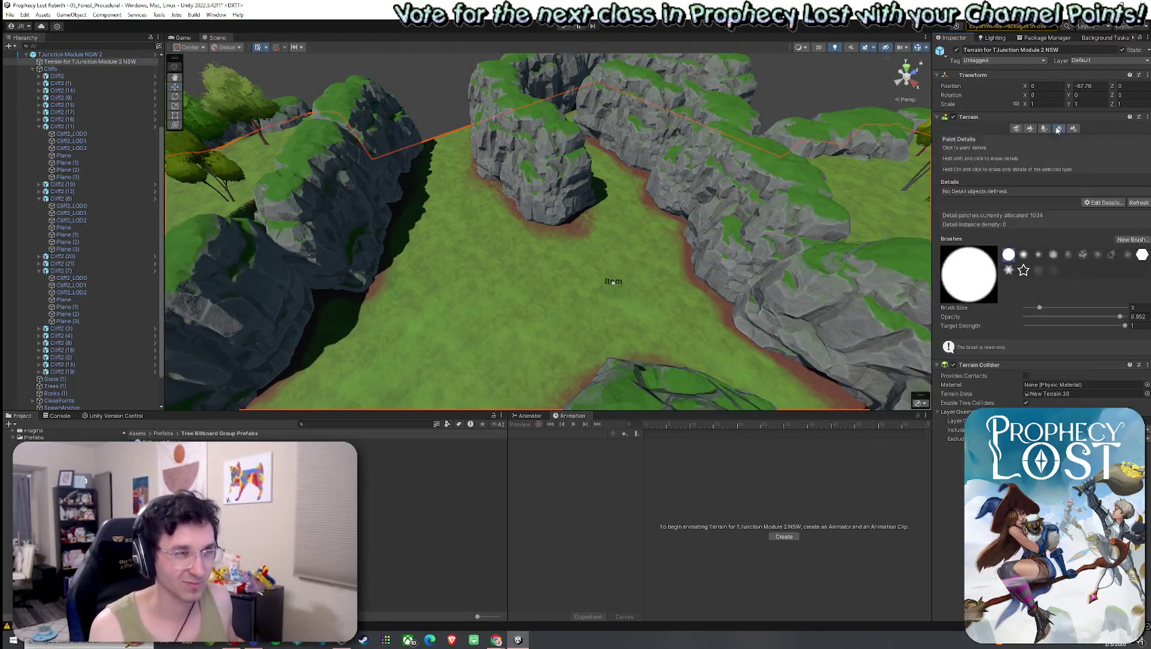
- Add Grass01 as a detail mesh on the module's terrain
click(1045, 128)
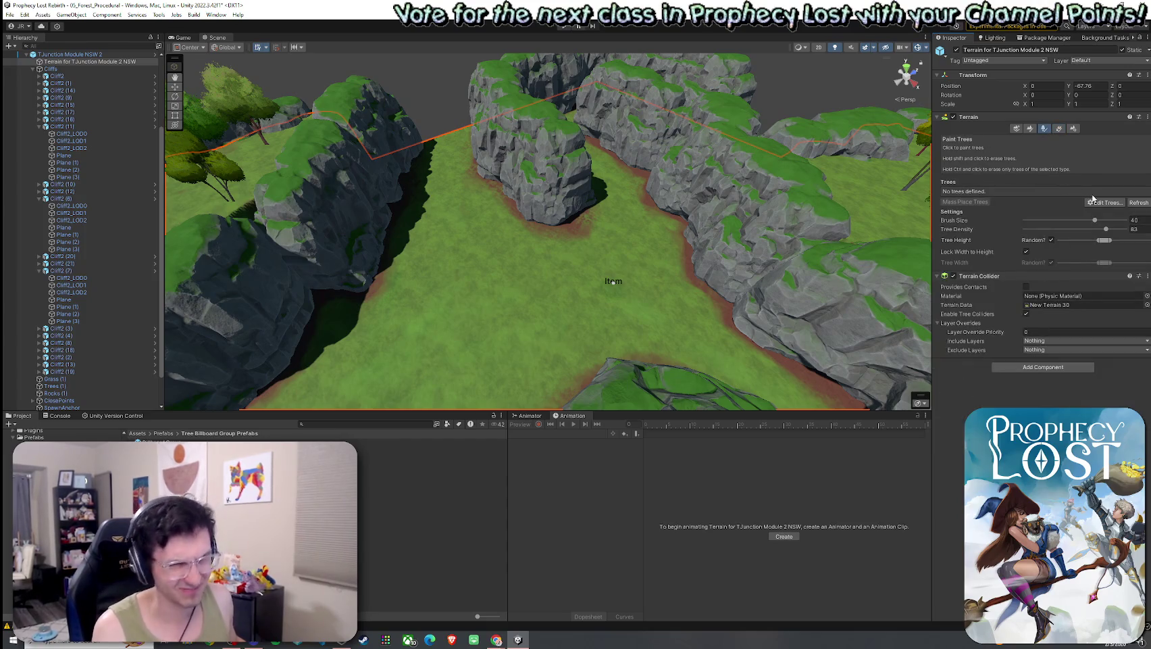
click(1059, 129)
click(1104, 202)
click(1101, 215)
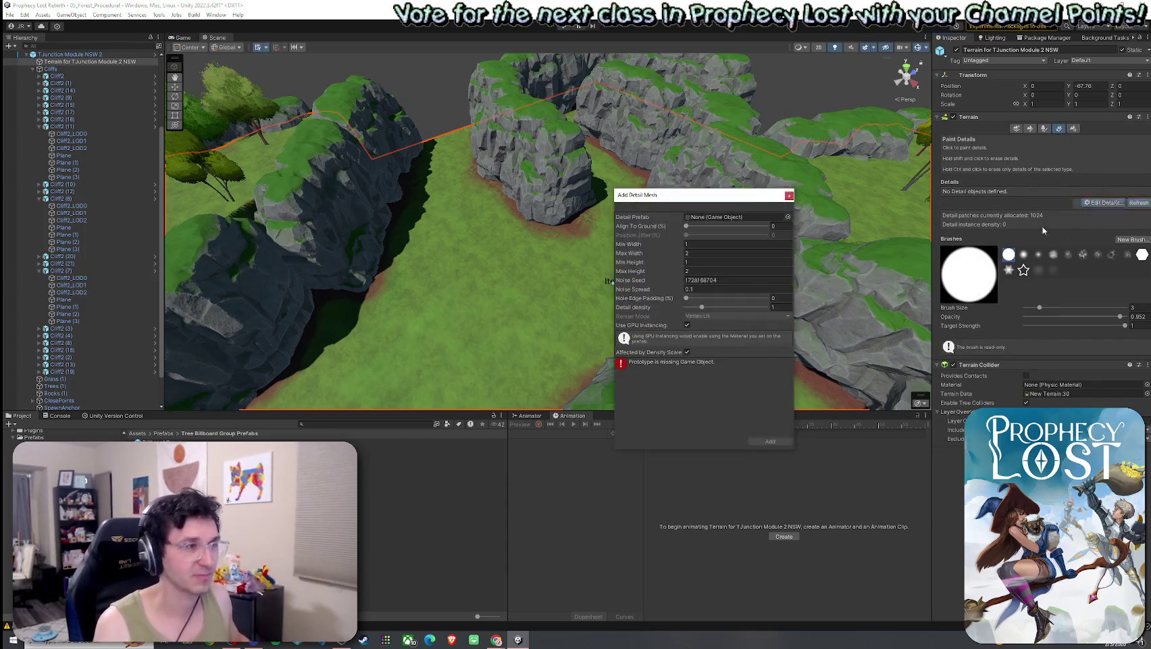
click(787, 217)
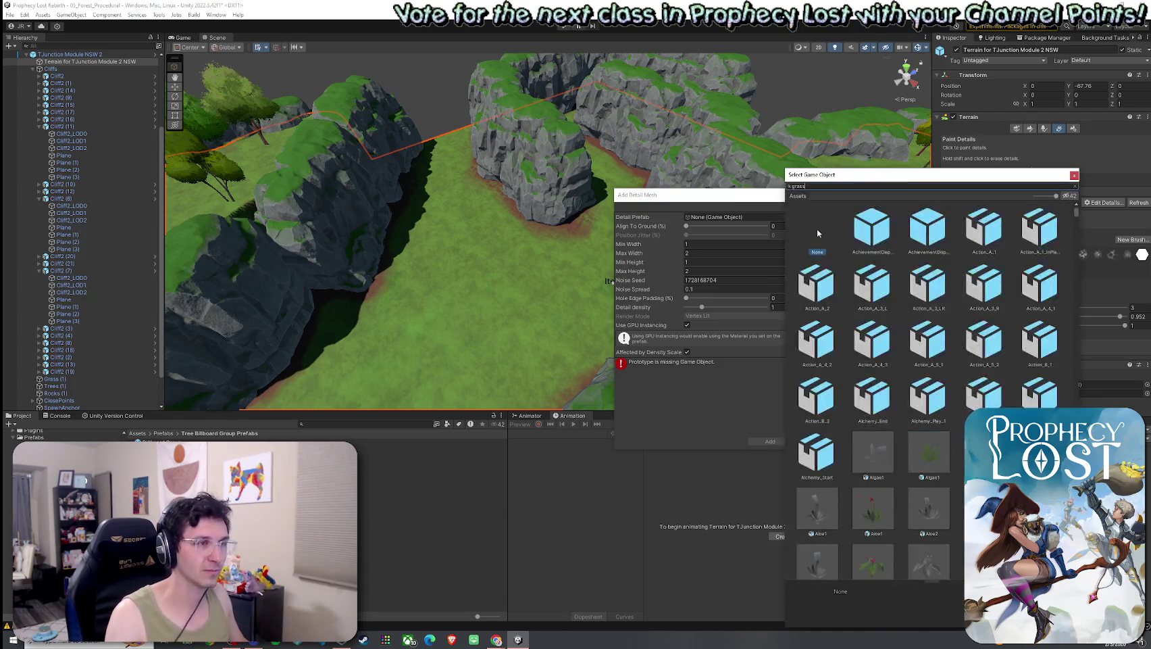
double_click(975, 240)
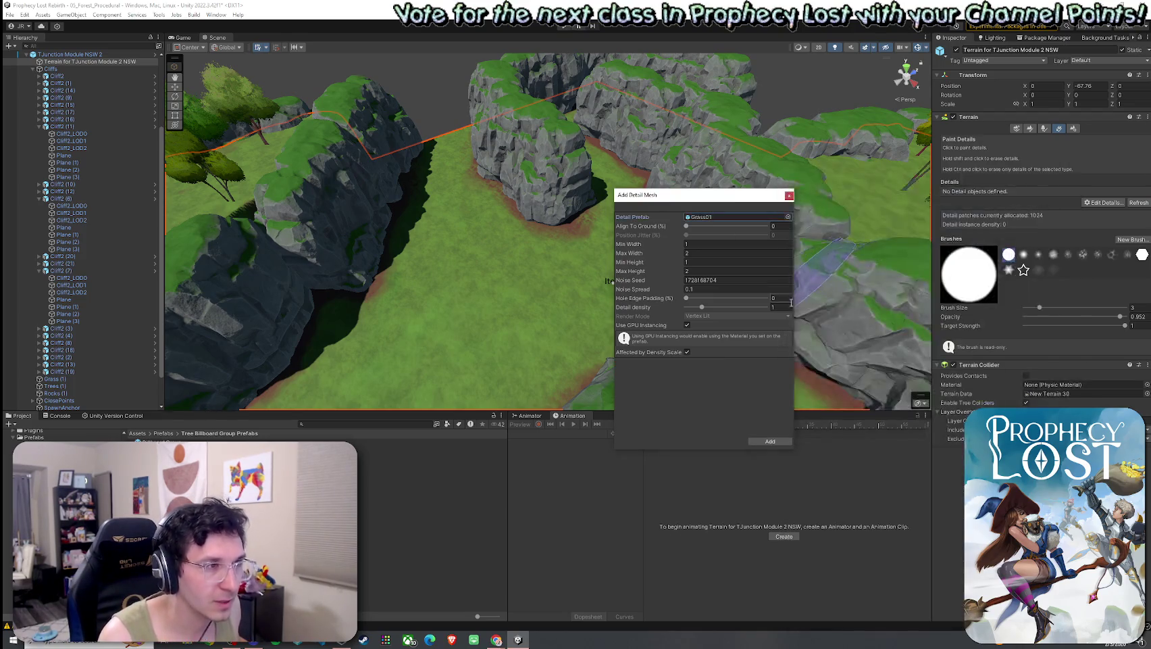
click(771, 441)
- Pull the view back over the cliffs and remove the Grass01 detail
scroll(537, 311, up, 2)
scroll(537, 311, up, 5)
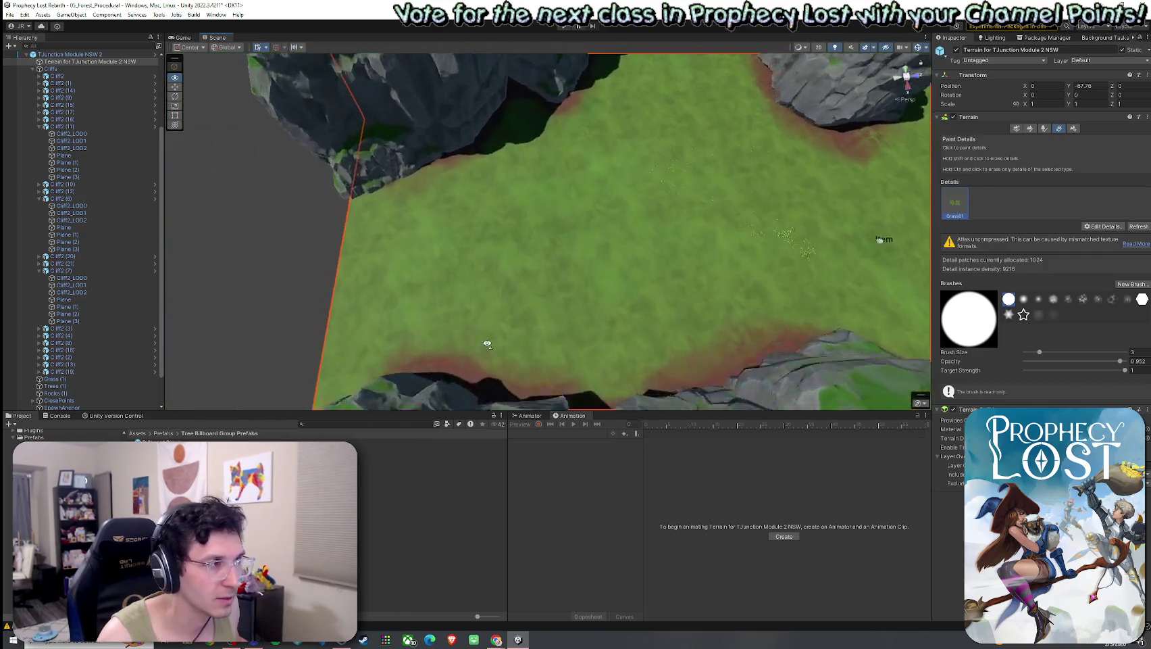
drag(672, 277, 676, 311)
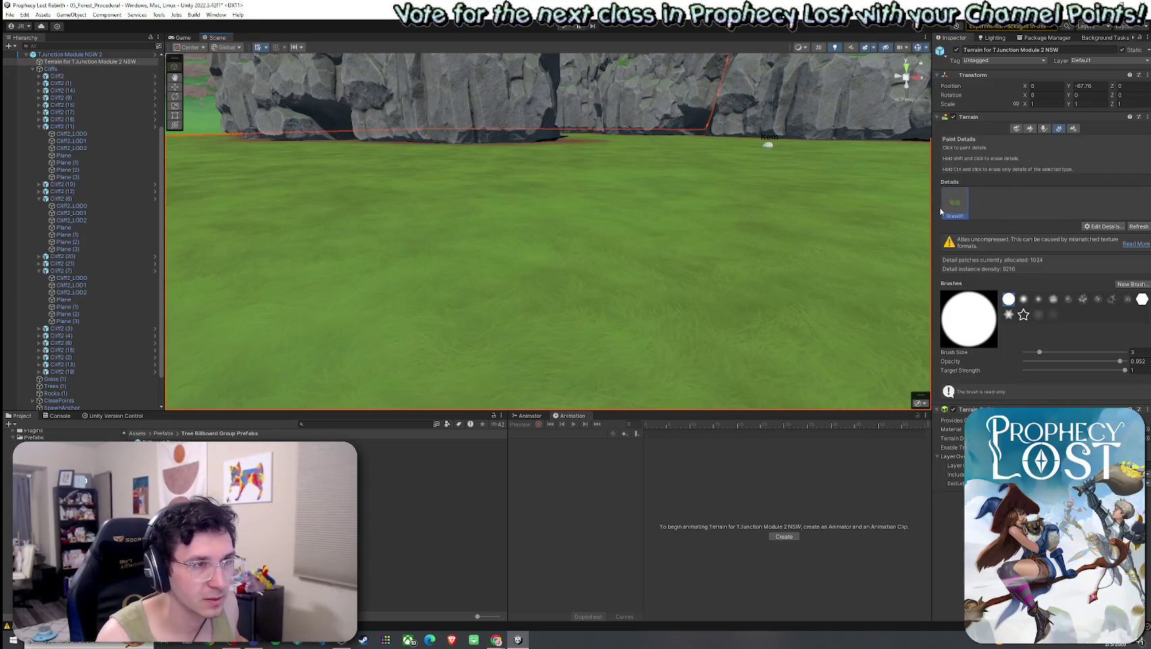
click(1086, 227)
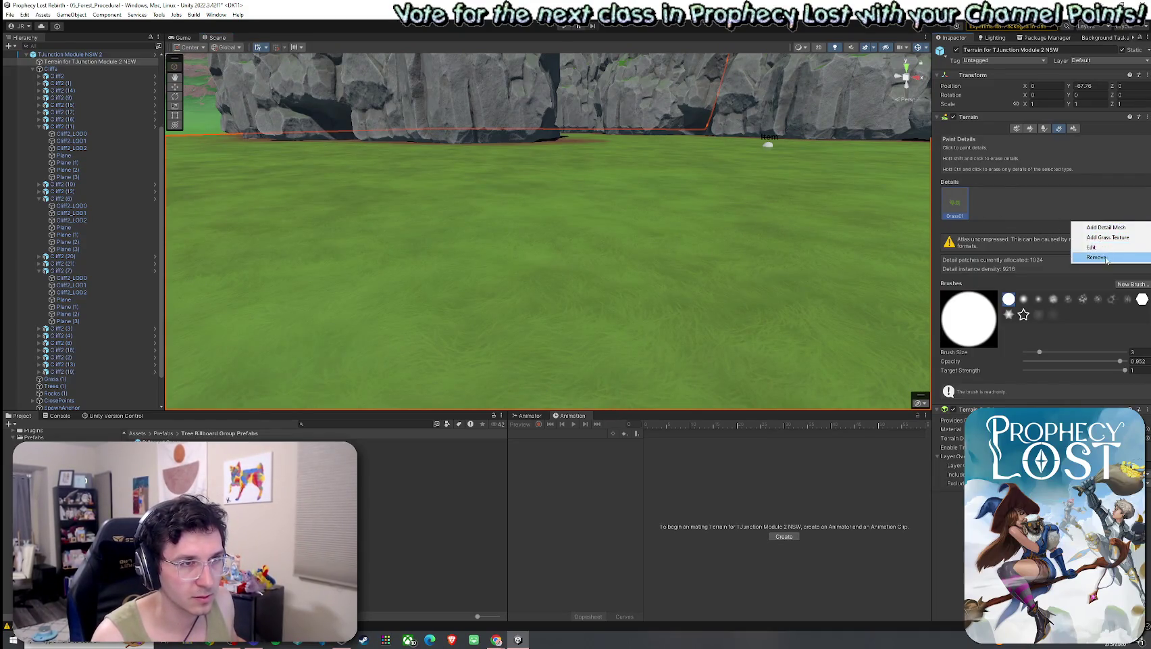
click(1098, 259)
- Add Grass1 as a detail mesh and paint it onto the canyon floor
click(1105, 202)
click(1103, 217)
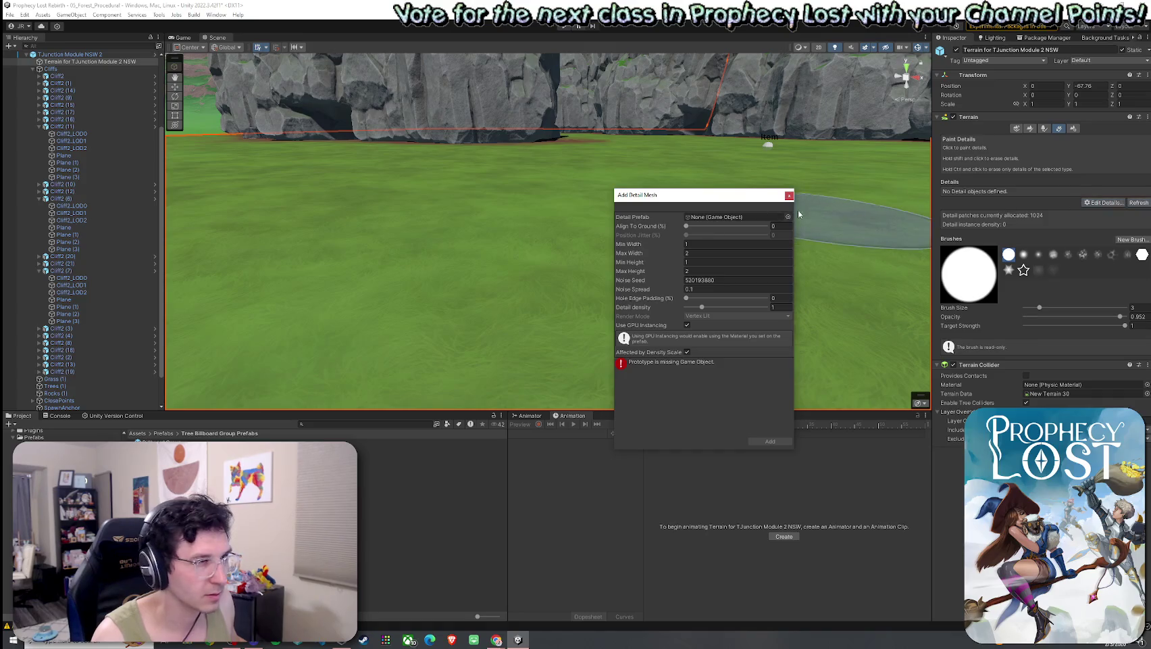
click(789, 216)
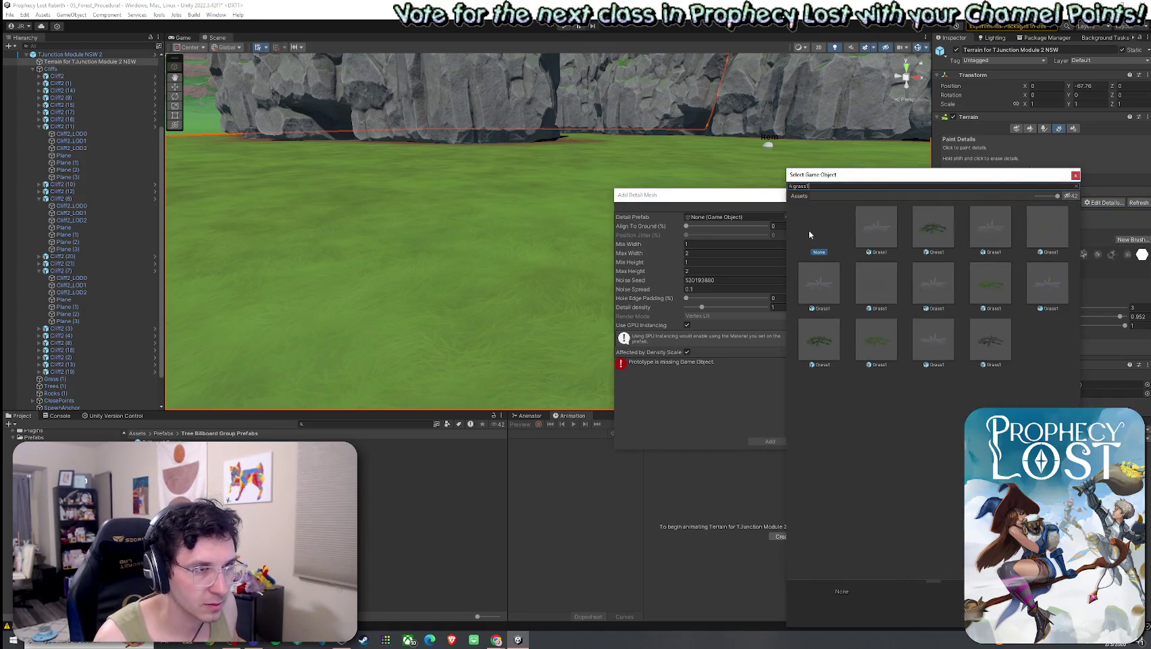
double_click(926, 237)
click(771, 441)
click(640, 216)
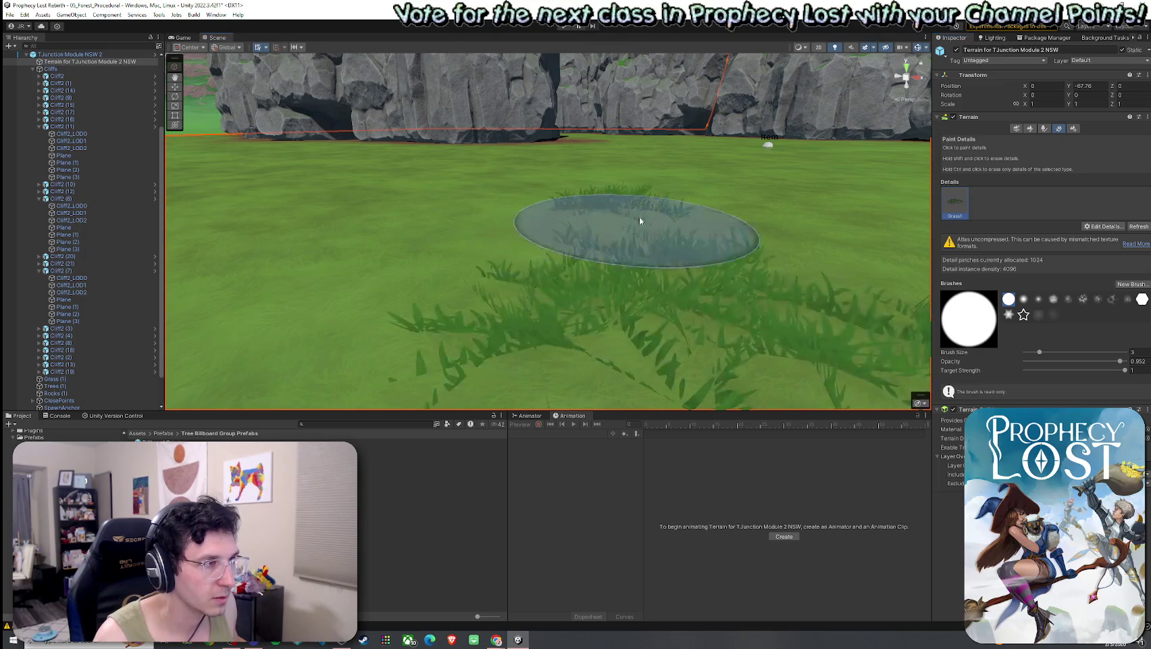
- Fly down among the painted grass and begin adding another detail mesh's prefab
mouse_move(608, 270)
mouse_down()
mouse_move(607, 301)
mouse_move(819, 226)
mouse_move(650, 251)
mouse_move(589, 226)
mouse_up()
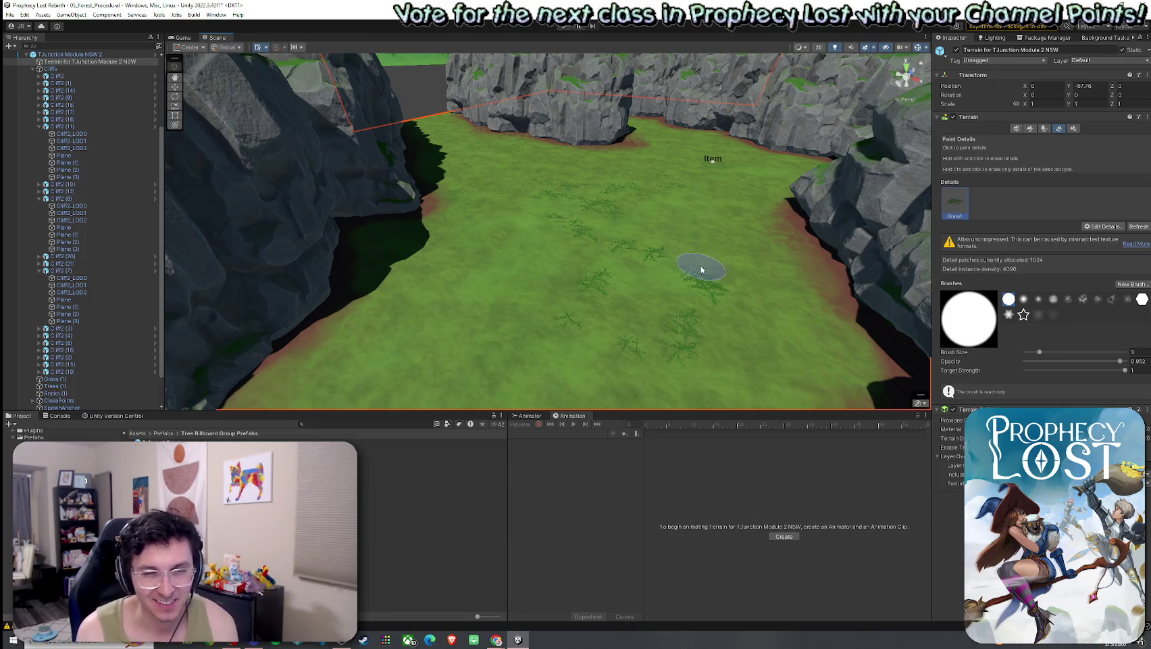
click(1082, 224)
click(1096, 237)
click(784, 218)
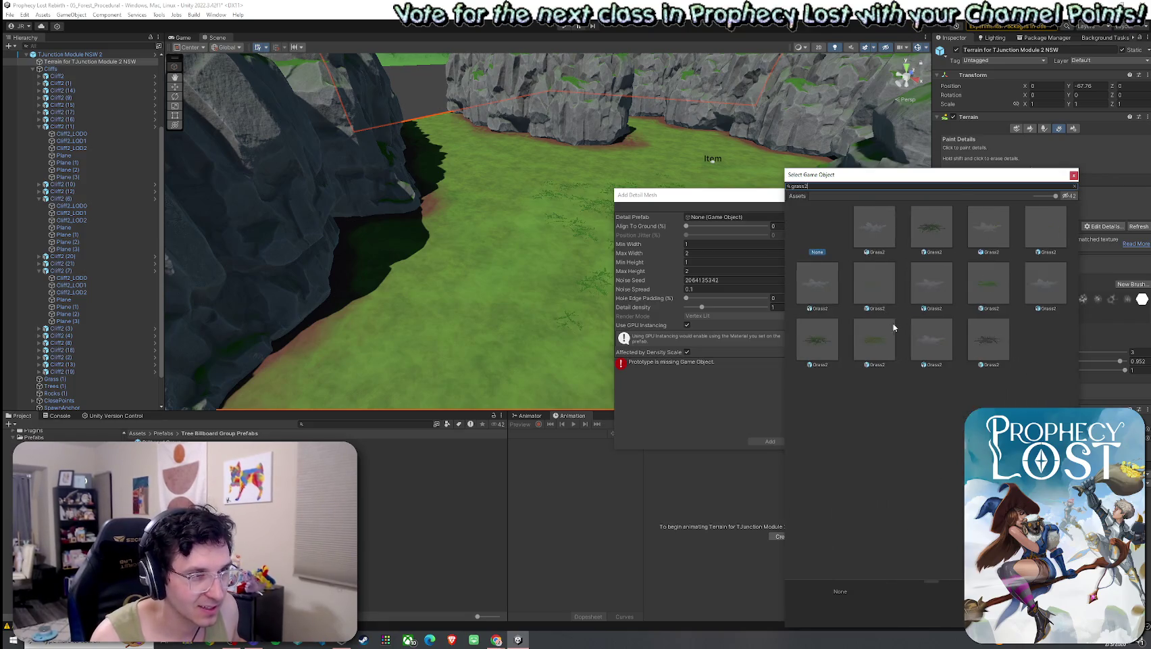
- Add Grass2 as a detail mesh with Min Height 2 and Max Height 3
double_click(894, 325)
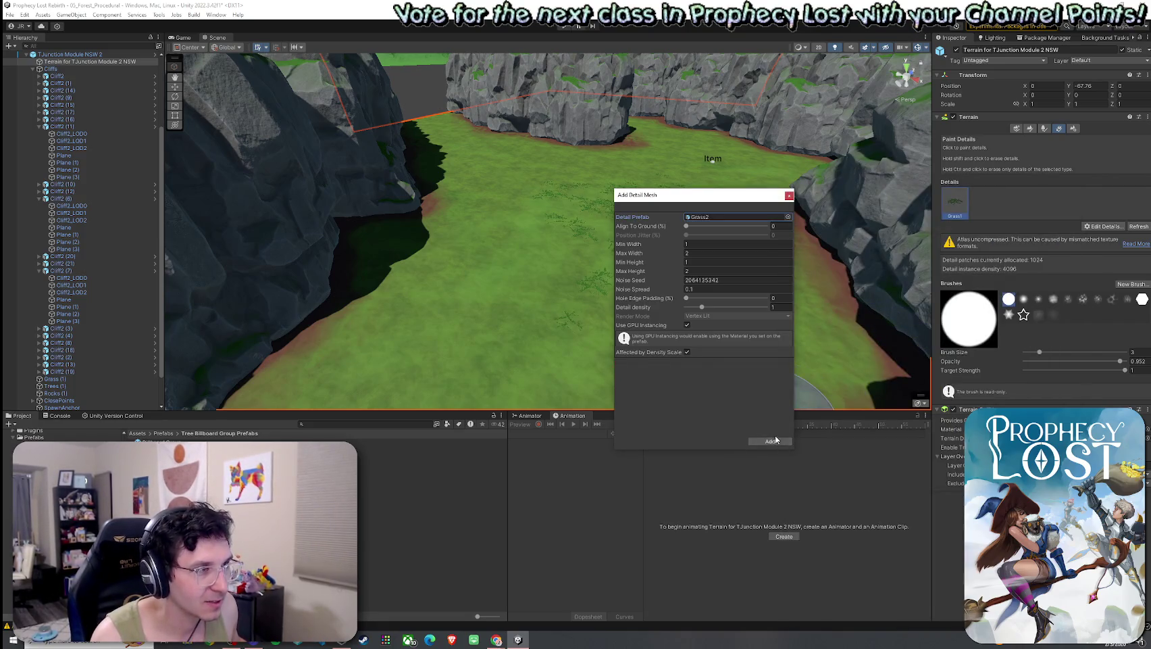
click(702, 270)
text(3)
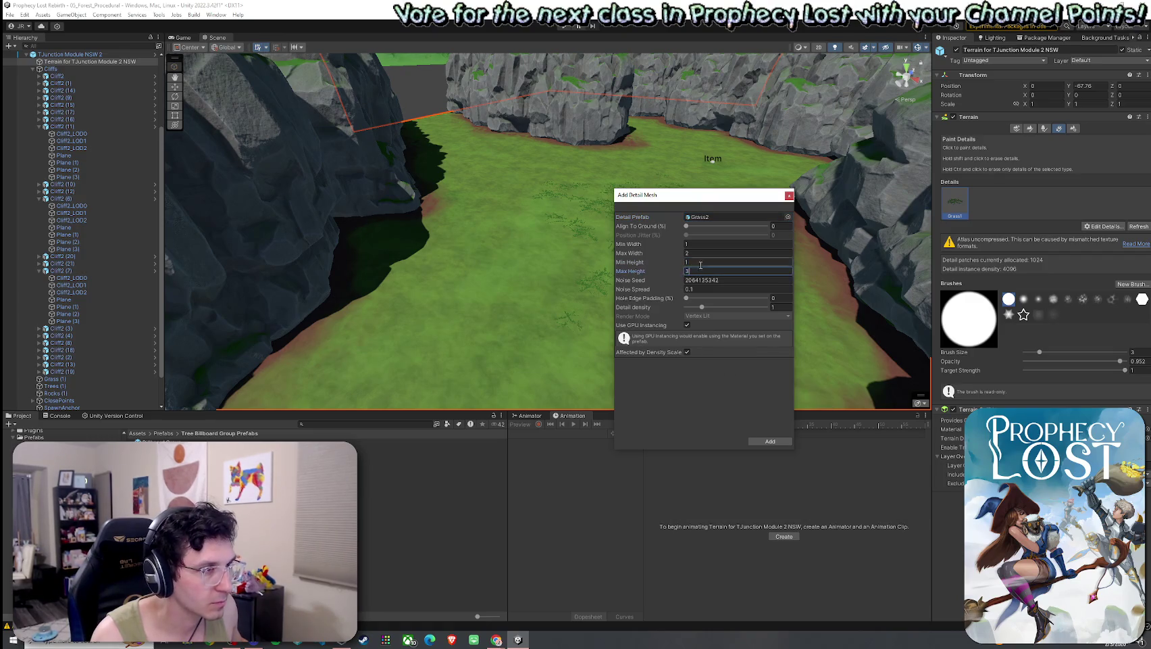
click(702, 262)
text(2)
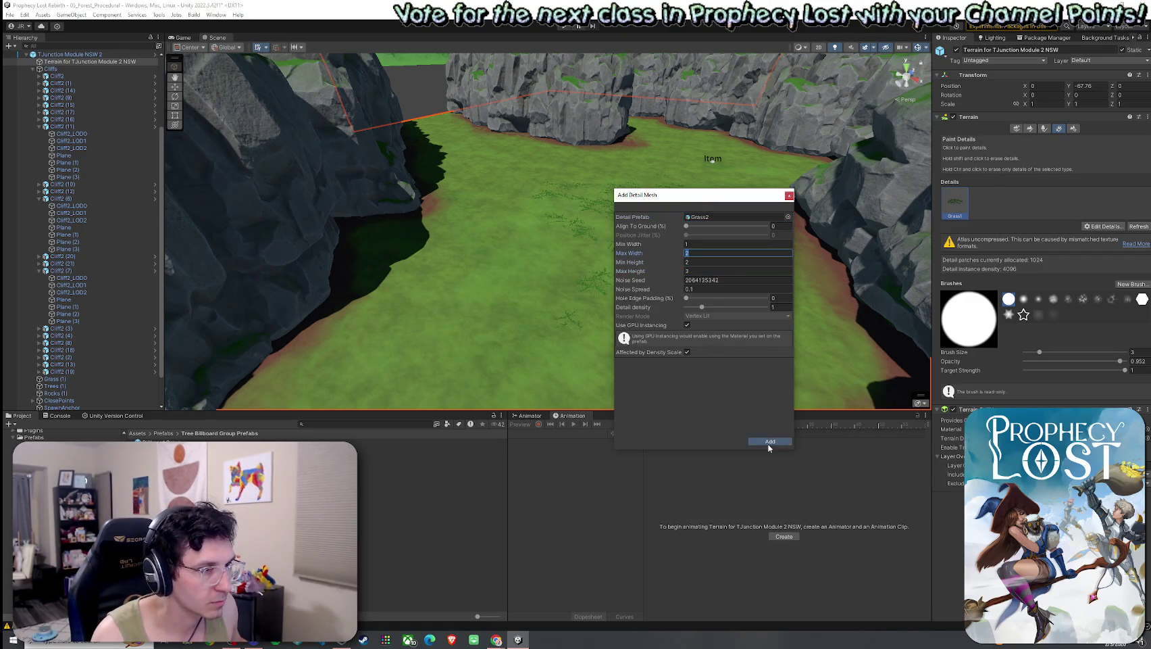
click(769, 444)
- Paint a few Grass2 strokes across the canyon floor, then undo them
click(978, 211)
mouse_move(608, 280)
mouse_down()
mouse_move(540, 290)
mouse_move(688, 205)
mouse_move(478, 172)
mouse_move(629, 244)
mouse_move(636, 289)
mouse_move(705, 271)
mouse_up()
key(ctrl+z)
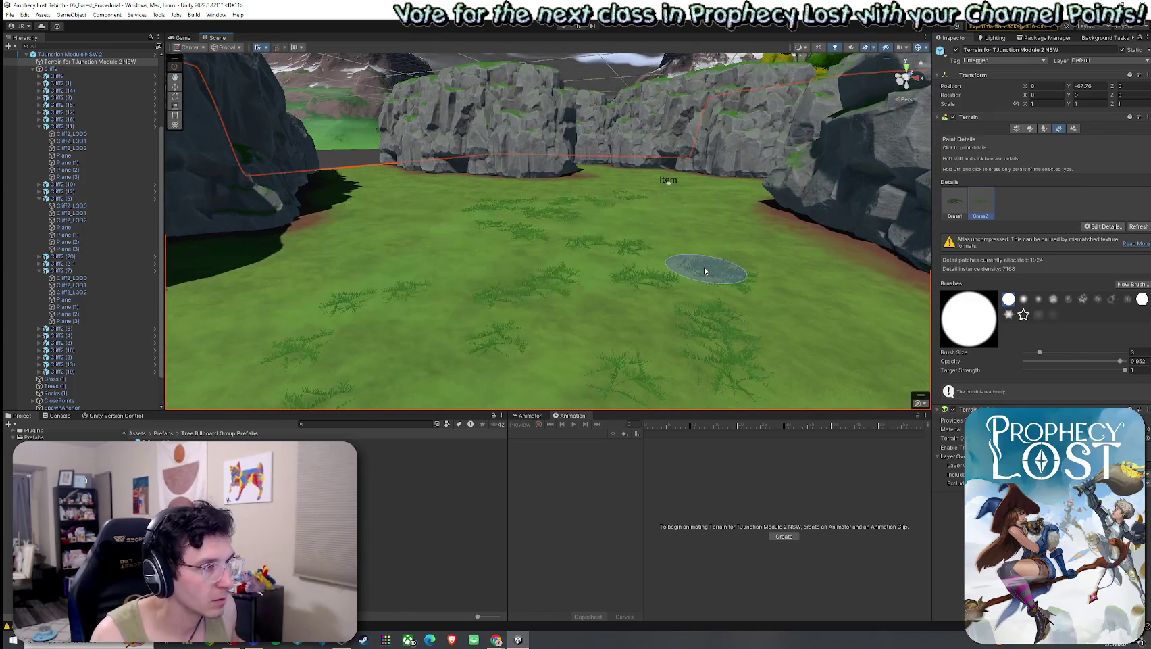
- Change a Grass1 detail height value to 2 and apply the edit
double_click(957, 204)
click(736, 262)
text(2)
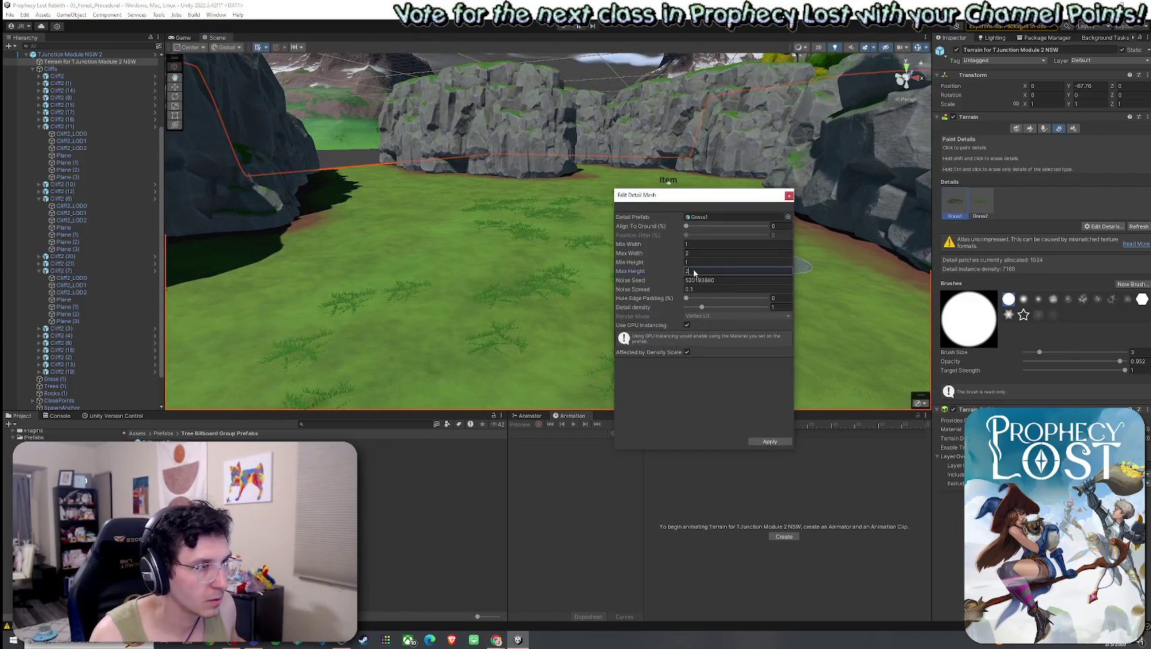
click(773, 442)
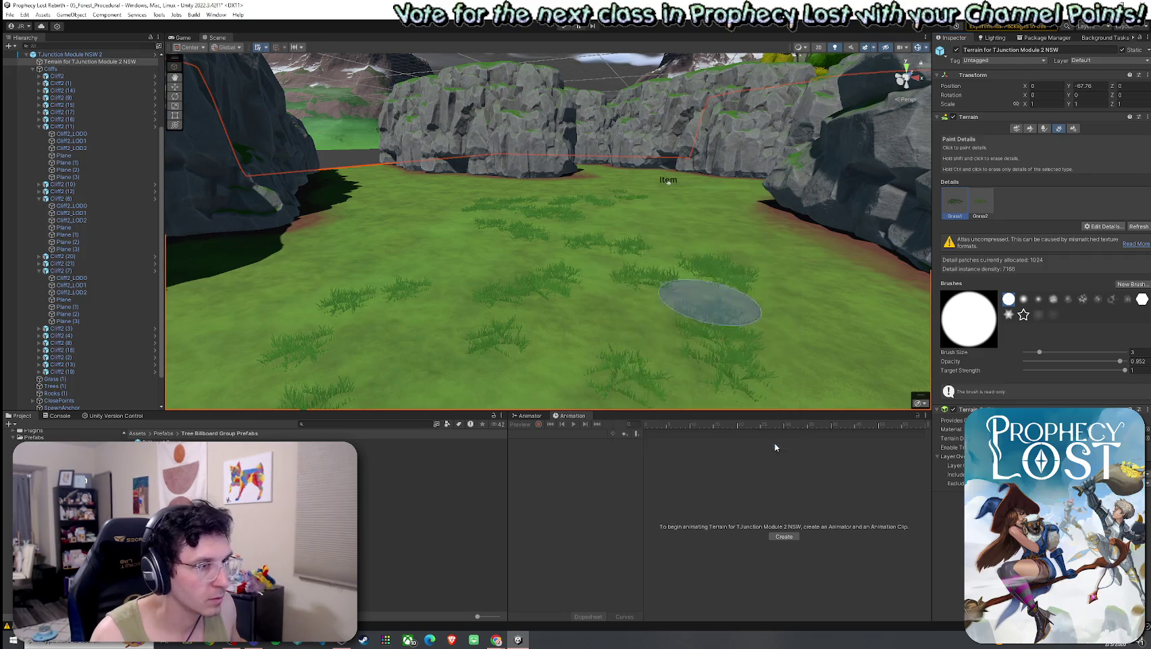
- Paint Grass2 on the canyon floor and edge, then denser Grass1 along the terrain edge
click(981, 211)
mouse_move(574, 243)
mouse_down()
mouse_move(488, 322)
mouse_move(378, 283)
mouse_up()
scroll(554, 239, down, 3)
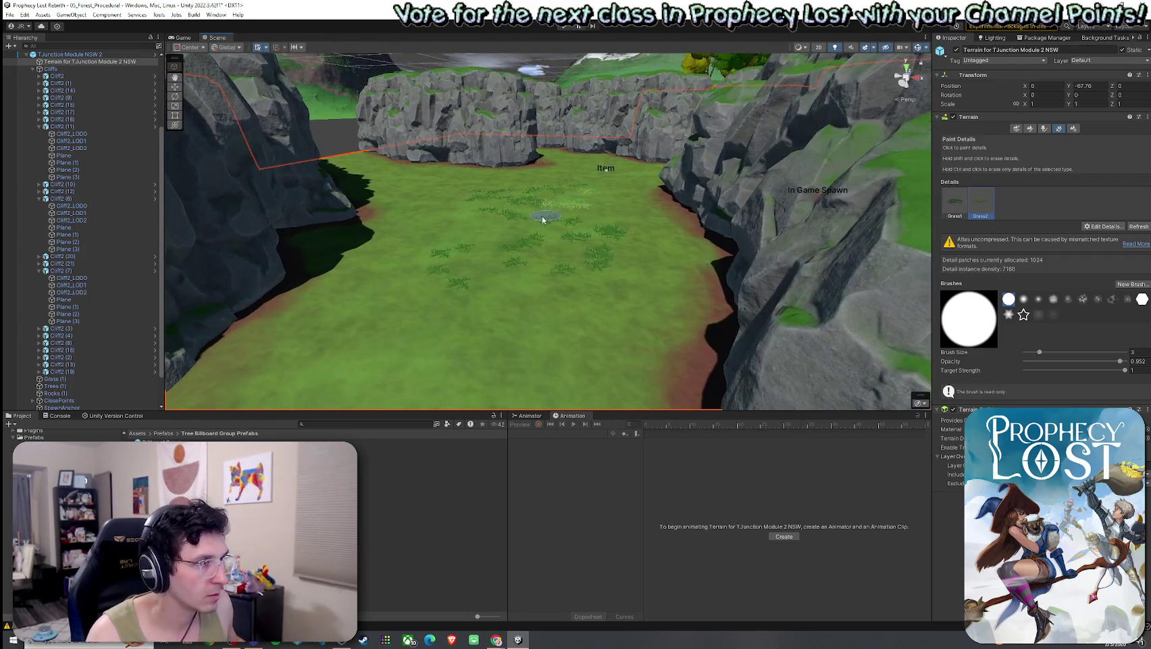
mouse_move(451, 360)
mouse_down()
mouse_move(453, 288)
mouse_move(574, 338)
mouse_up()
click(955, 203)
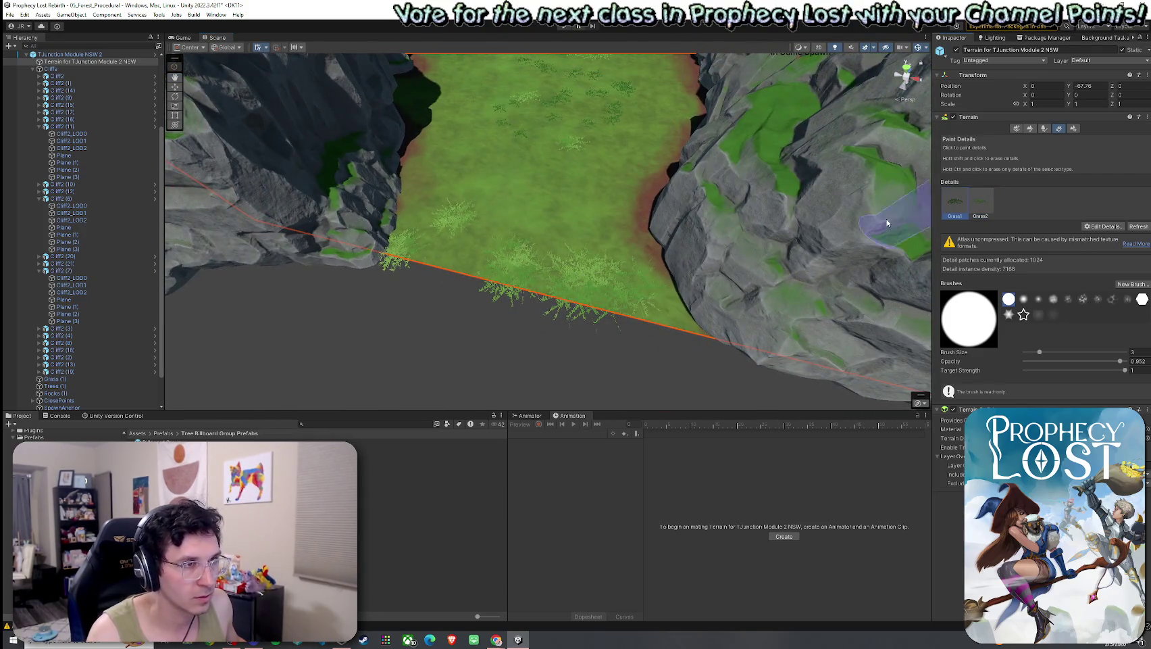
drag(426, 267, 620, 310)
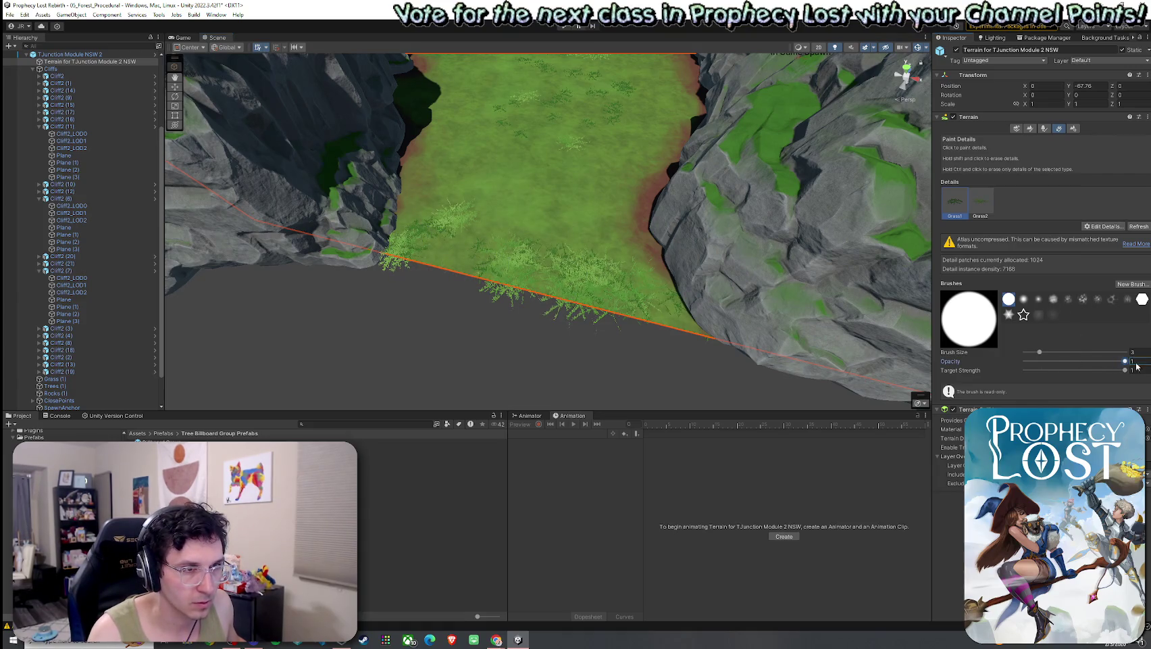
- Paint a band of grass across the canyon floor facing the cliff wall
scroll(450, 249, up, 10)
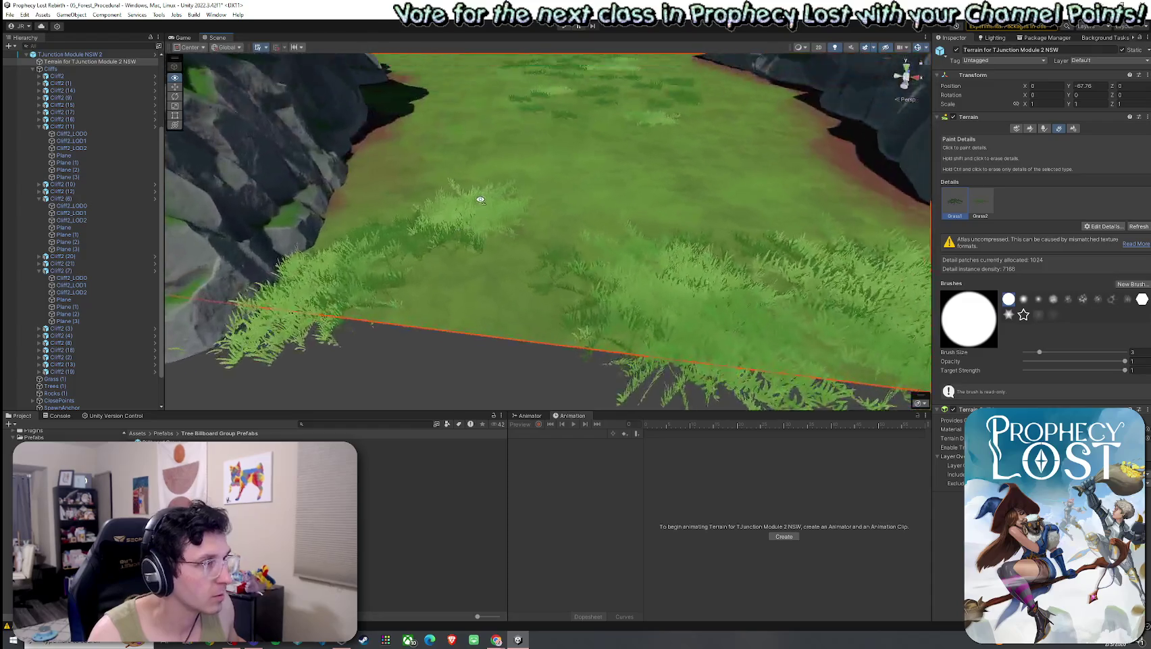
mouse_move(616, 236)
mouse_down()
mouse_move(549, 176)
mouse_move(488, 219)
mouse_move(621, 146)
mouse_move(497, 201)
mouse_up()
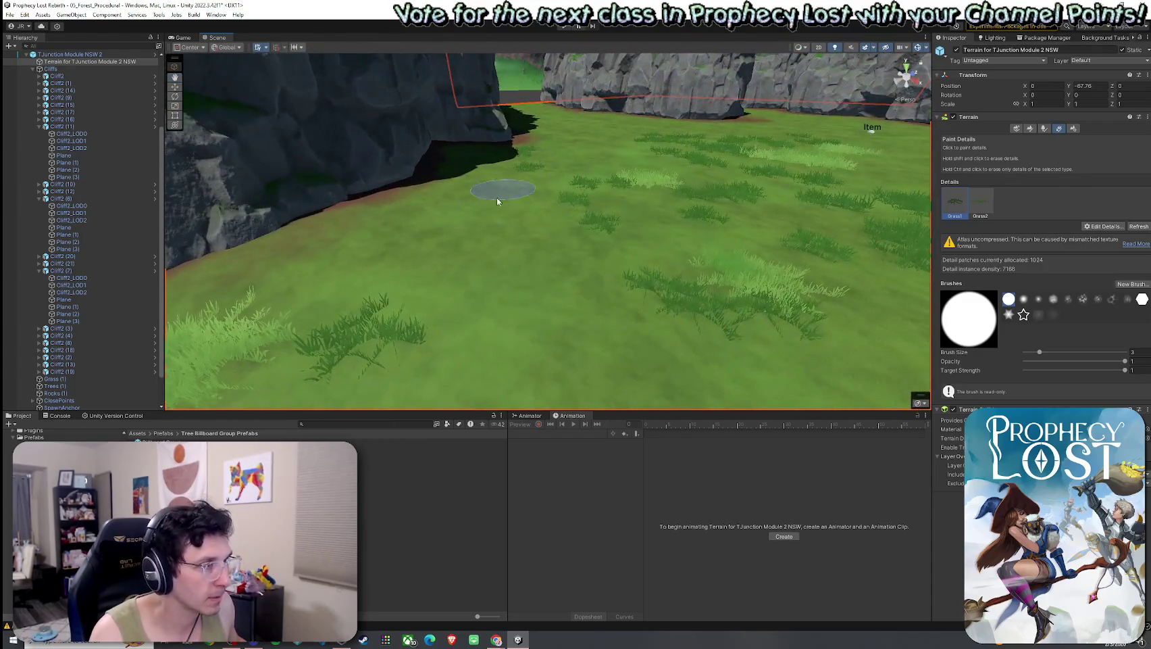
mouse_move(605, 154)
mouse_down()
mouse_move(399, 213)
mouse_move(411, 175)
mouse_move(635, 200)
mouse_up()
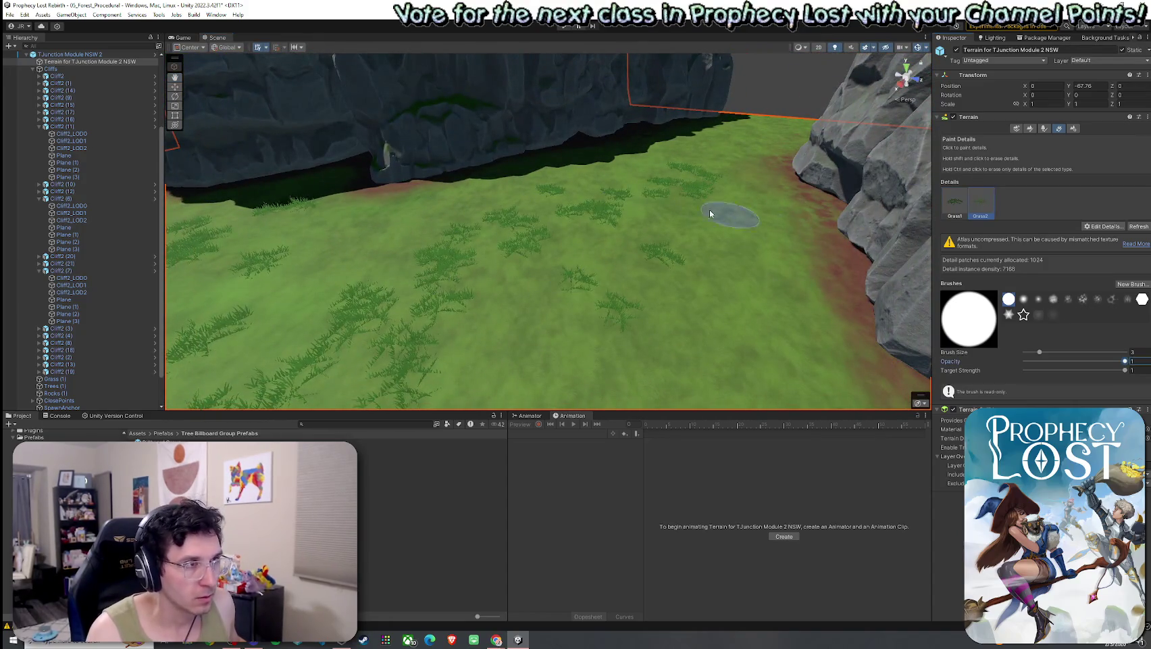
mouse_move(710, 214)
mouse_down()
mouse_move(674, 165)
mouse_move(410, 347)
mouse_up()
scroll(407, 314, down, 6)
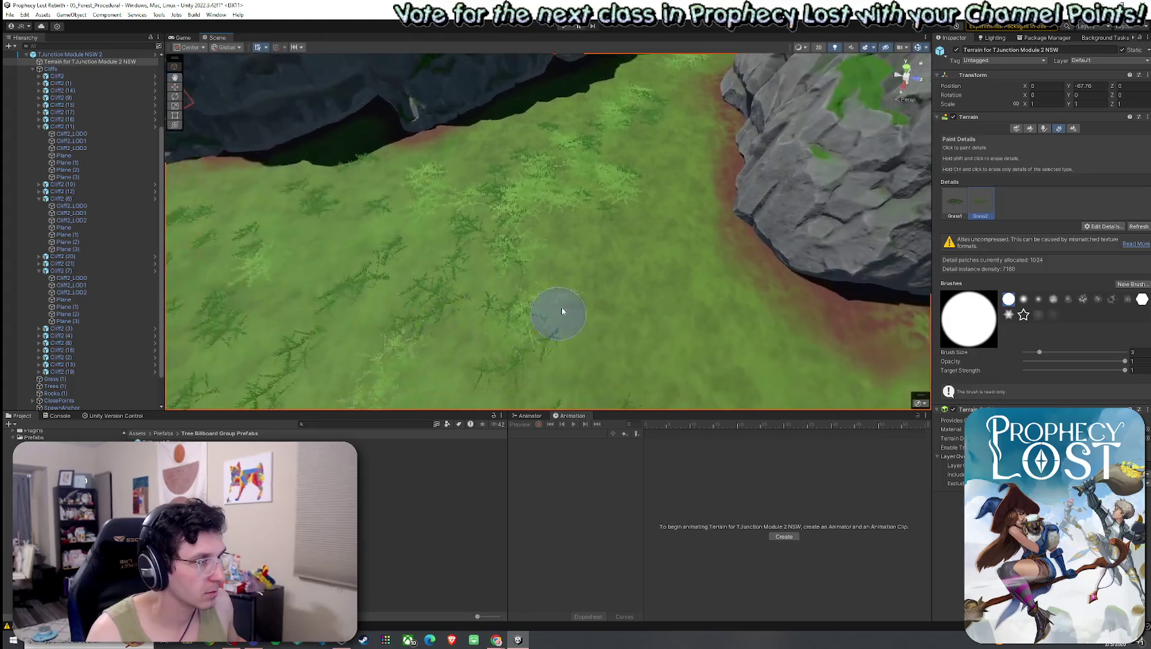
drag(692, 329, 546, 279)
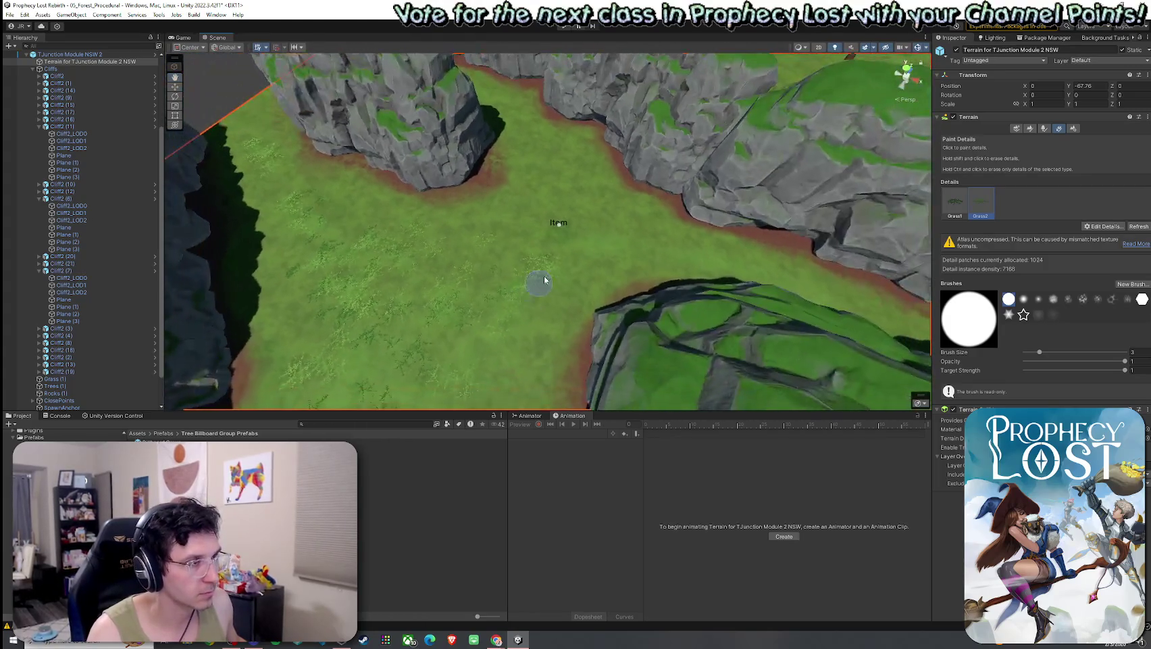
mouse_move(558, 223)
mouse_down()
mouse_move(793, 283)
mouse_move(482, 242)
mouse_up()
mouse_move(556, 307)
mouse_down()
mouse_move(458, 252)
mouse_move(537, 219)
mouse_up()
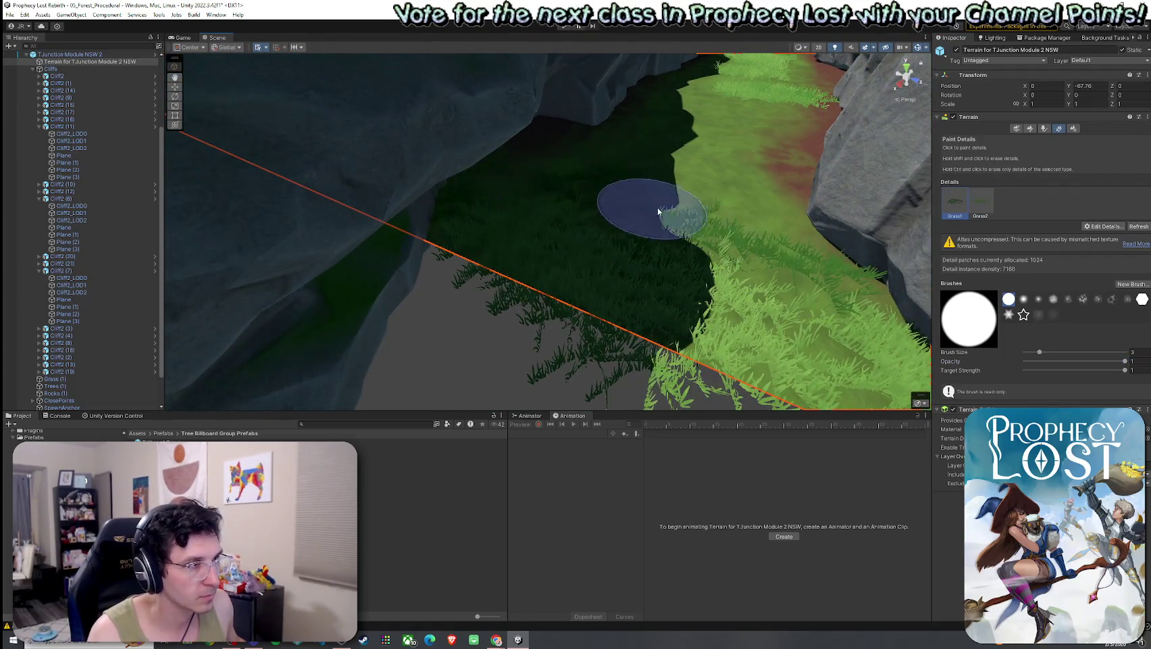
- Paint Grass2 tufts near the lower-left terrain edge by the grassy ledge
click(987, 210)
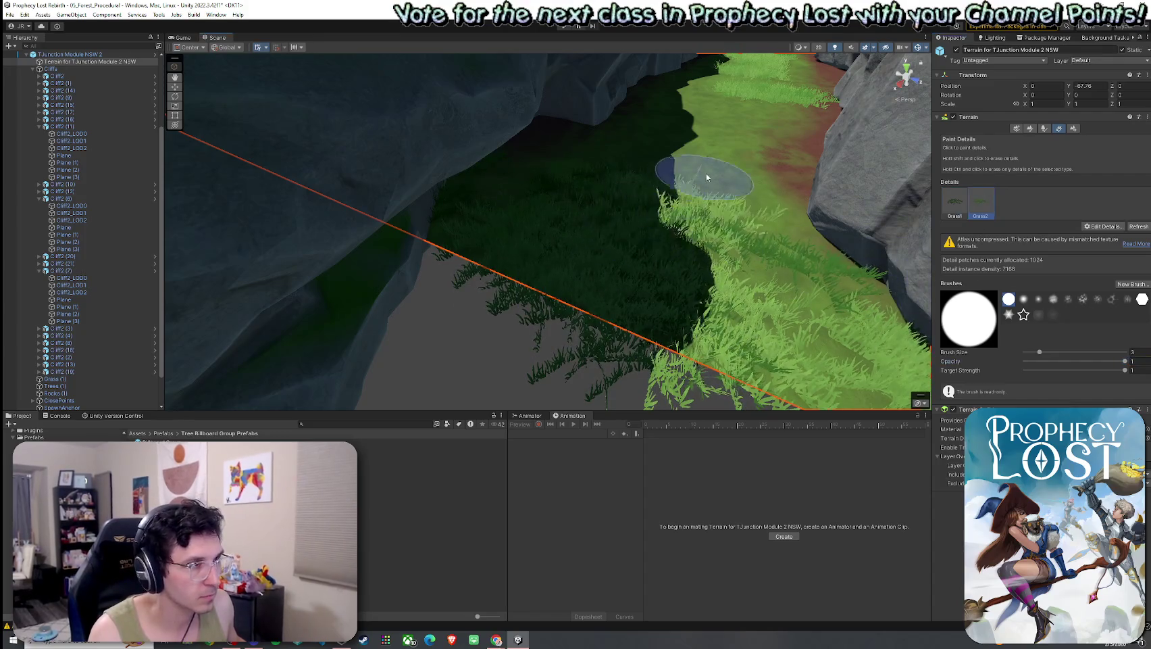
scroll(706, 173, down, 5)
mouse_move(439, 249)
mouse_down()
mouse_move(475, 296)
mouse_move(550, 218)
mouse_move(650, 252)
mouse_move(561, 272)
mouse_up()
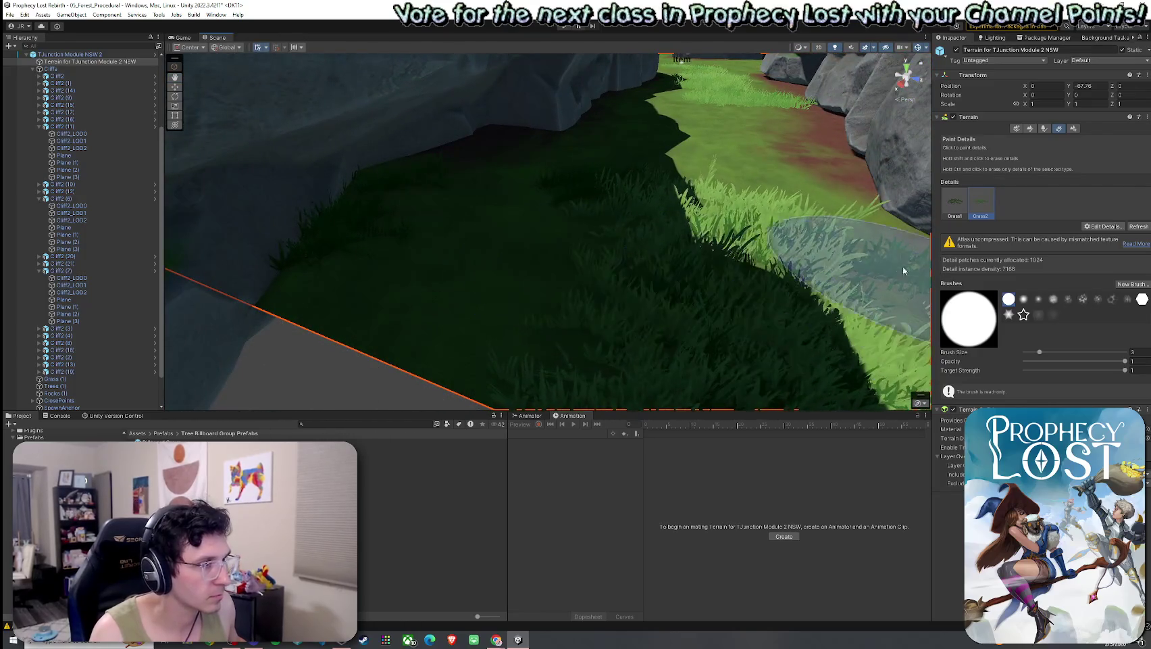
click(955, 203)
click(980, 202)
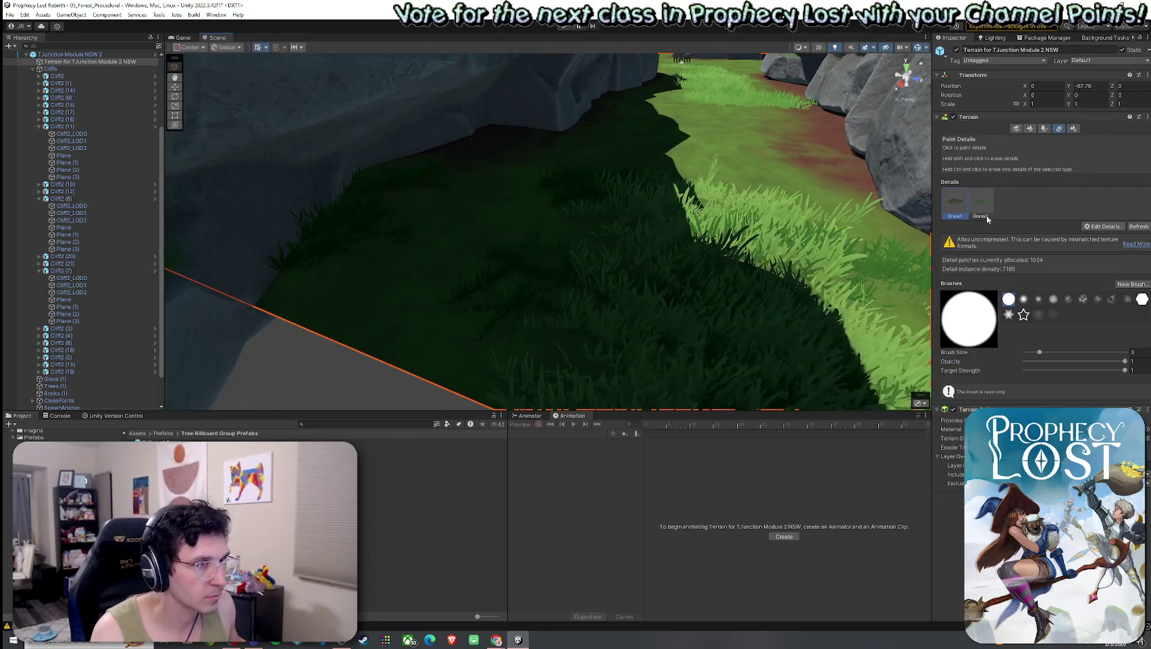
mouse_move(318, 358)
mouse_down()
mouse_move(394, 302)
mouse_move(548, 366)
mouse_up()
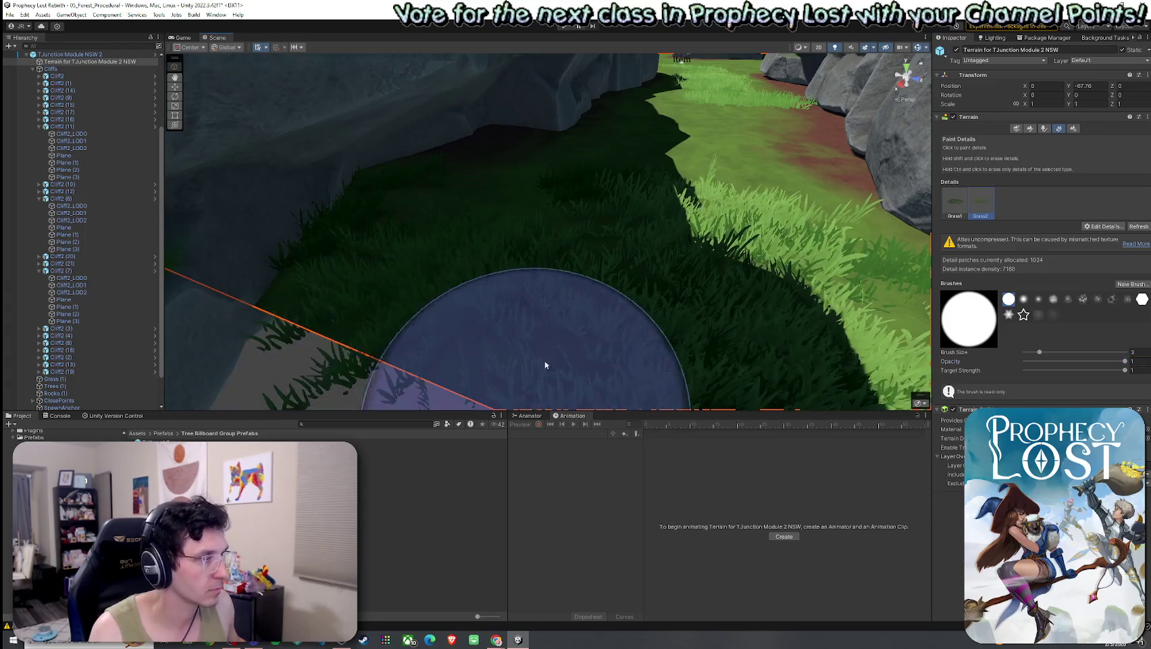
double_click(955, 203)
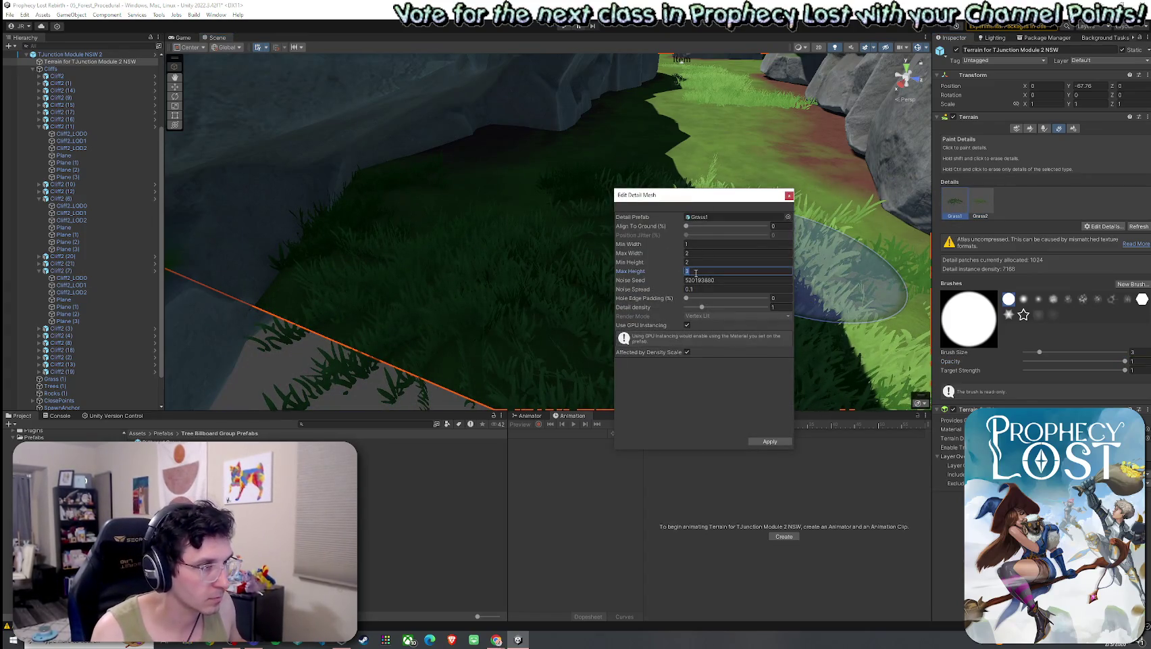
- Set the Grass1 detail's Max Height to 3 and apply
text(2)
key(BackSpace)
text(3)
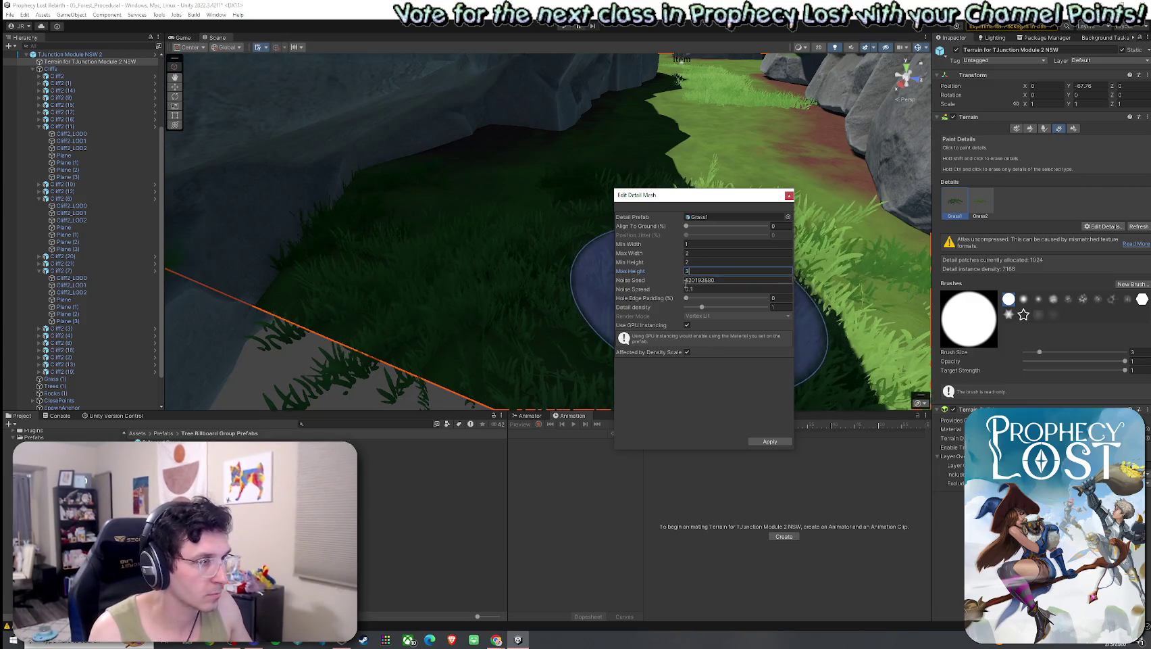
click(769, 444)
- Paint Grass2 tufts along the path near the front terrain edge
mouse_move(488, 185)
mouse_down()
mouse_move(521, 262)
mouse_move(521, 249)
mouse_move(475, 333)
mouse_move(521, 315)
mouse_move(642, 350)
mouse_move(597, 347)
mouse_move(570, 316)
mouse_move(608, 304)
mouse_up()
mouse_move(566, 251)
mouse_down()
mouse_move(513, 359)
mouse_move(527, 325)
mouse_up()
click(993, 200)
mouse_move(586, 259)
mouse_down()
mouse_move(549, 337)
mouse_move(458, 352)
mouse_move(527, 329)
mouse_move(437, 305)
mouse_move(662, 296)
mouse_move(758, 346)
mouse_up()
mouse_move(548, 177)
mouse_down()
mouse_move(523, 383)
mouse_move(632, 322)
mouse_move(583, 284)
mouse_up()
mouse_move(461, 213)
mouse_down()
mouse_move(611, 259)
mouse_move(276, 265)
mouse_up()
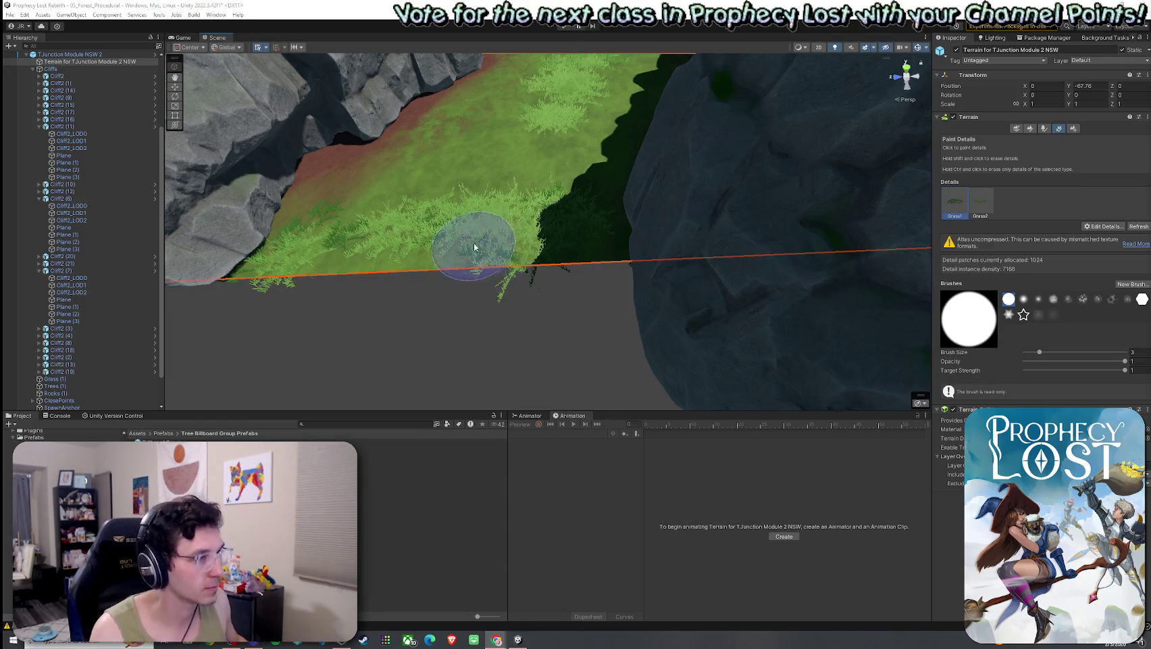
scroll(519, 195, down, 3)
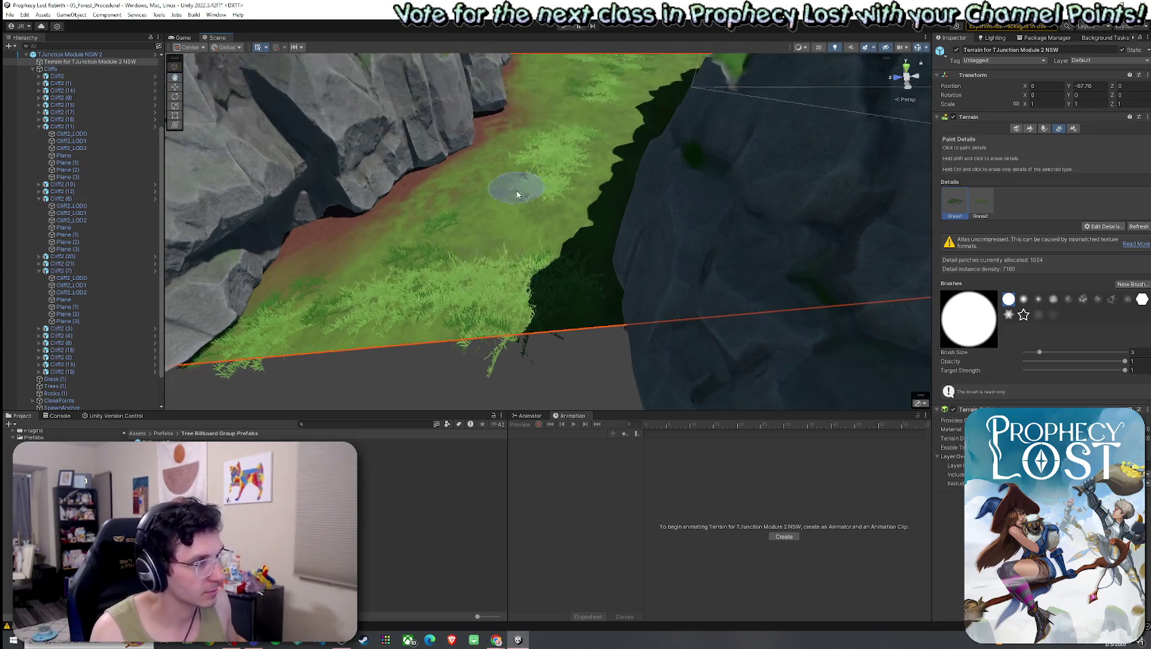
drag(466, 261, 587, 277)
drag(480, 260, 430, 300)
drag(385, 359, 484, 302)
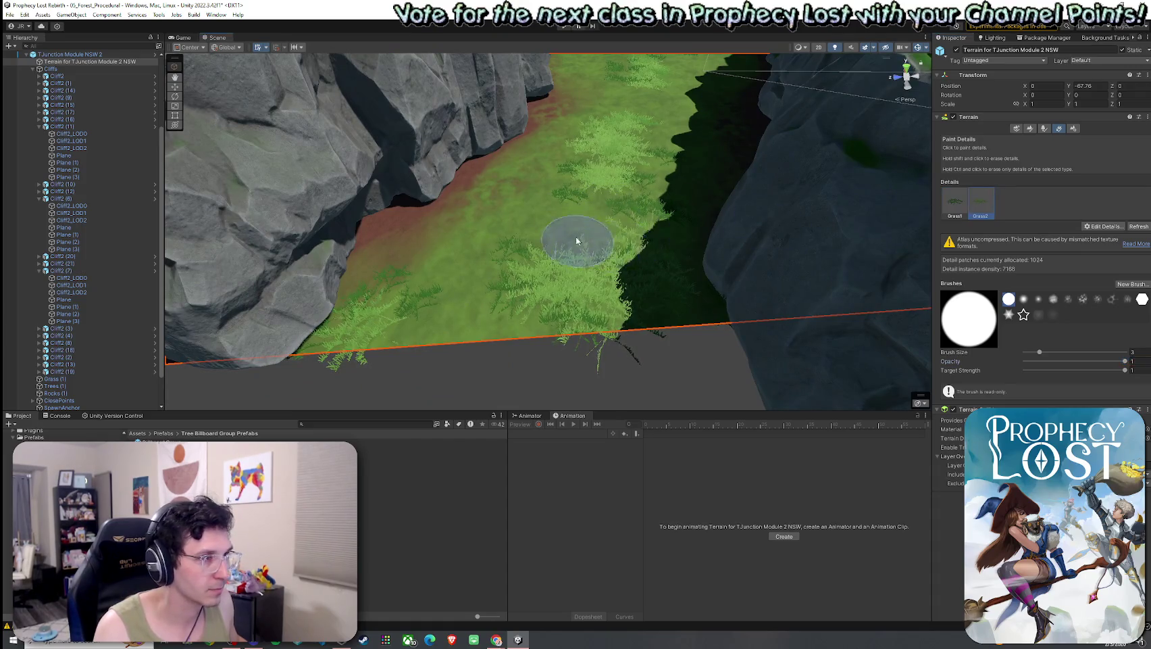
mouse_move(570, 223)
mouse_down()
mouse_move(642, 224)
mouse_move(634, 205)
mouse_move(673, 165)
mouse_move(366, 117)
mouse_move(316, 154)
mouse_move(504, 329)
mouse_move(608, 338)
mouse_move(546, 297)
mouse_move(588, 298)
mouse_move(478, 226)
mouse_move(594, 326)
mouse_move(617, 297)
mouse_move(629, 341)
mouse_move(730, 333)
mouse_move(575, 297)
mouse_move(540, 311)
mouse_move(511, 300)
mouse_up()
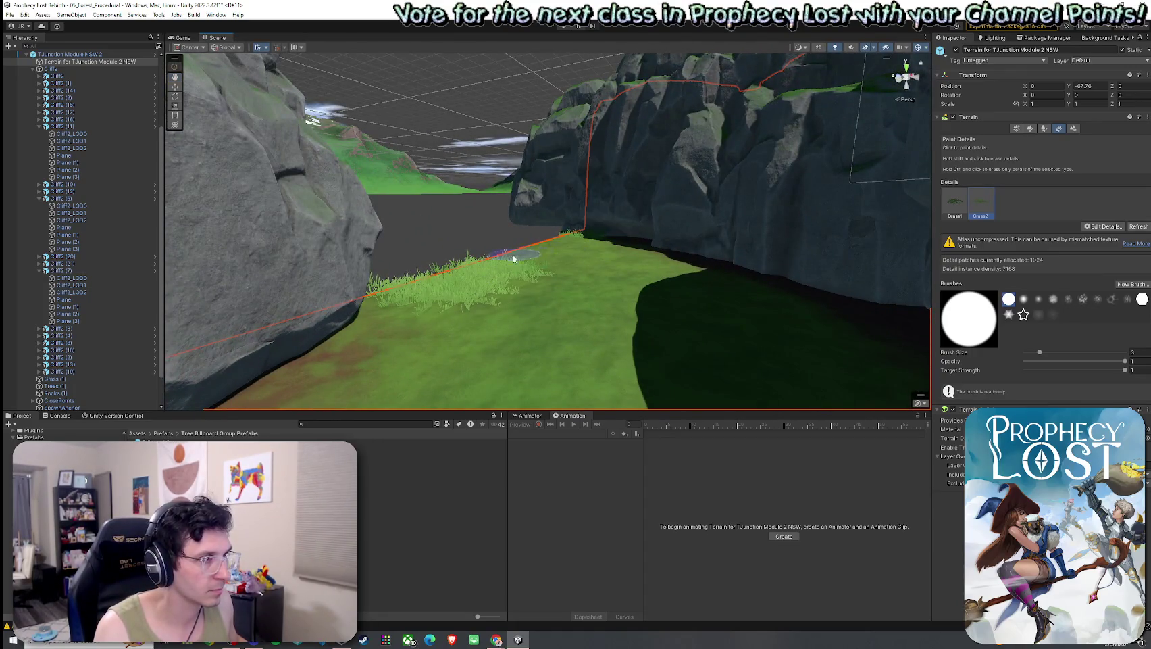
drag(514, 258, 491, 234)
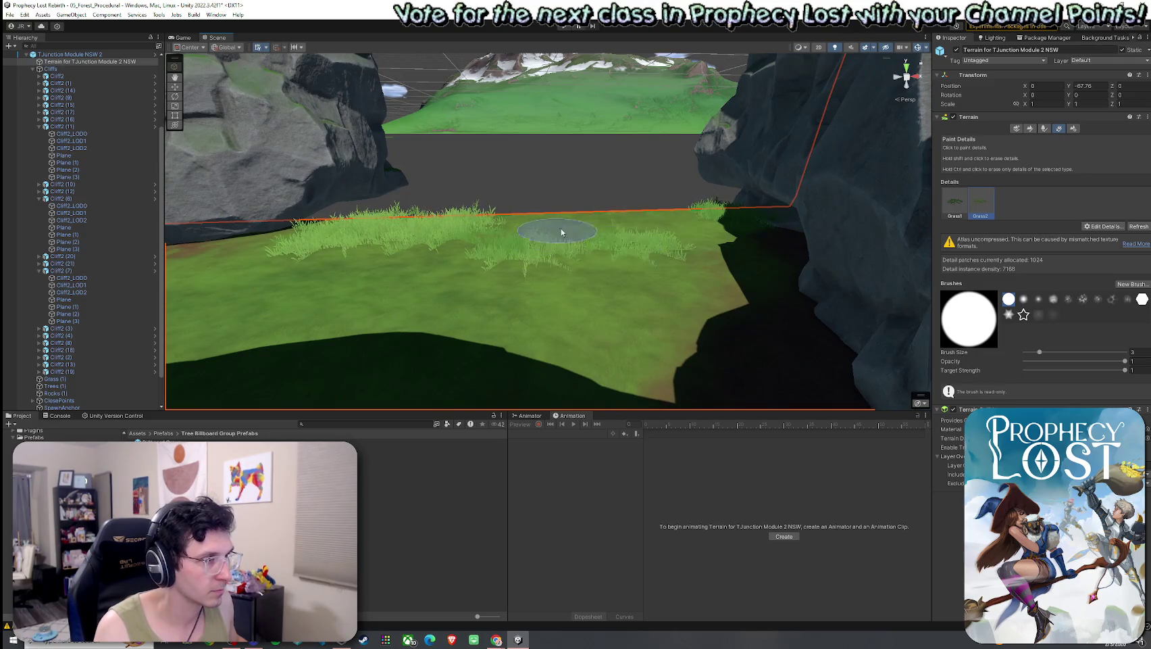
mouse_move(562, 232)
mouse_down()
mouse_move(625, 221)
mouse_move(463, 248)
mouse_move(442, 233)
mouse_up()
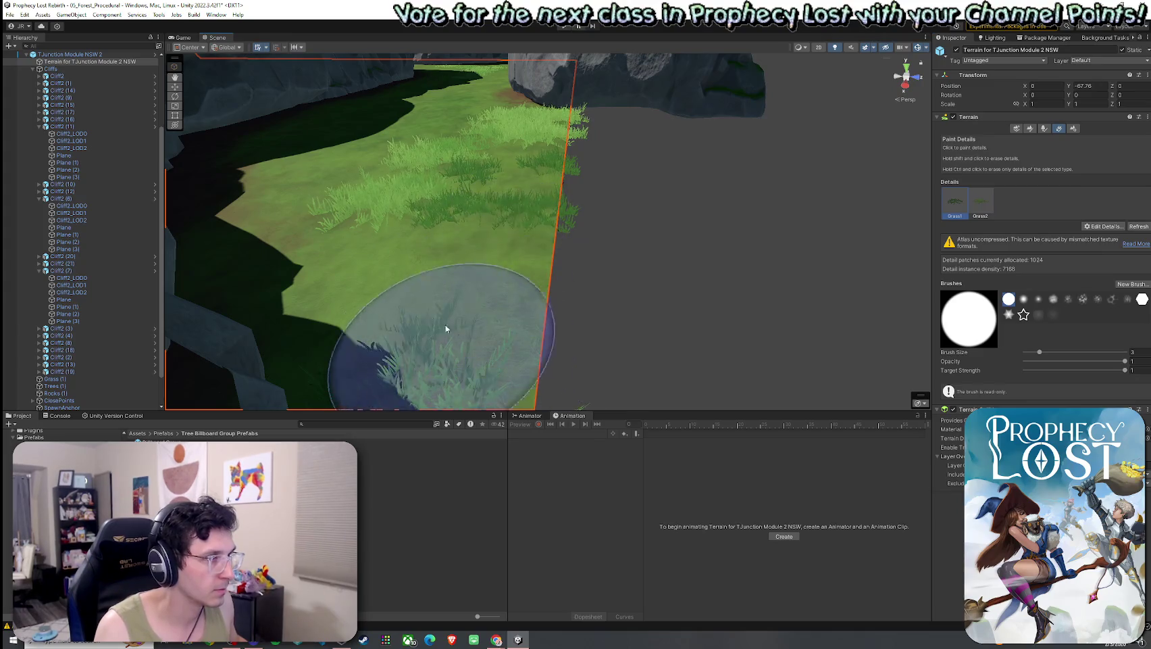
mouse_move(449, 262)
mouse_down()
mouse_move(240, 277)
mouse_move(513, 212)
mouse_move(560, 244)
mouse_move(501, 250)
mouse_move(708, 226)
mouse_move(796, 260)
mouse_up()
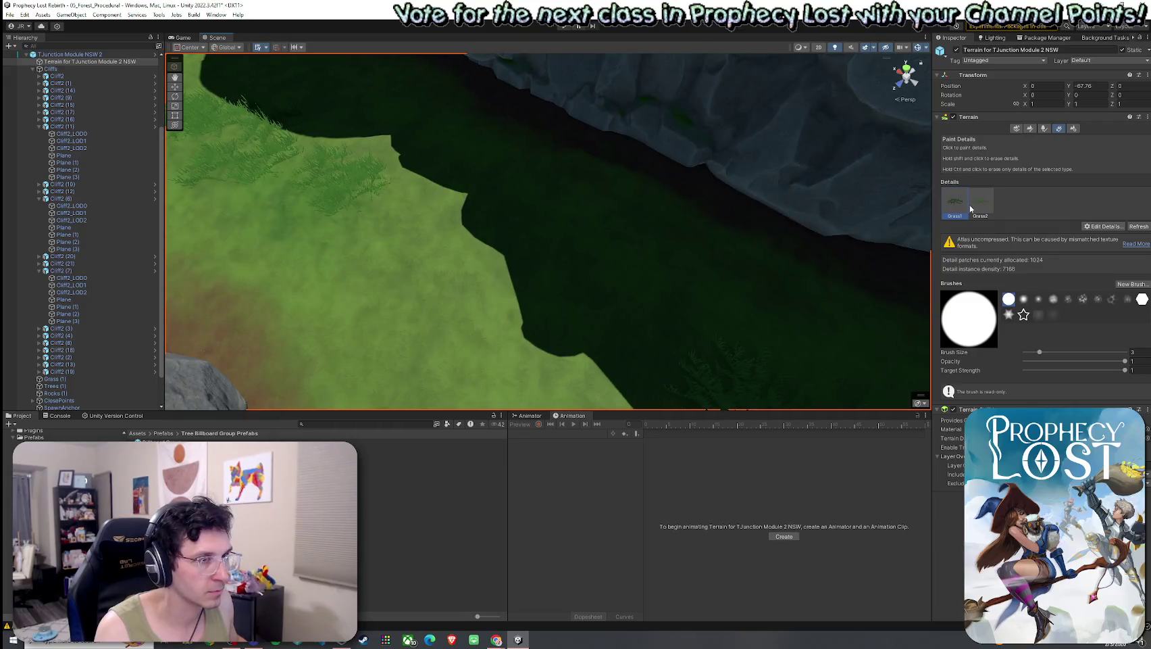
mouse_move(377, 217)
mouse_down()
mouse_move(458, 252)
mouse_move(586, 267)
mouse_move(753, 321)
mouse_move(905, 264)
mouse_up()
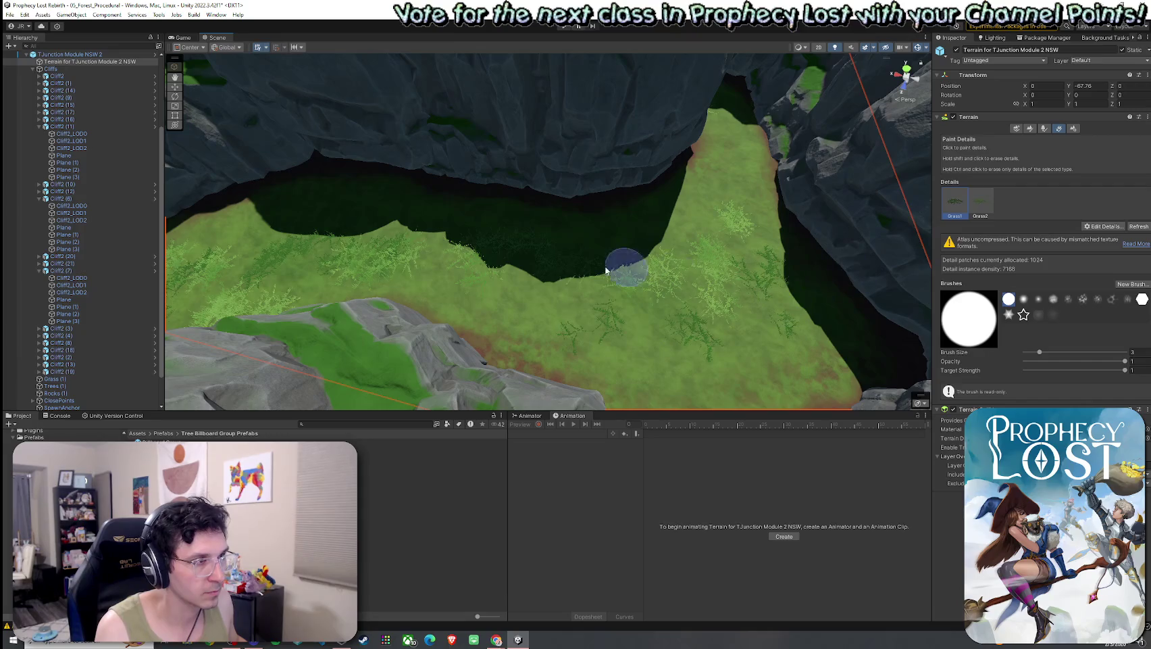
mouse_move(737, 191)
mouse_down()
mouse_move(652, 200)
mouse_move(516, 290)
mouse_up()
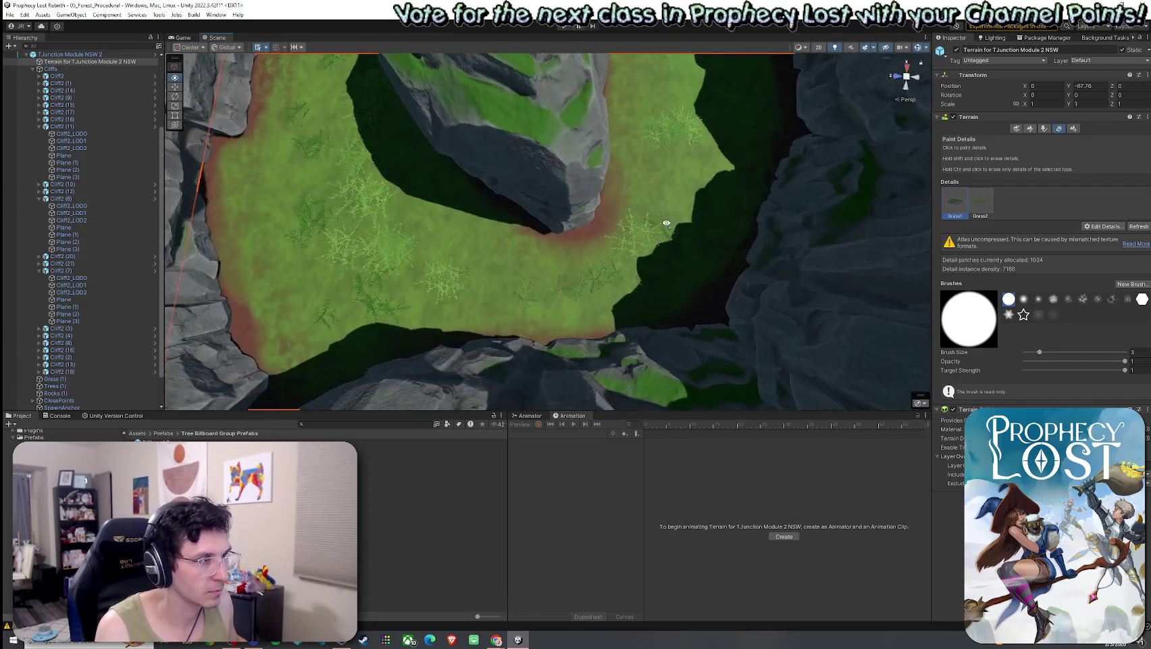
mouse_move(662, 223)
mouse_down()
mouse_move(633, 202)
mouse_move(650, 154)
mouse_move(665, 160)
mouse_move(617, 244)
mouse_move(540, 265)
mouse_up()
scroll(665, 160, down, 5)
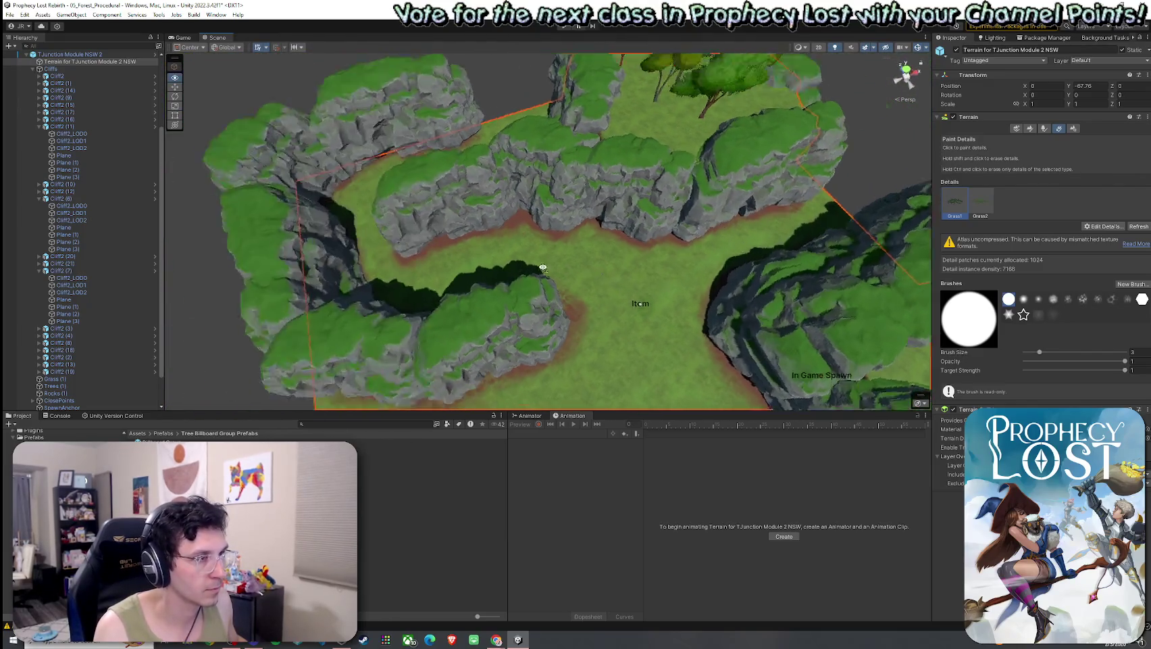
scroll(616, 283, up, 5)
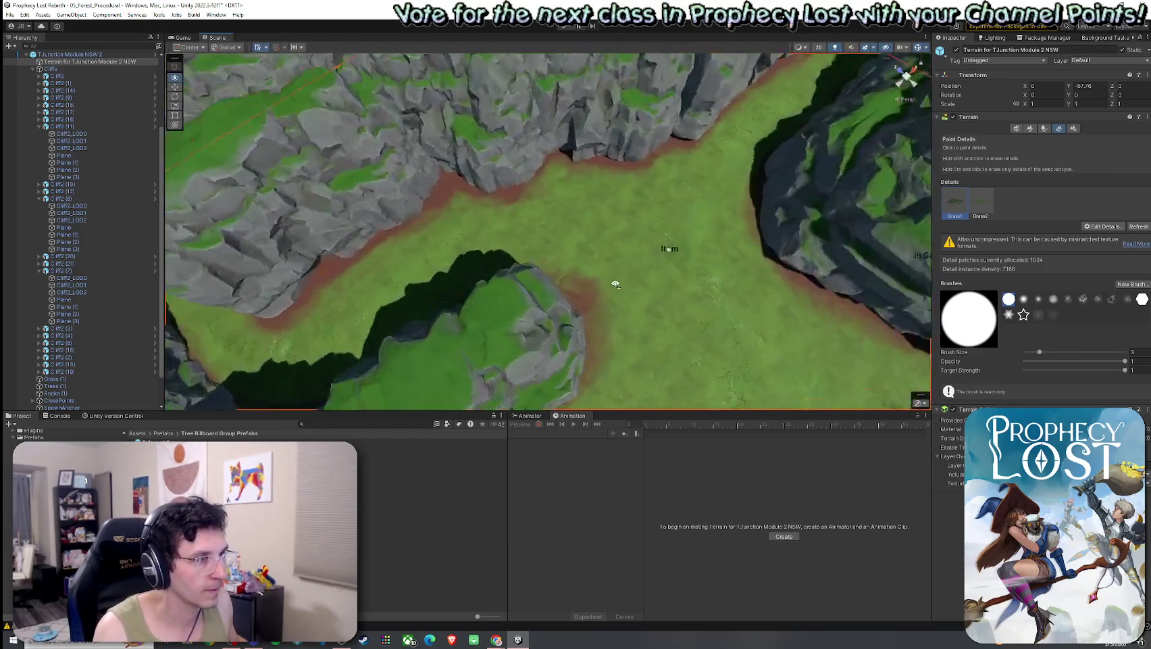
mouse_move(615, 284)
mouse_down()
mouse_move(787, 333)
mouse_move(663, 211)
mouse_move(493, 157)
mouse_up()
- Pick a FlowerMeadow flower prefab in the Add Detail Mesh picker and add it as a terrain detail
click(1100, 227)
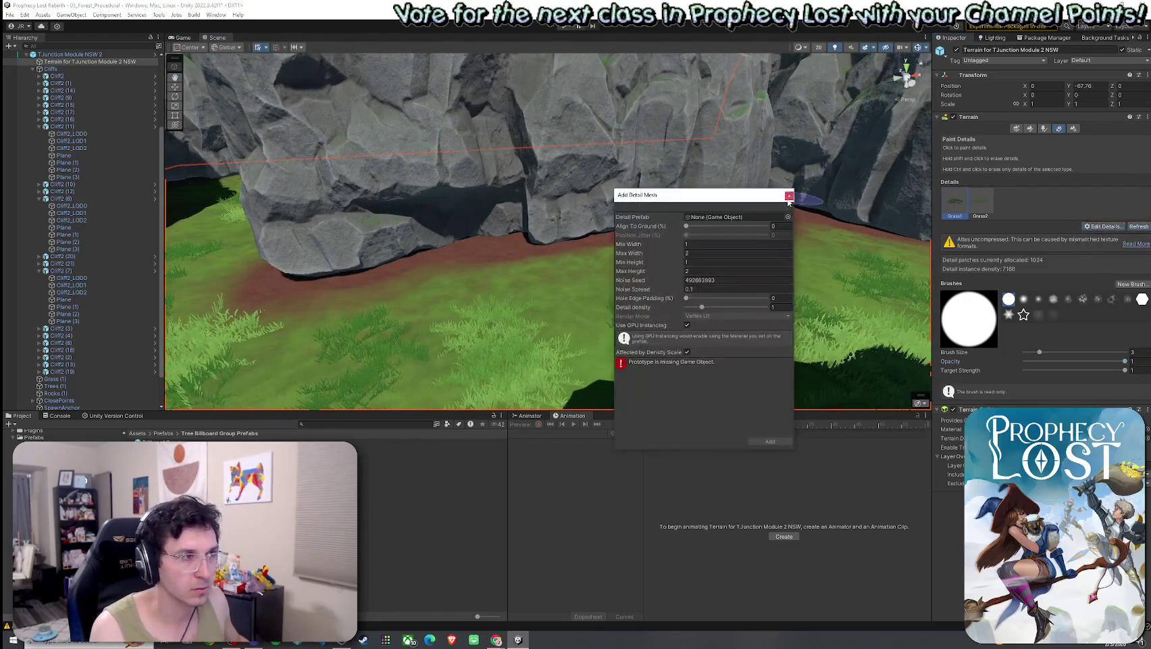
click(785, 217)
text(t)
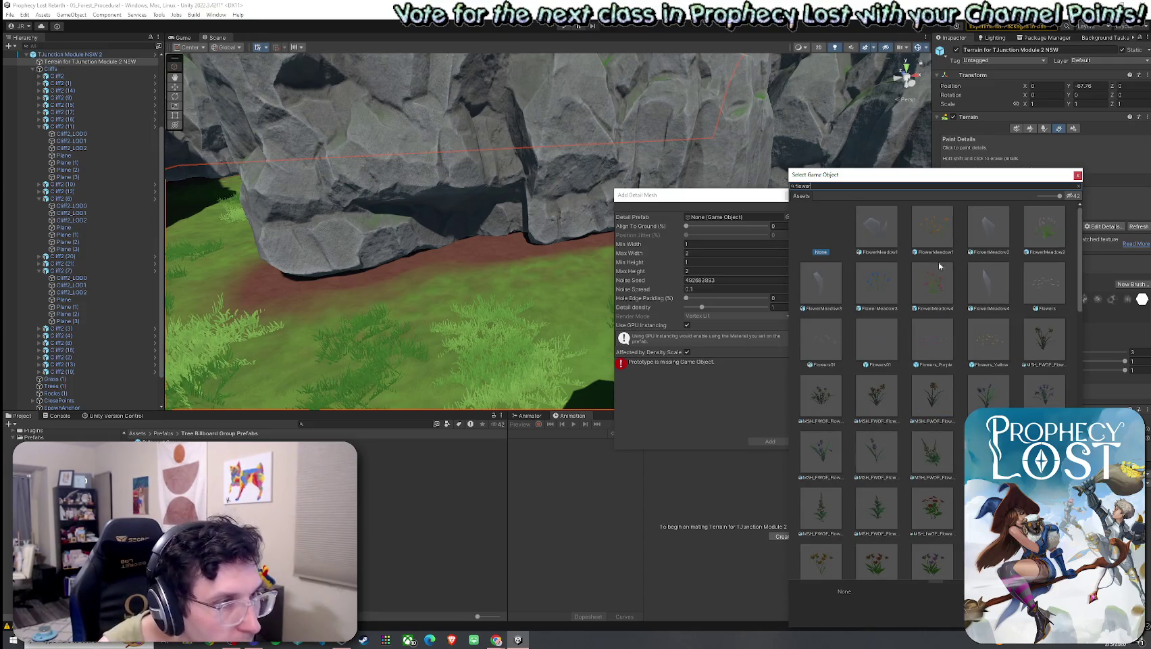
click(938, 247)
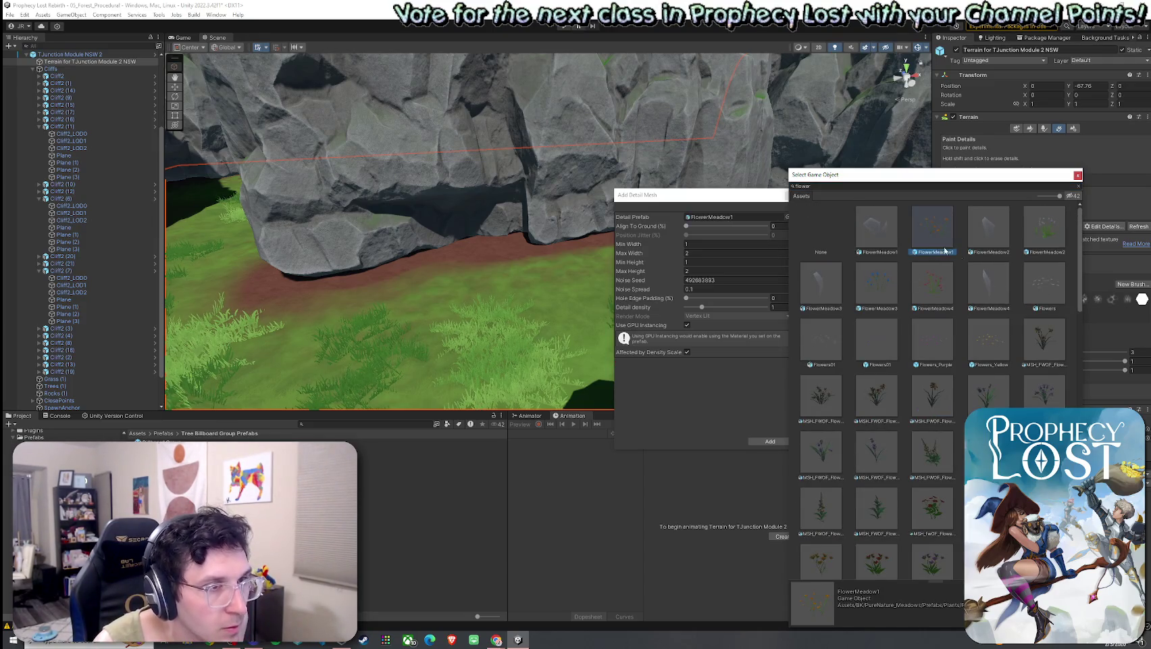
scroll(944, 340, down, 5)
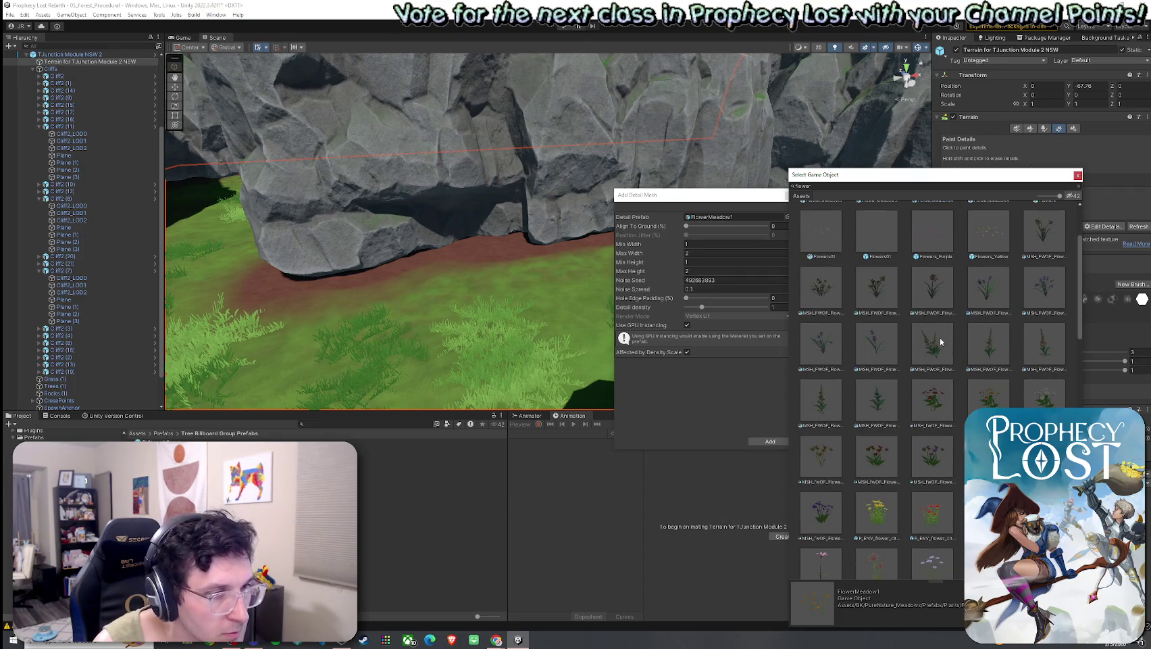
scroll(938, 355, up, 5)
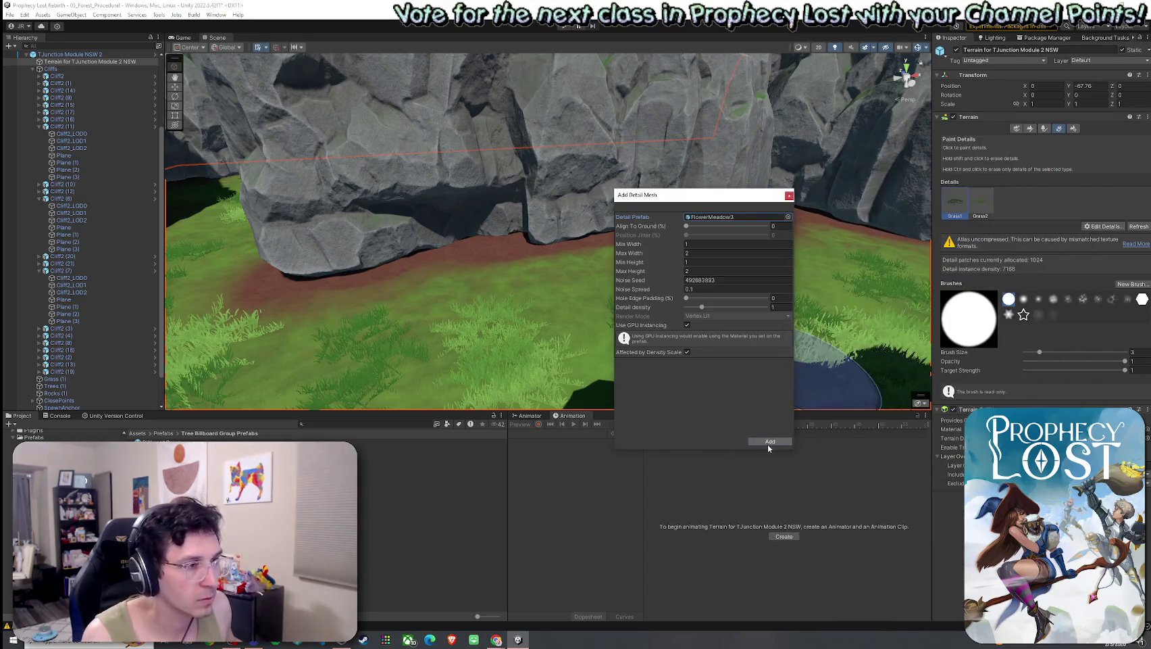
click(770, 441)
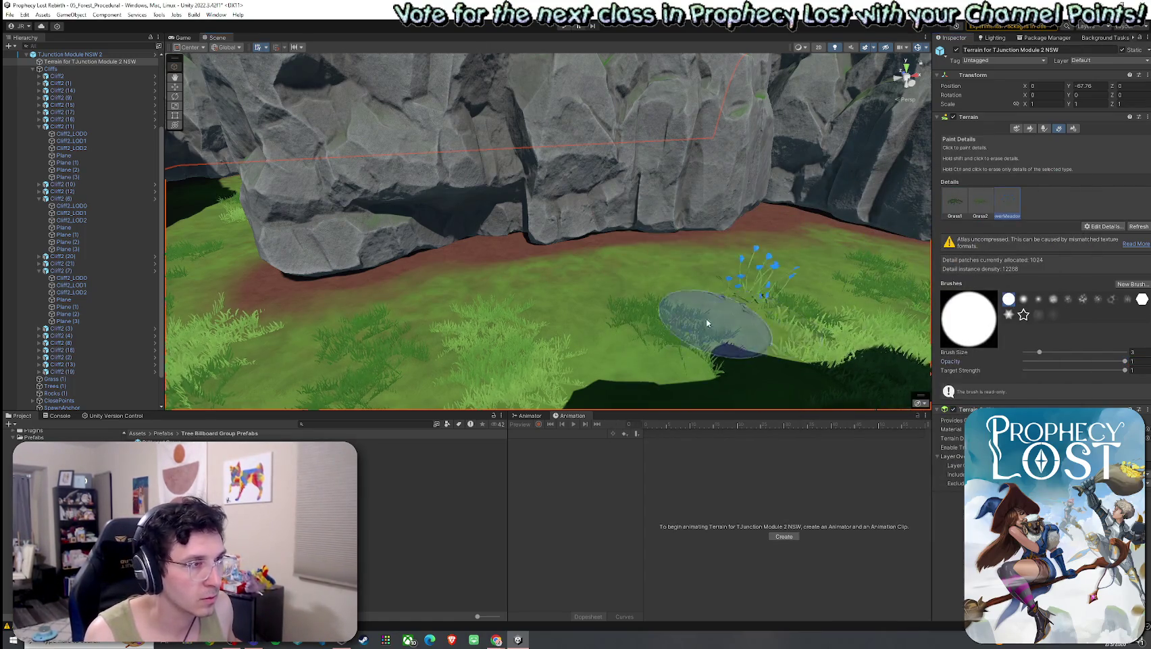
- Lower the FlowerMeadow3 detail's height range to Min 0.4 and Max 1
scroll(709, 323, up, 3)
double_click(1003, 210)
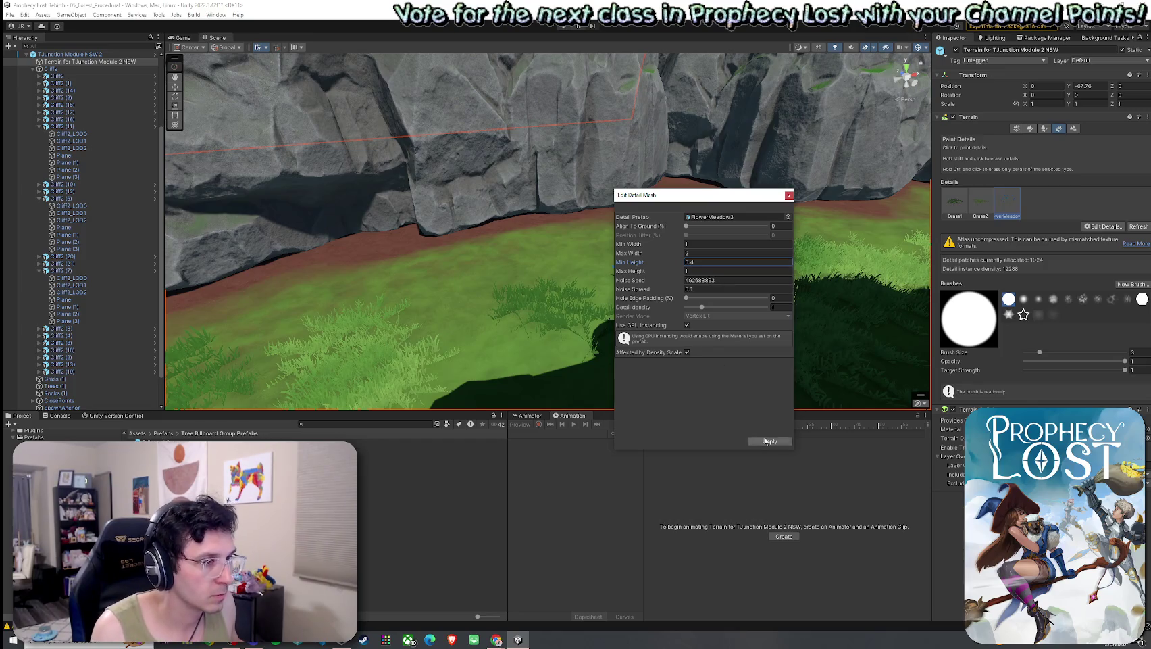
click(765, 441)
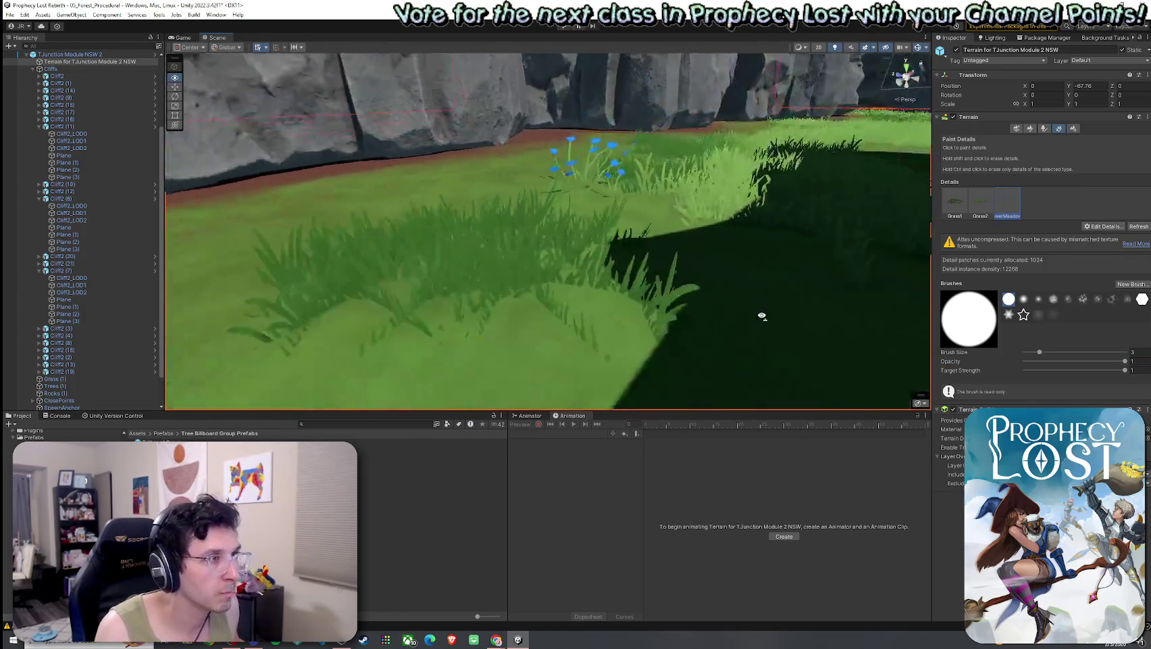
- Swing the view over the painted grass clearing below the cliffs
scroll(762, 315, down, 5)
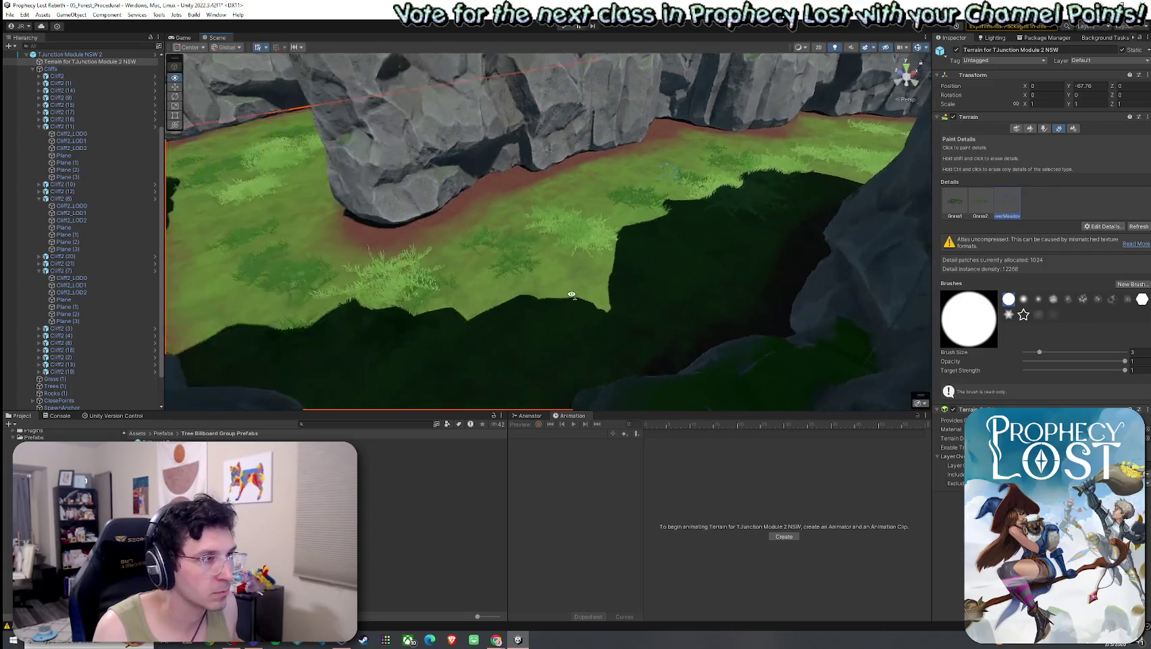
mouse_move(572, 295)
mouse_down()
mouse_move(531, 245)
mouse_move(537, 226)
mouse_move(458, 218)
mouse_move(565, 245)
mouse_move(777, 251)
mouse_move(726, 207)
mouse_move(617, 237)
mouse_move(784, 288)
mouse_move(750, 290)
mouse_move(704, 322)
mouse_move(598, 308)
mouse_move(538, 244)
mouse_move(516, 343)
mouse_move(609, 326)
mouse_move(586, 328)
mouse_move(633, 391)
mouse_move(627, 399)
mouse_move(617, 365)
mouse_move(624, 386)
mouse_move(558, 321)
mouse_move(557, 345)
mouse_move(176, 251)
mouse_move(402, 378)
mouse_move(475, 334)
mouse_move(683, 365)
mouse_move(513, 338)
mouse_move(436, 358)
mouse_move(422, 403)
mouse_move(567, 287)
mouse_move(542, 301)
mouse_move(554, 315)
mouse_move(502, 303)
mouse_move(515, 240)
mouse_move(393, 286)
mouse_move(253, 271)
mouse_move(478, 342)
mouse_up()
scroll(477, 342, down, 5)
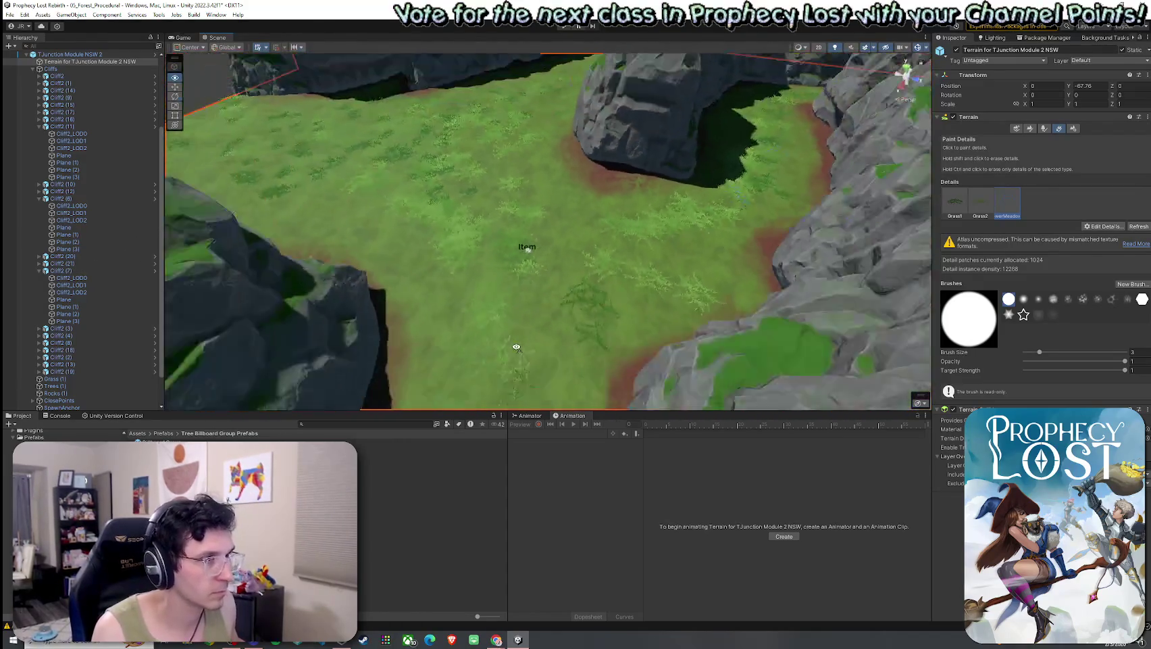
scroll(637, 249, up, 5)
scroll(659, 241, down, 5)
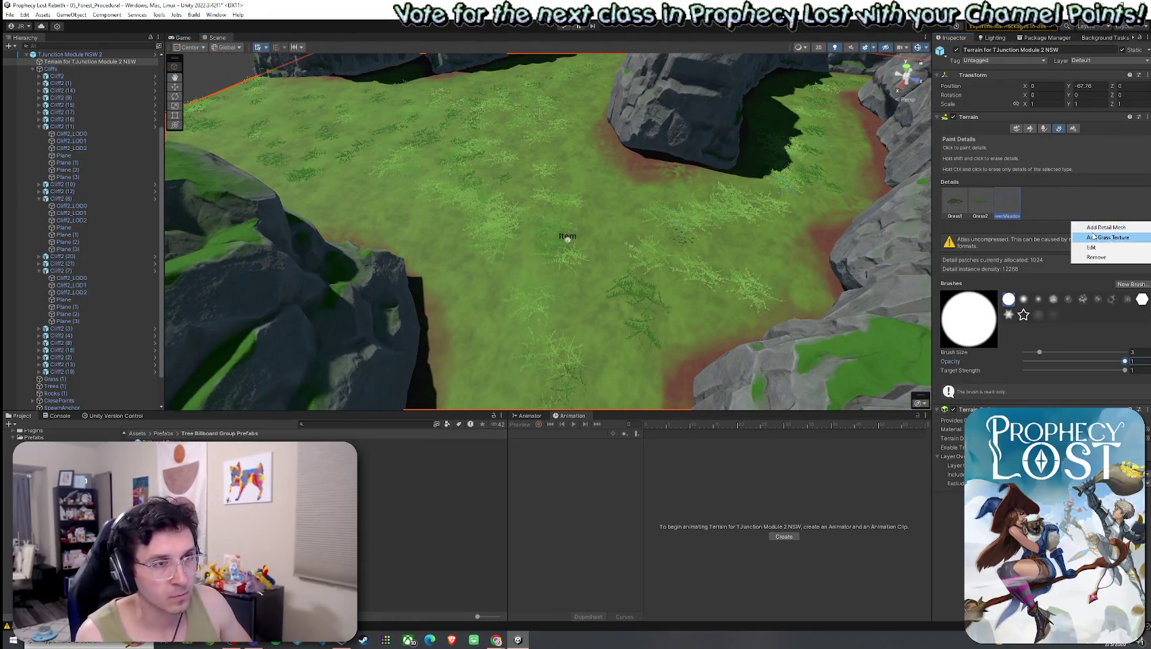
- Add FlowerMeadow1 as a terrain detail mesh with Max Height 1
click(1096, 228)
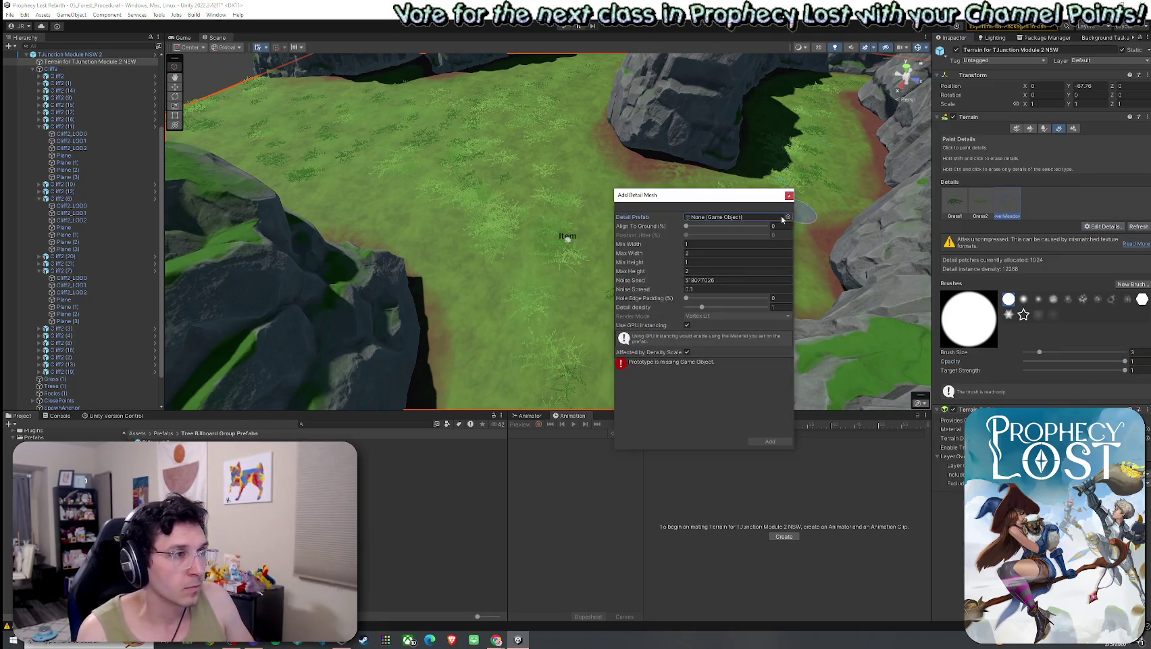
click(786, 217)
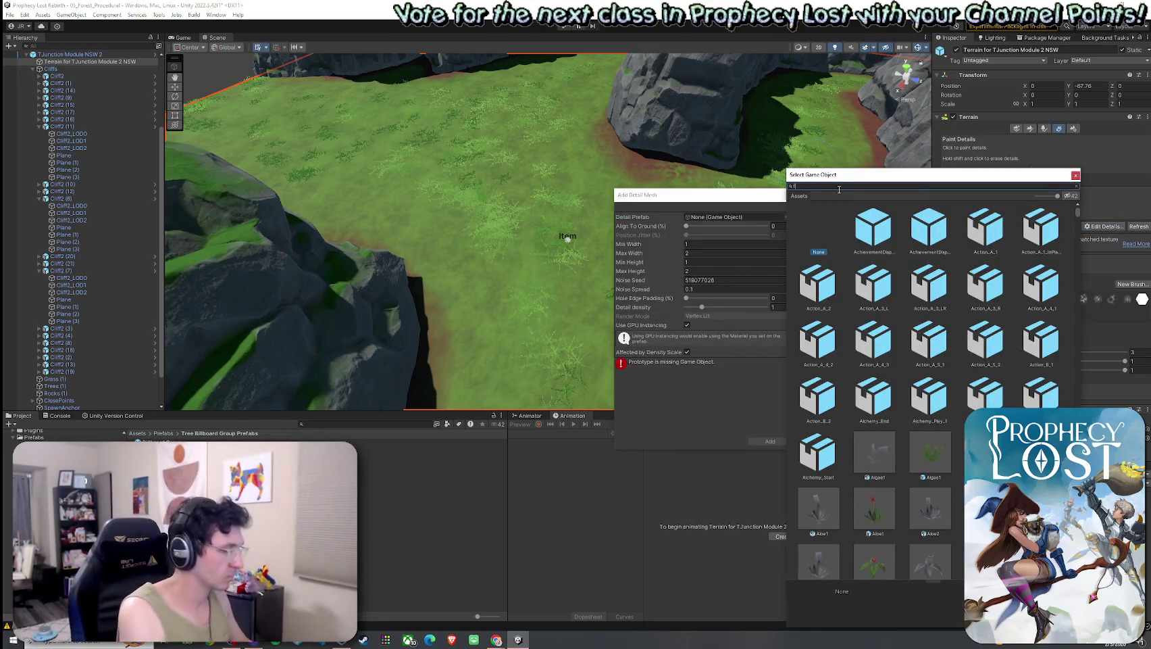
text(flower)
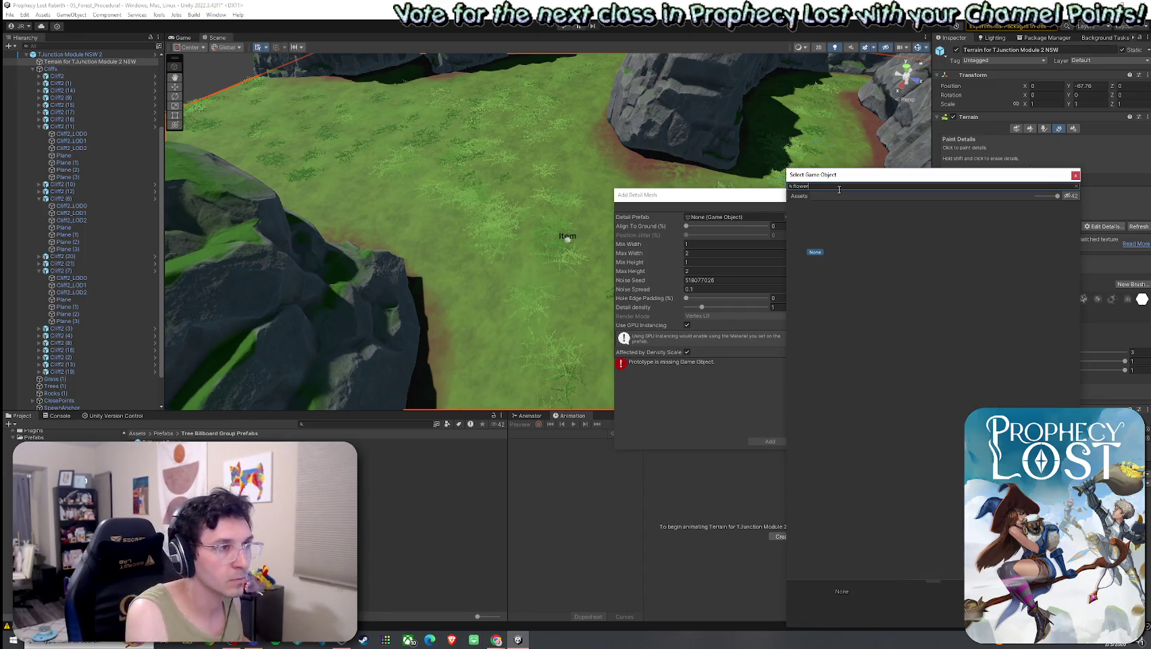
double_click(926, 232)
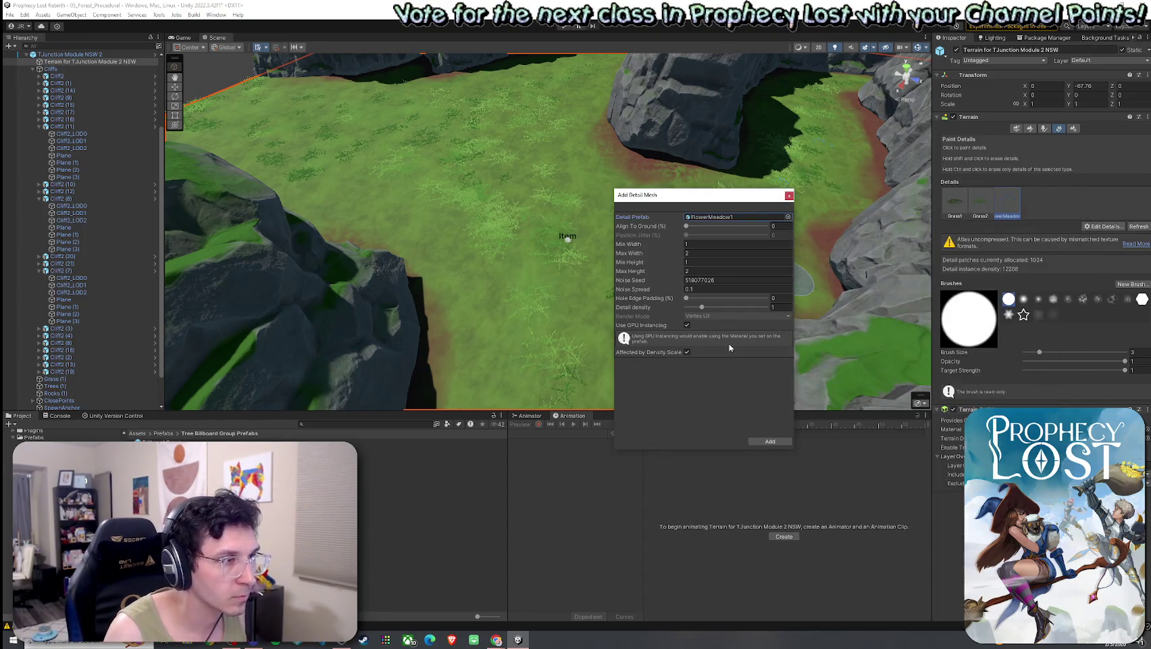
text(1)
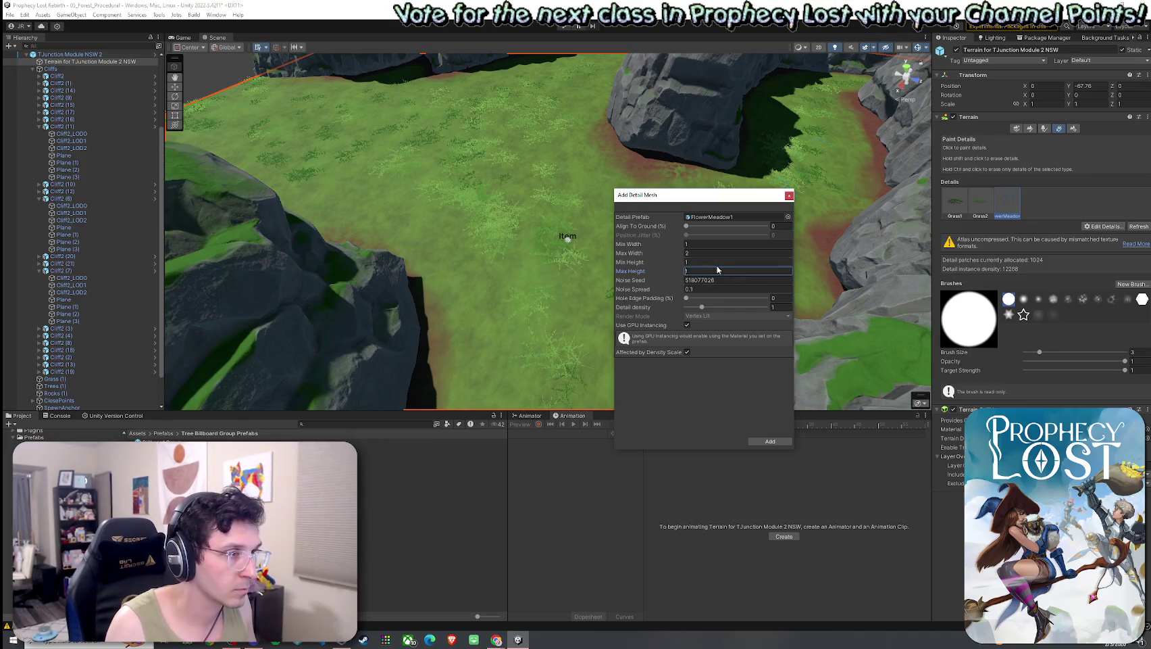
click(770, 441)
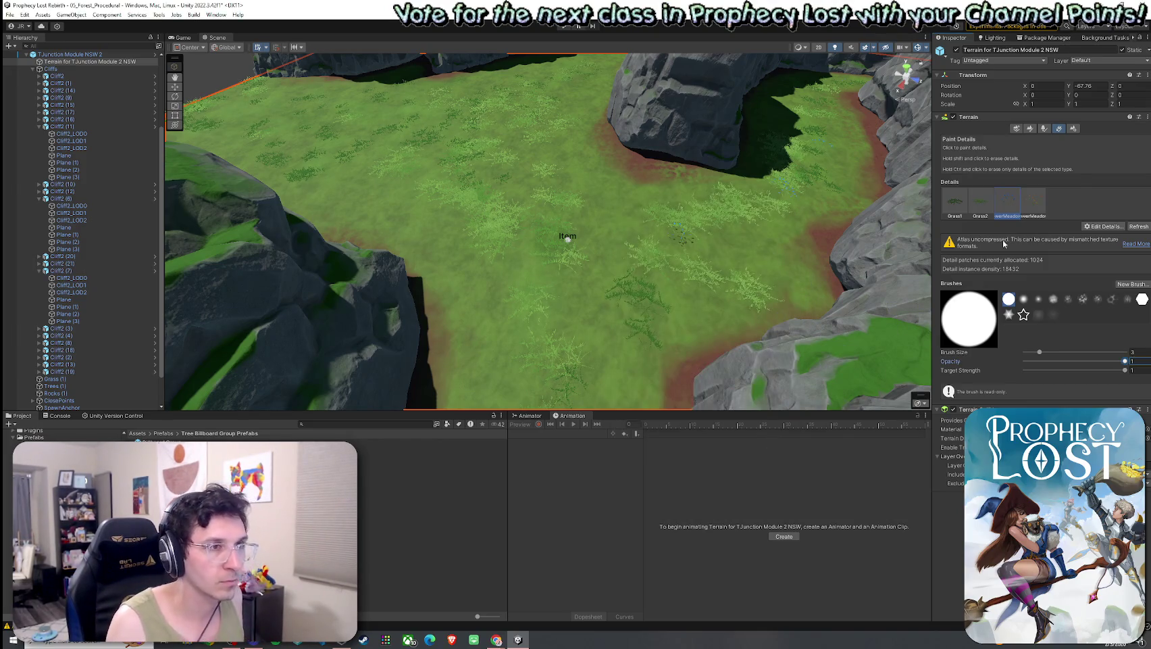
double_click(1034, 202)
key(Escape)
mouse_move(762, 400)
mouse_down()
mouse_move(614, 154)
mouse_move(271, 178)
mouse_move(591, 295)
mouse_move(607, 252)
mouse_move(488, 265)
mouse_move(413, 236)
mouse_move(422, 271)
mouse_move(397, 250)
mouse_up()
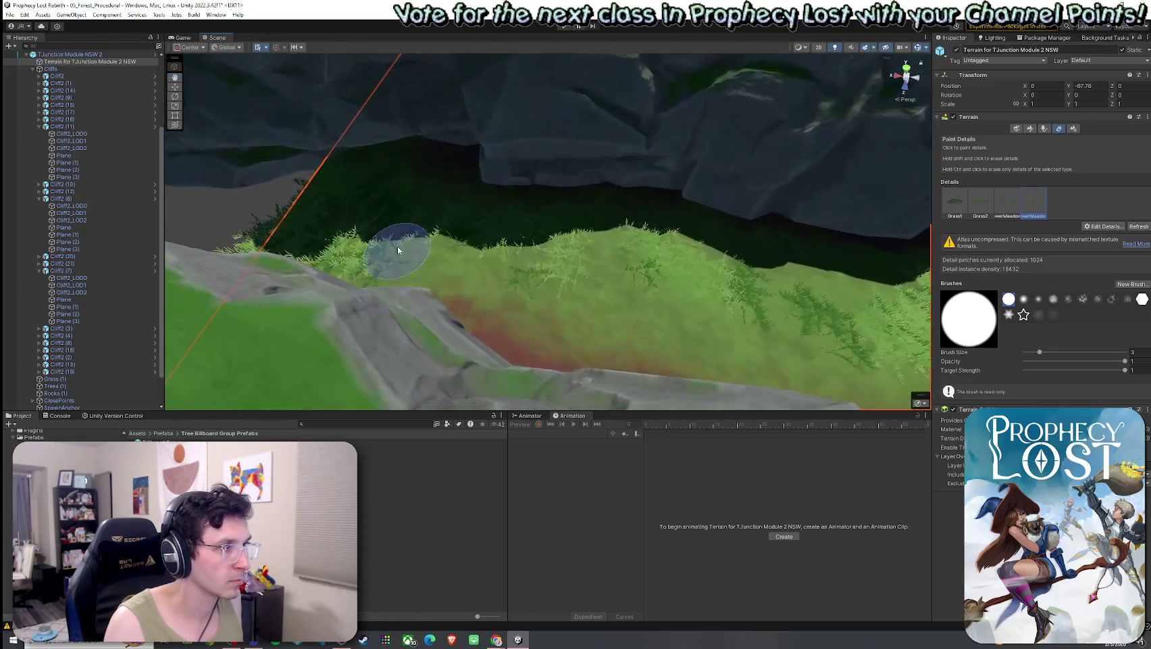
- Paint FlowerMeadow1 along the grass edge and reduce its height to 0.5
drag(539, 265, 489, 252)
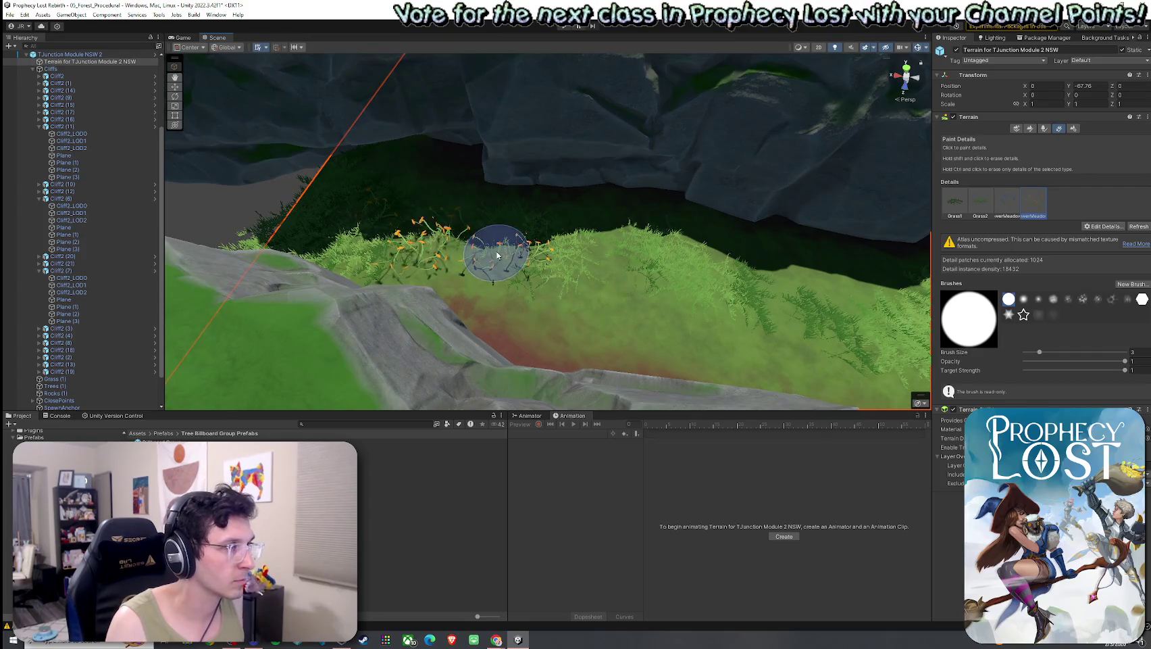
double_click(1041, 217)
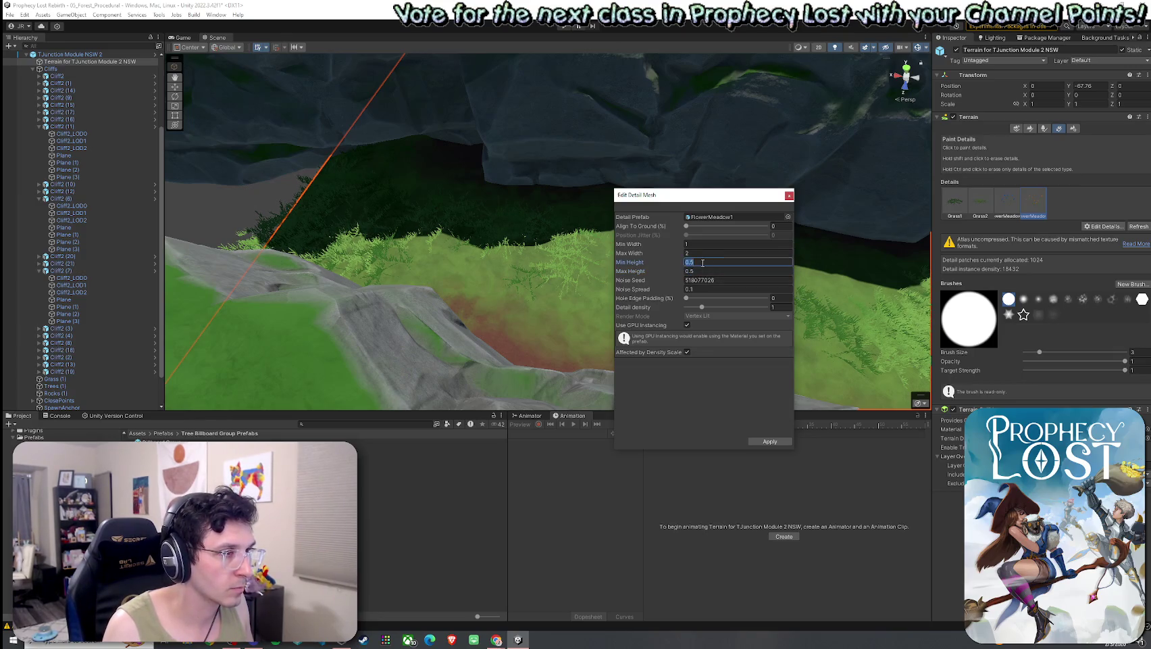
click(770, 441)
- Orbit the view across the meadow to inspect the cliffs, grass and flowers
drag(612, 298, 589, 320)
mouse_move(644, 333)
mouse_down()
mouse_move(771, 275)
mouse_move(754, 162)
mouse_move(708, 211)
mouse_move(647, 244)
mouse_move(582, 259)
mouse_move(513, 252)
mouse_move(669, 156)
mouse_move(708, 92)
mouse_move(590, 309)
mouse_move(633, 330)
mouse_move(514, 280)
mouse_up()
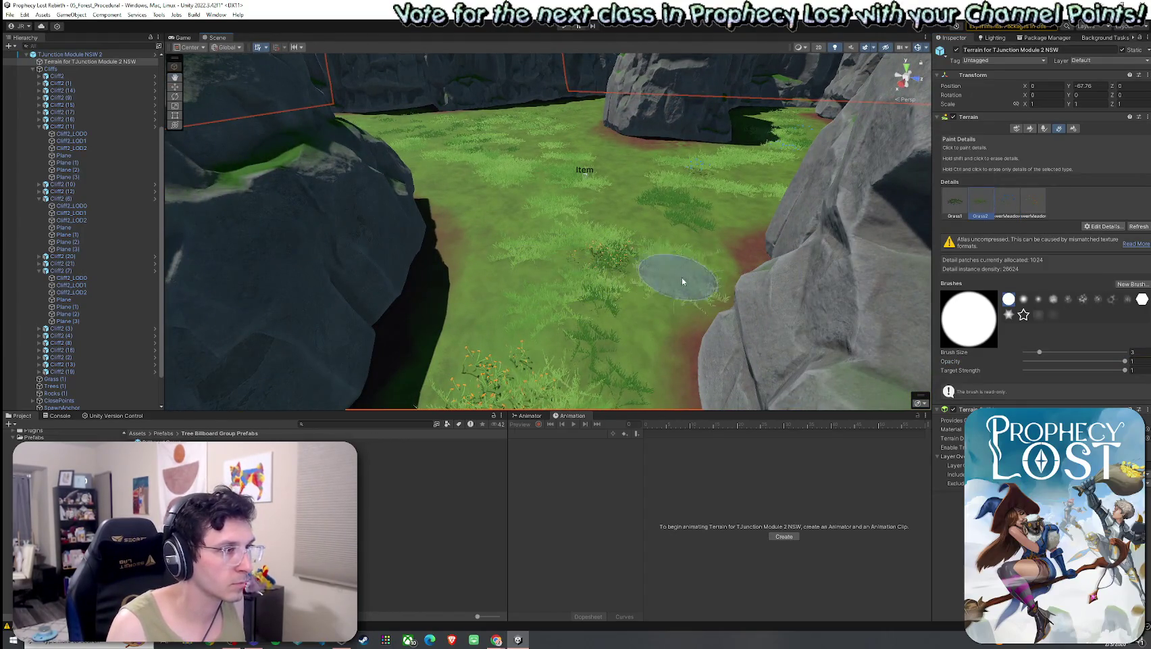
mouse_move(665, 243)
mouse_down()
mouse_move(699, 274)
mouse_move(648, 249)
mouse_move(663, 268)
mouse_move(609, 269)
mouse_move(625, 309)
mouse_move(701, 359)
mouse_move(609, 336)
mouse_up()
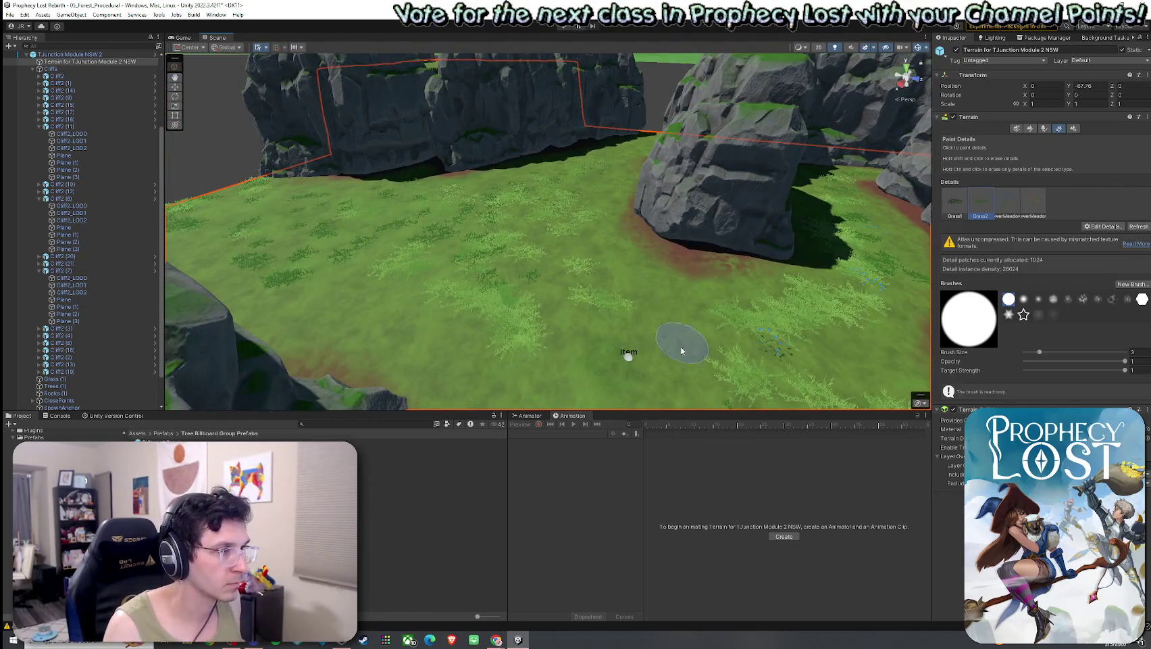
mouse_move(682, 351)
mouse_down()
mouse_move(655, 277)
mouse_move(622, 243)
mouse_up()
scroll(615, 285, up, 3)
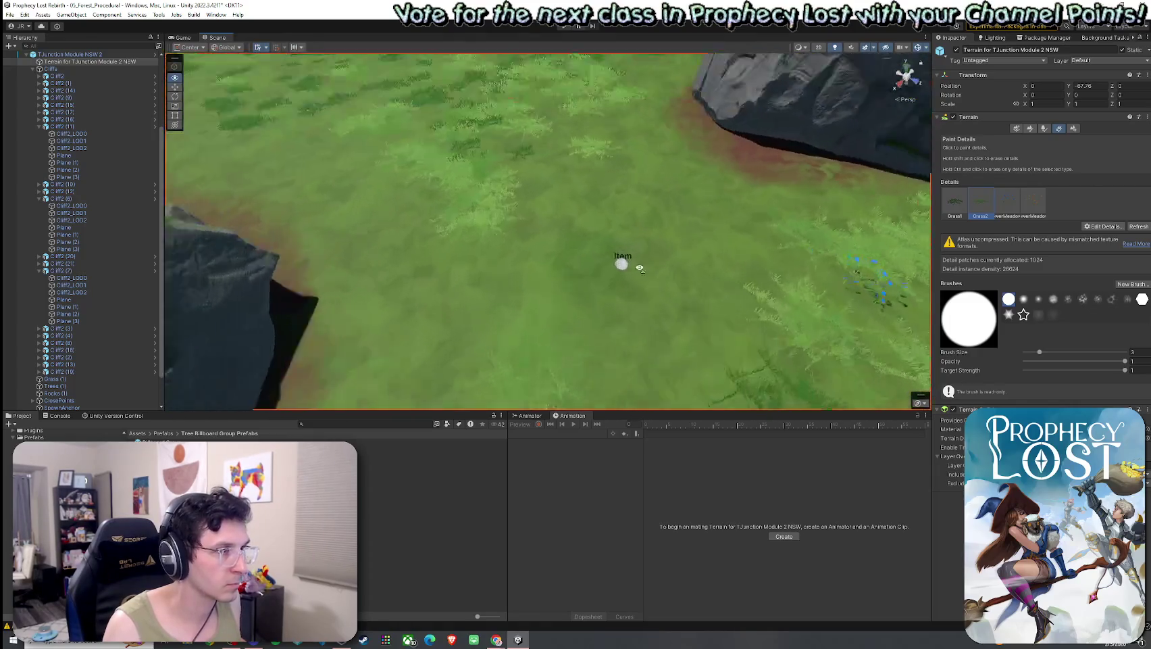
mouse_move(716, 236)
mouse_down()
mouse_move(648, 270)
mouse_move(527, 246)
mouse_move(744, 243)
mouse_move(700, 313)
mouse_move(687, 279)
mouse_up()
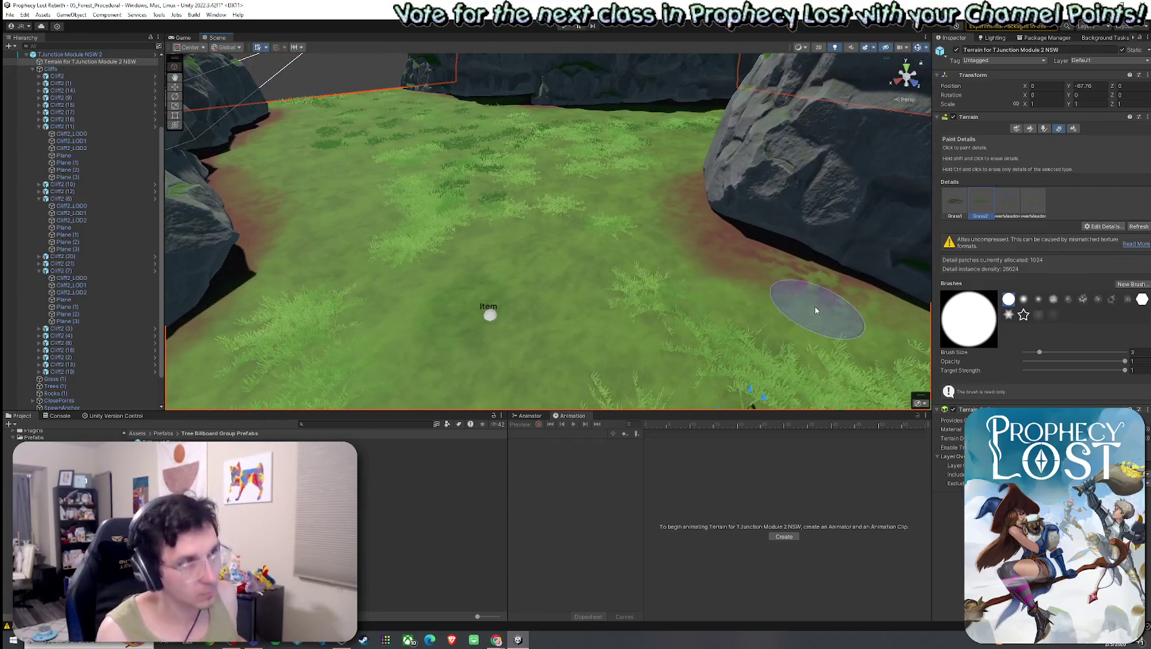
- Save the scene and start another Add Detail Mesh for the terrain
click(10, 14)
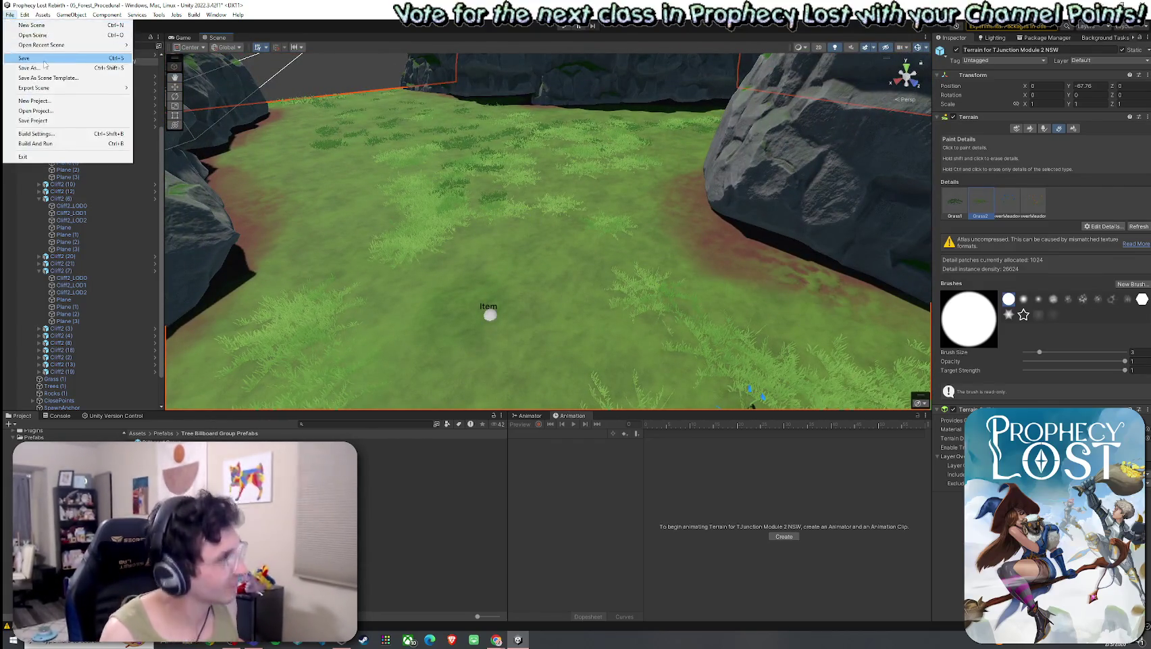
click(27, 54)
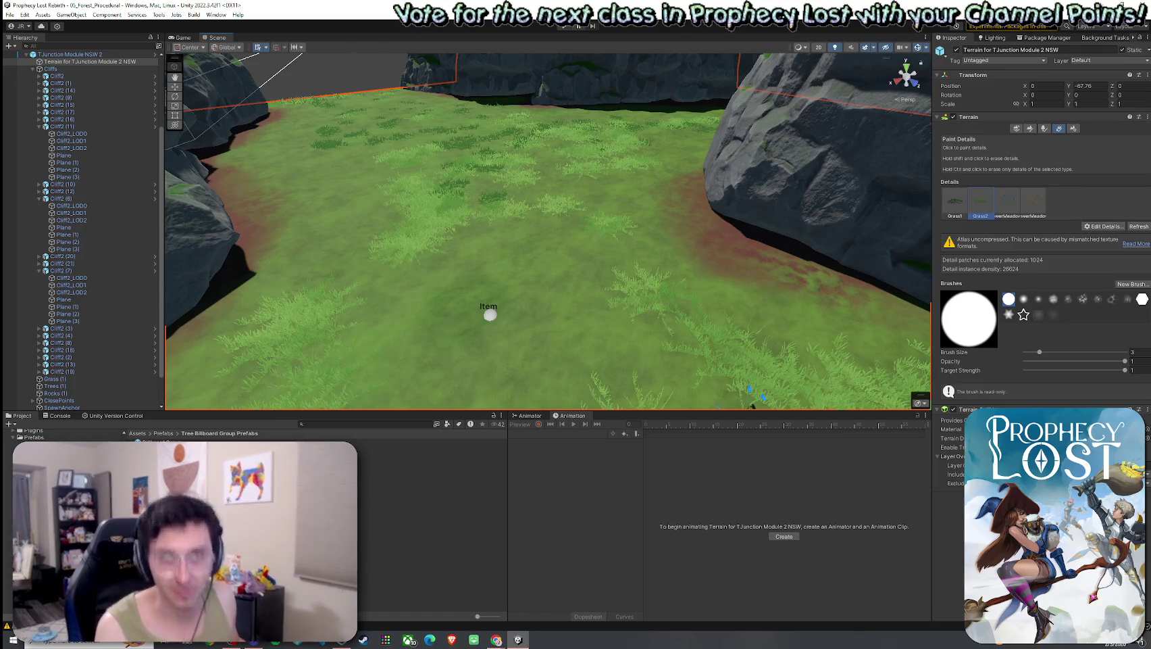
scroll(894, 262, down, 5)
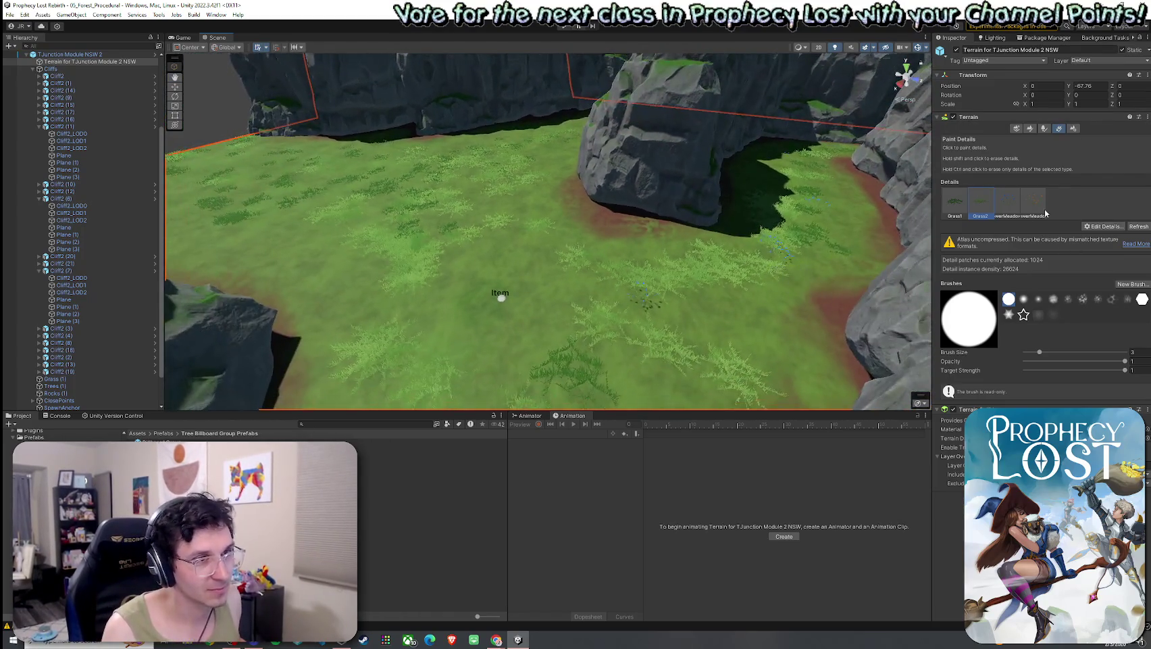
click(1103, 227)
click(1102, 242)
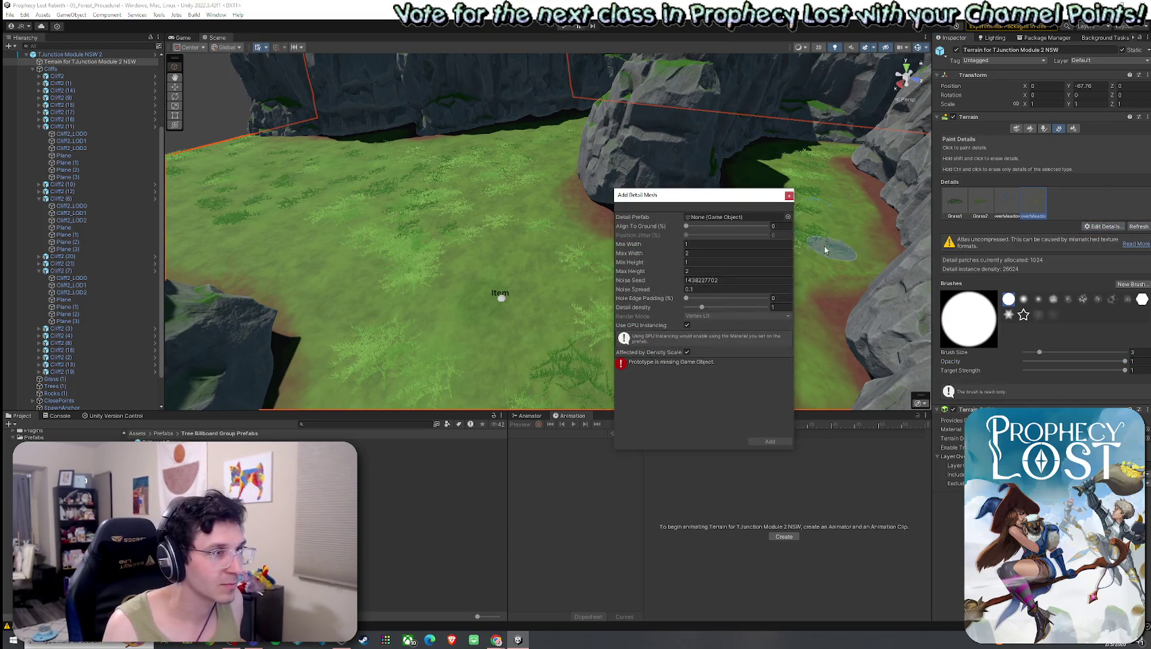
- Add FlowerMeadow2 as a terrain detail with Min Height 0.5 and Max Height 1
click(788, 216)
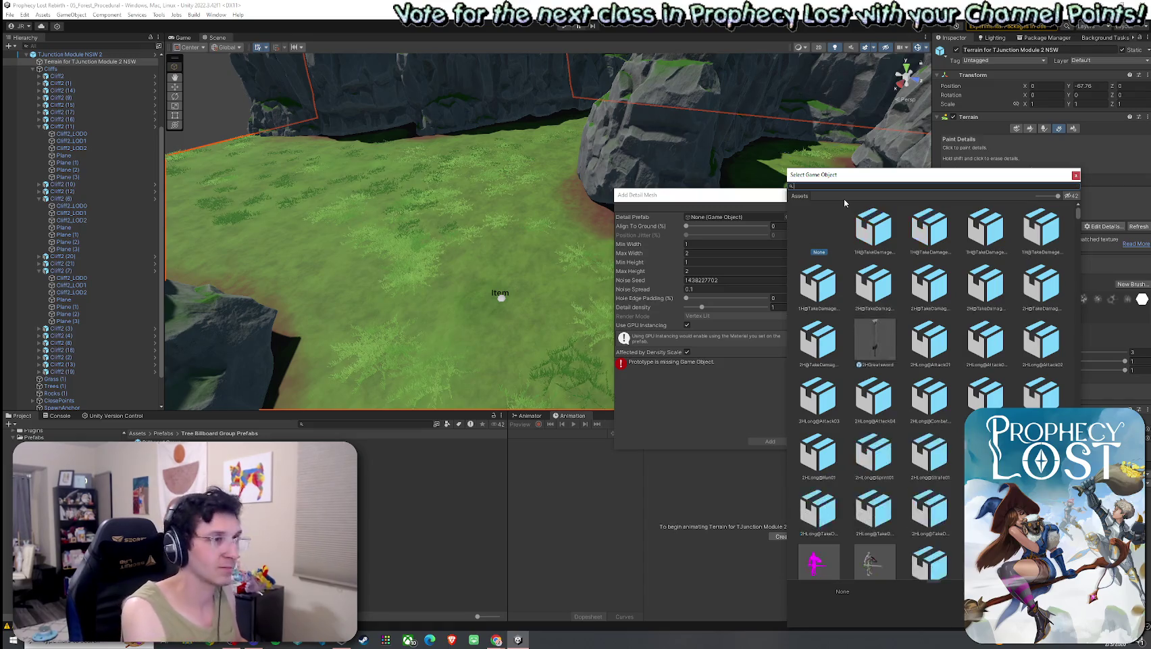
text(flower)
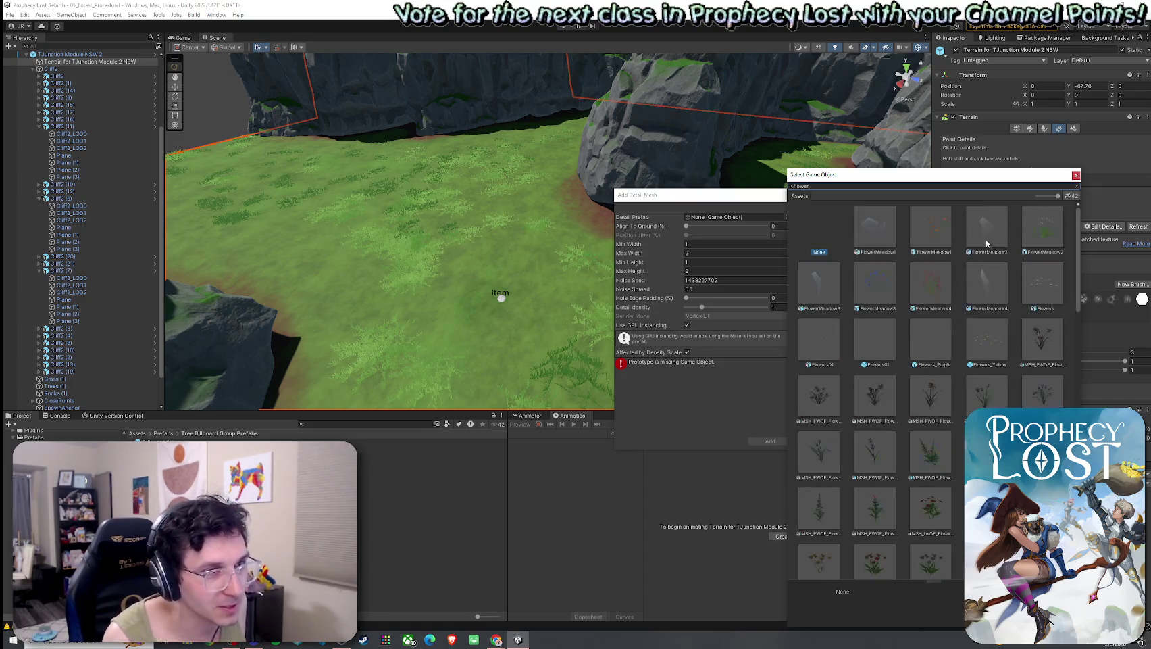
click(1058, 240)
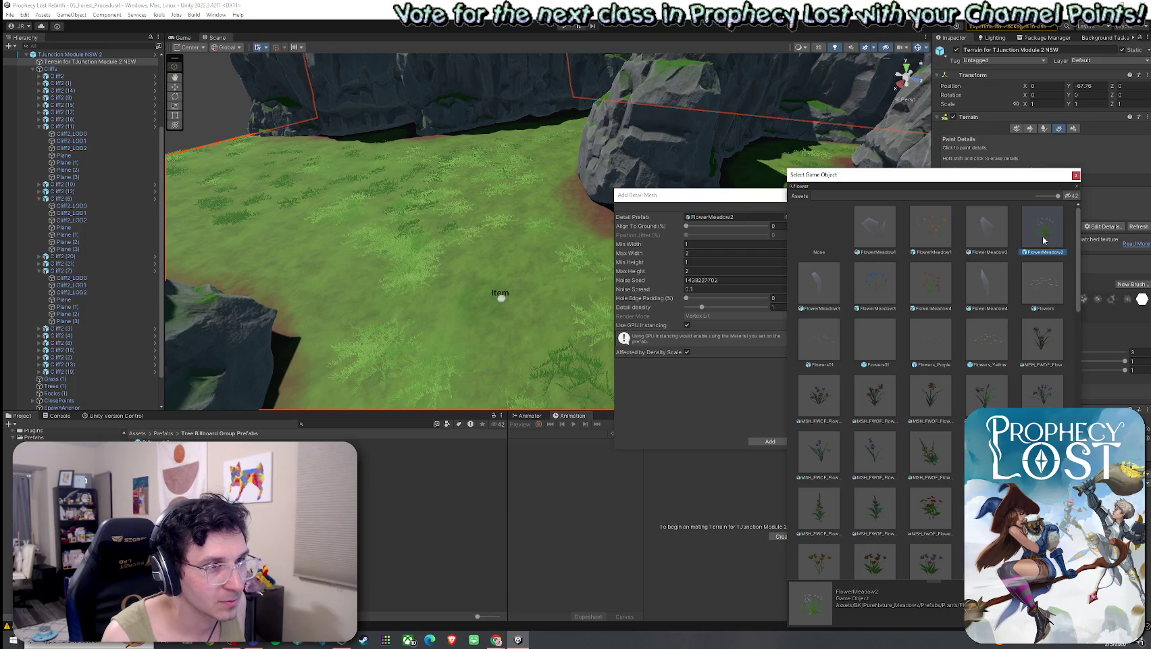
double_click(1044, 240)
click(770, 441)
double_click(1060, 206)
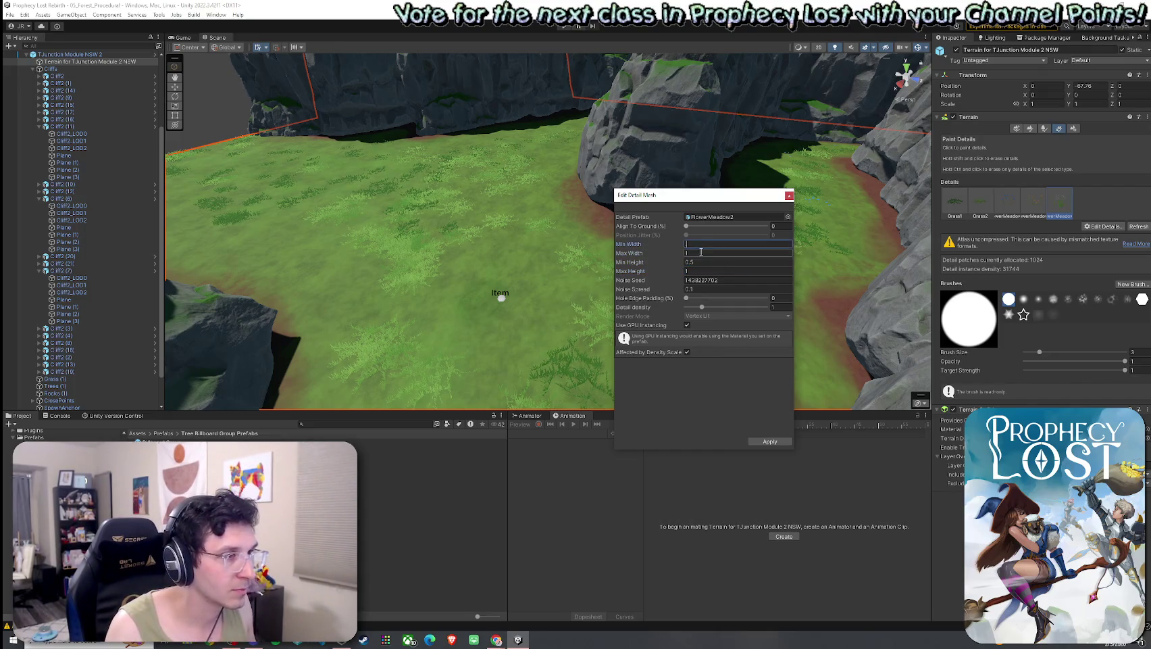
click(755, 438)
scroll(499, 208, up, 5)
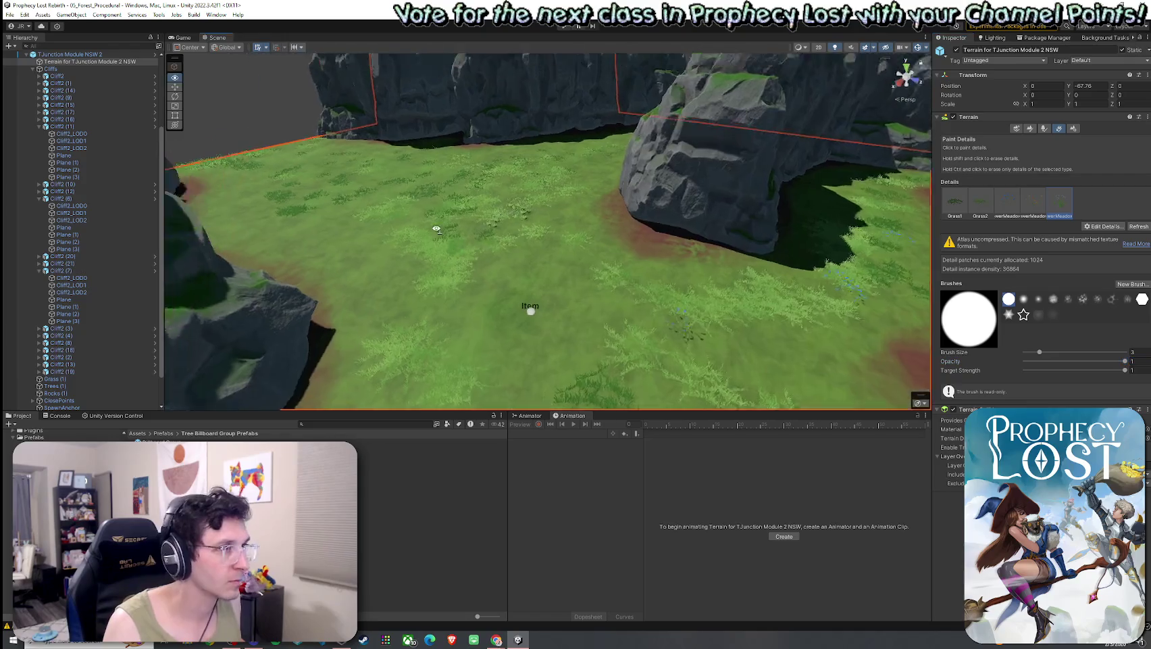
- Paint Grass2 and the last meadow flower detail around the Item marker, then start another detail mesh
mouse_move(612, 140)
mouse_down()
mouse_move(666, 164)
mouse_move(549, 127)
mouse_move(539, 171)
mouse_move(503, 206)
mouse_move(514, 270)
mouse_up()
click(980, 203)
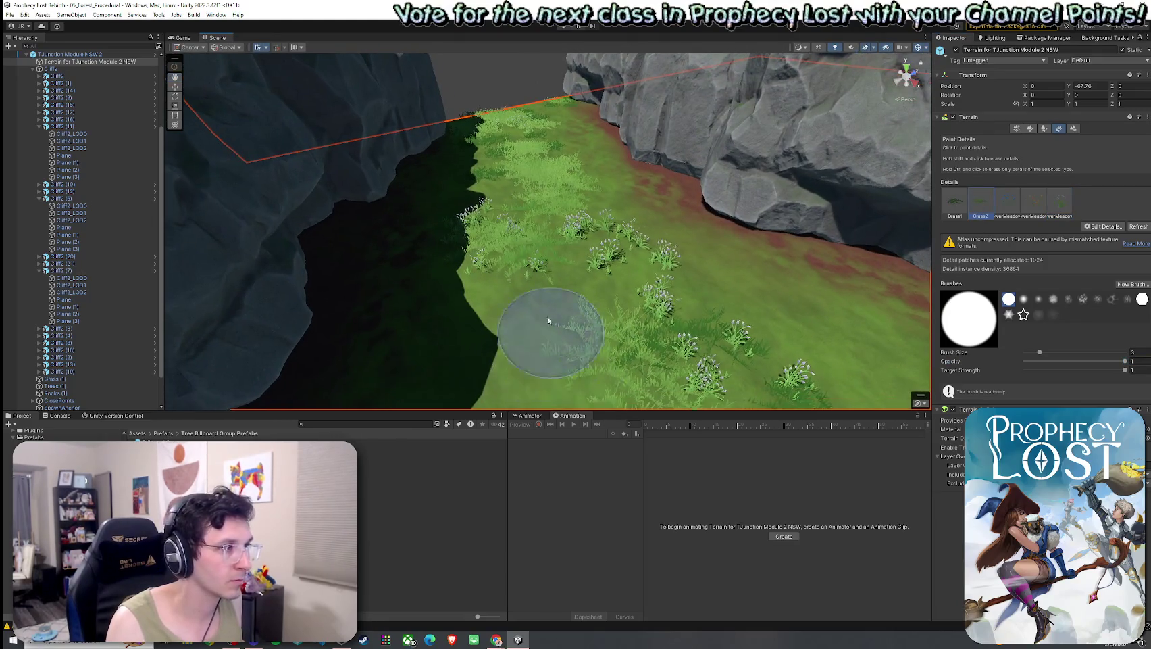
click(1060, 202)
mouse_move(473, 176)
mouse_down()
mouse_move(519, 170)
mouse_move(396, 186)
mouse_move(270, 175)
mouse_move(147, 162)
mouse_move(165, 134)
mouse_move(138, 136)
mouse_move(108, 274)
mouse_move(1081, 257)
mouse_move(979, 234)
mouse_up()
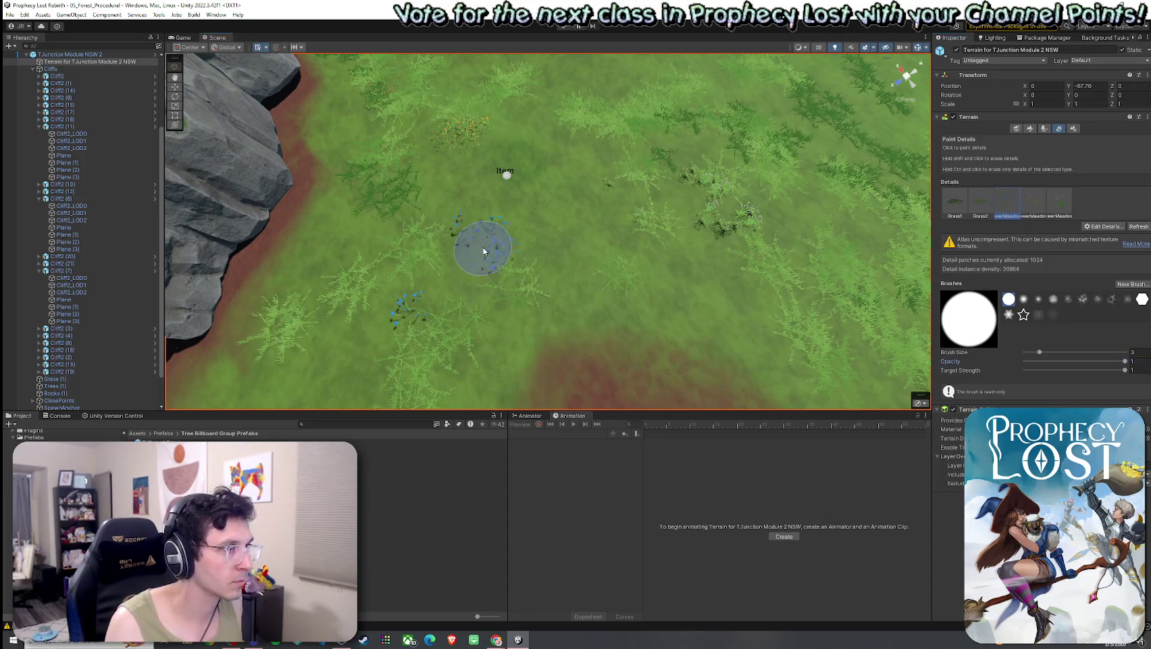
drag(484, 252, 599, 256)
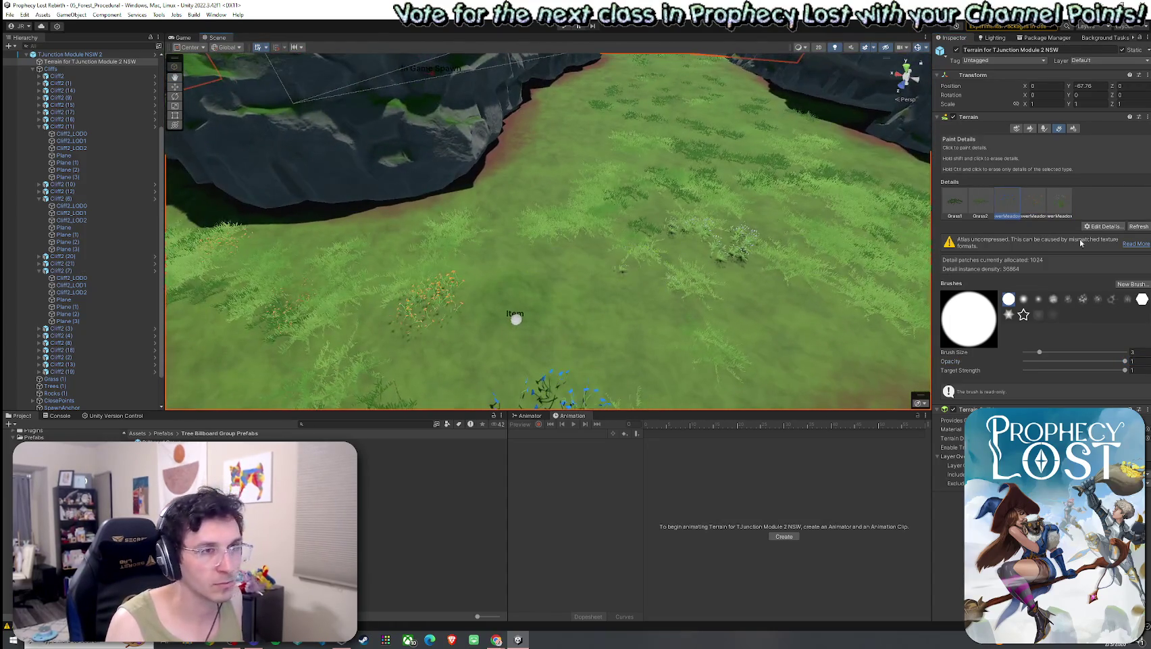
click(1104, 227)
click(1102, 236)
- Add FlowerMeadow4 as a sixth terrain detail with width and height from 0.5 to 1
click(788, 217)
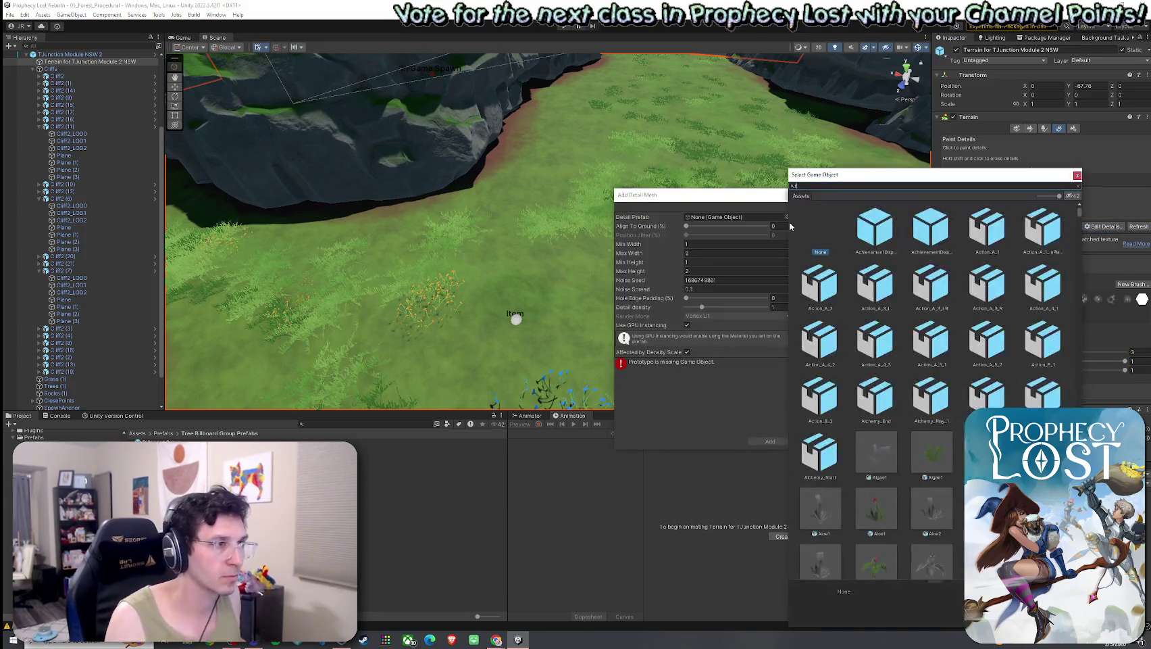
text(lower)
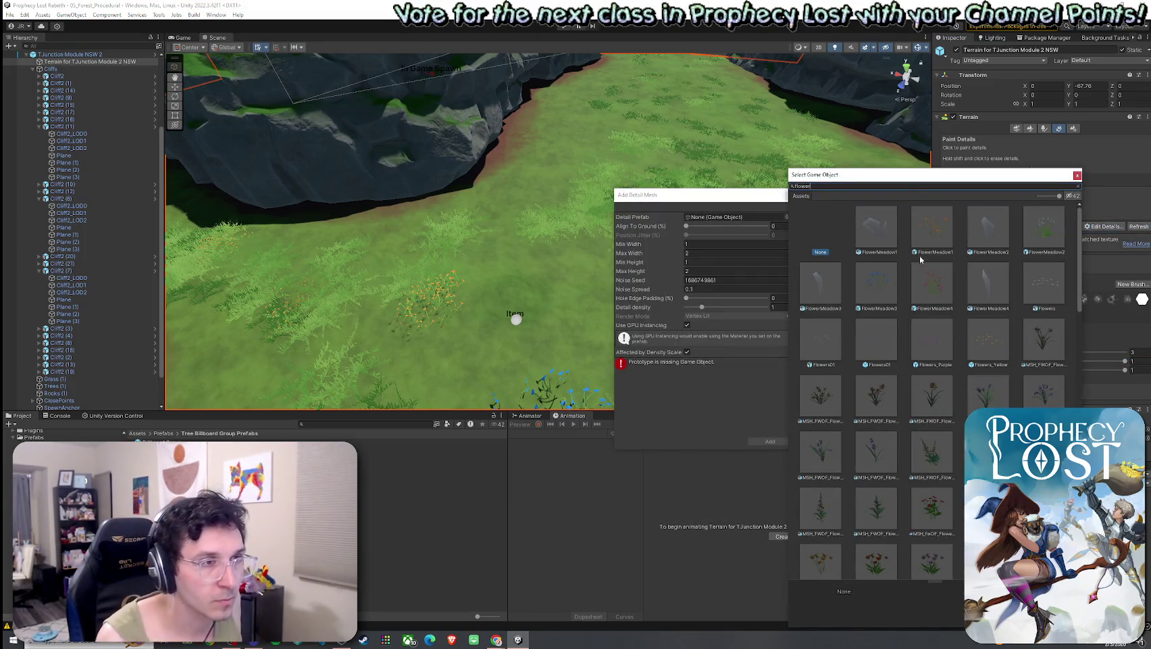
double_click(932, 284)
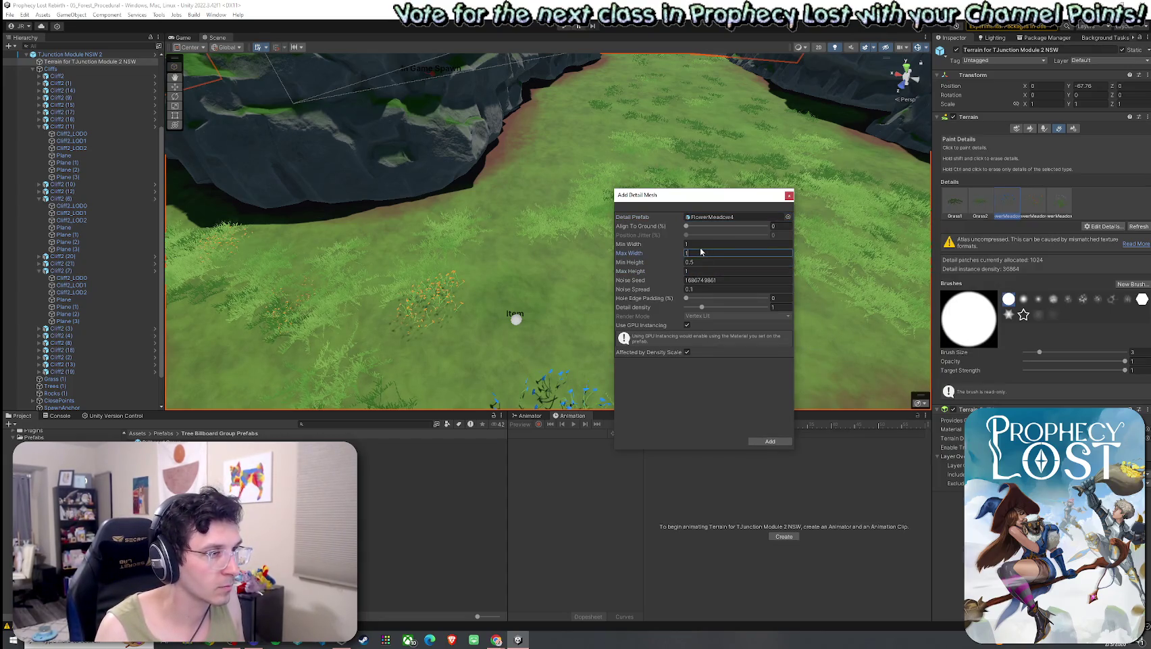
click(738, 244)
text(0.5)
click(771, 440)
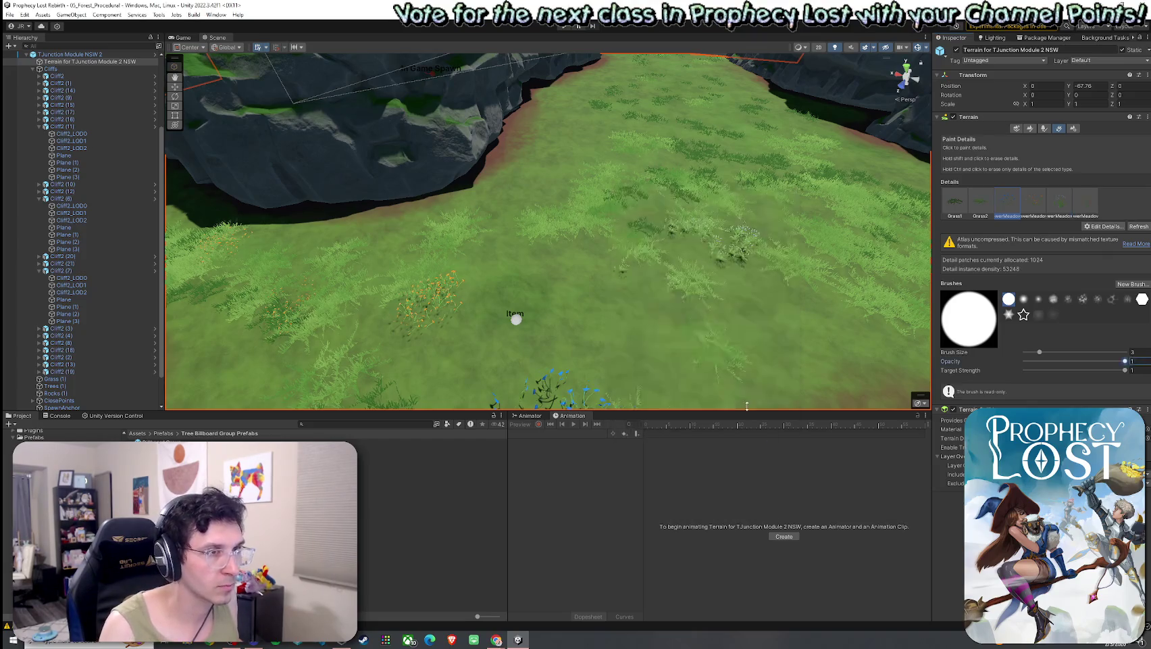
scroll(547, 229, up, 10)
mouse_move(905, 248)
mouse_down()
mouse_move(878, 236)
mouse_move(929, 227)
mouse_up()
double_click(1086, 203)
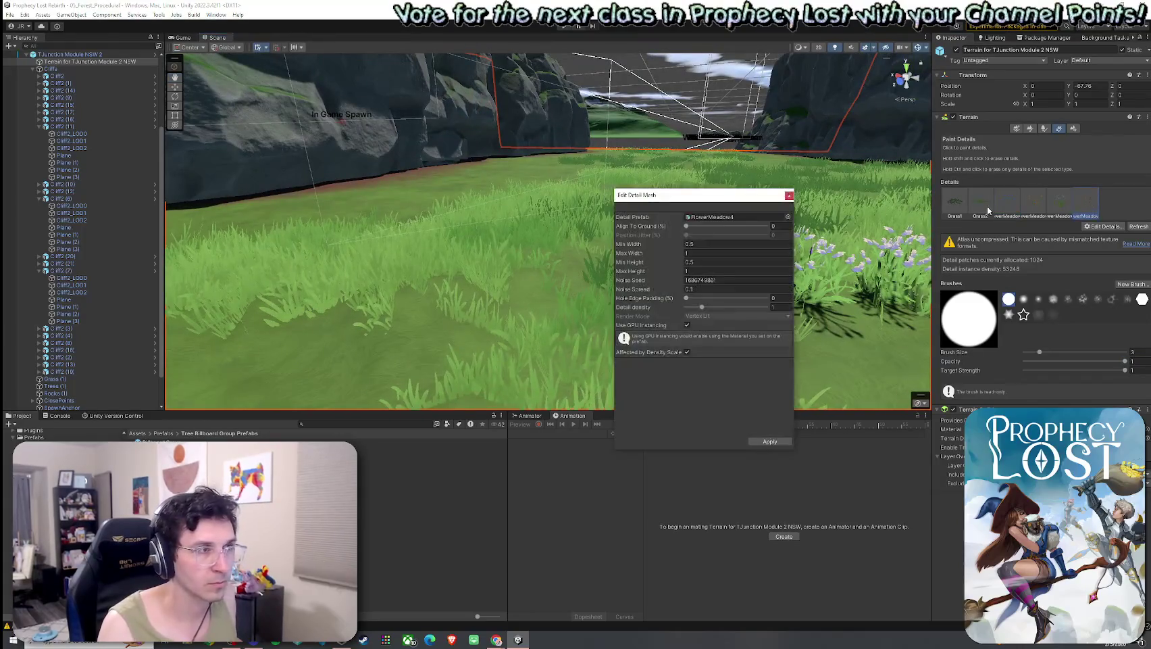
click(790, 196)
mouse_move(789, 198)
mouse_down()
mouse_move(743, 257)
mouse_move(669, 199)
mouse_up()
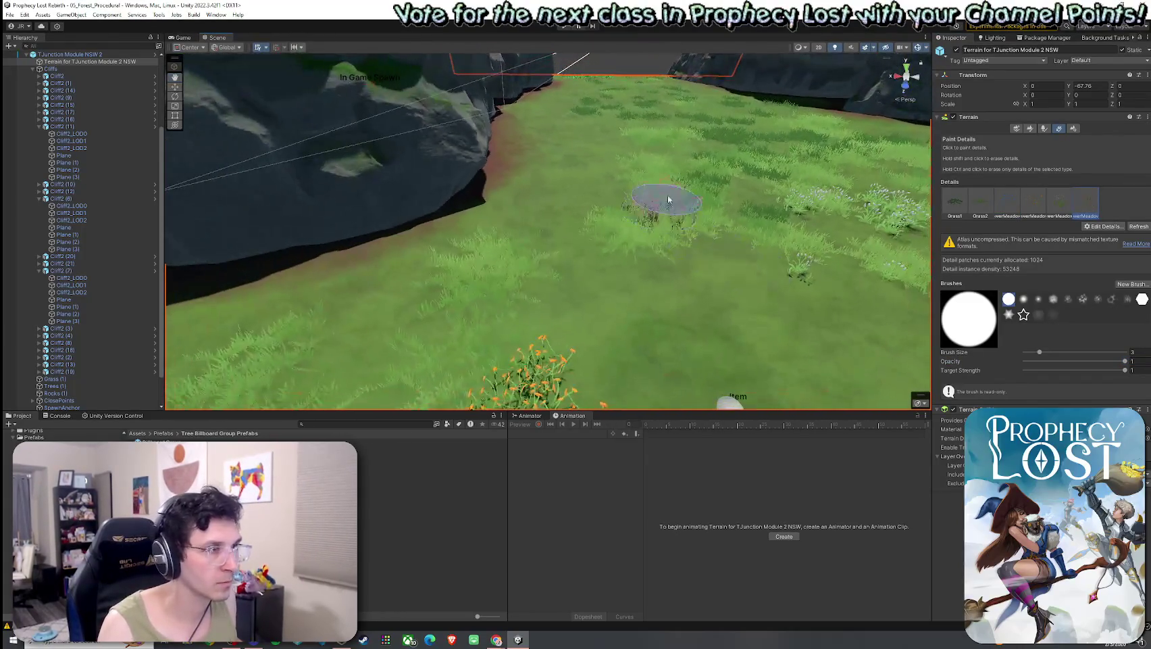
- Undo the stray pink flower patch and fly the view toward the cliff
key(ctrl+z)
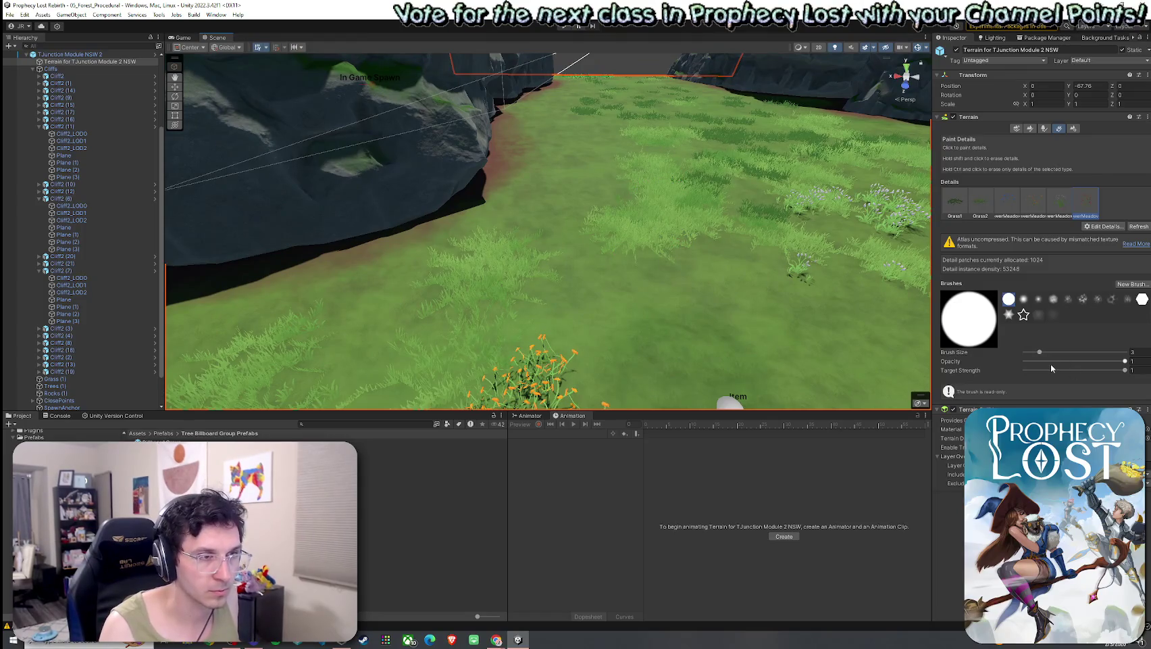
mouse_move(762, 312)
mouse_down()
mouse_move(719, 267)
mouse_move(606, 297)
mouse_move(588, 254)
mouse_up()
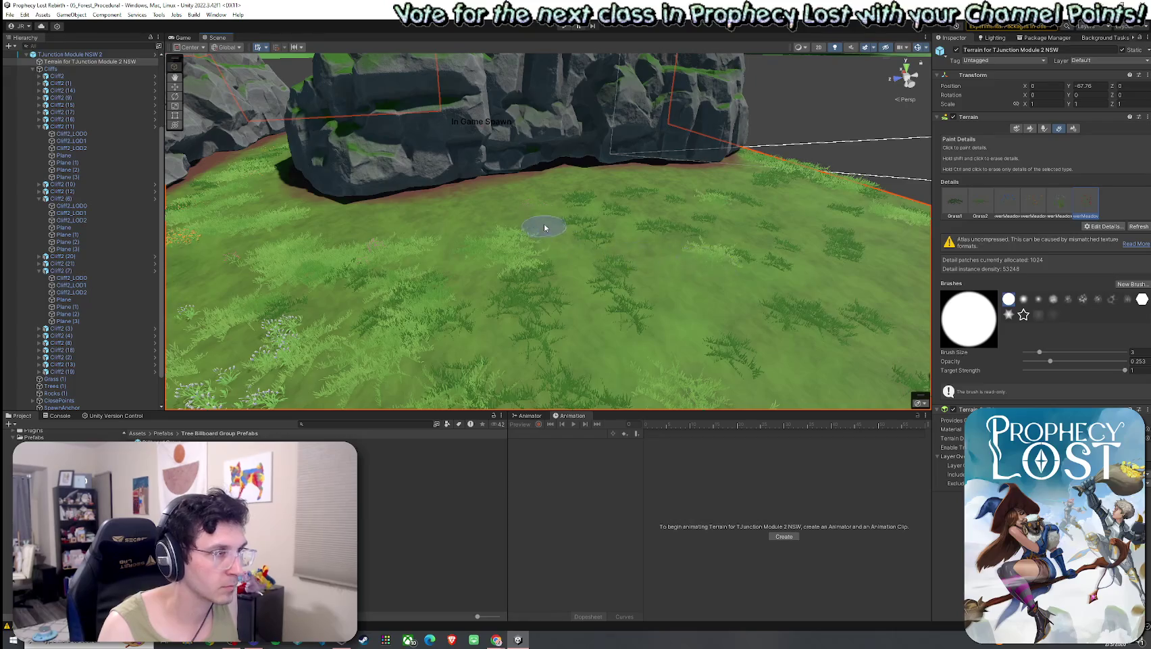
mouse_move(728, 304)
mouse_down()
mouse_move(689, 265)
mouse_move(587, 304)
mouse_move(611, 268)
mouse_move(805, 325)
mouse_up()
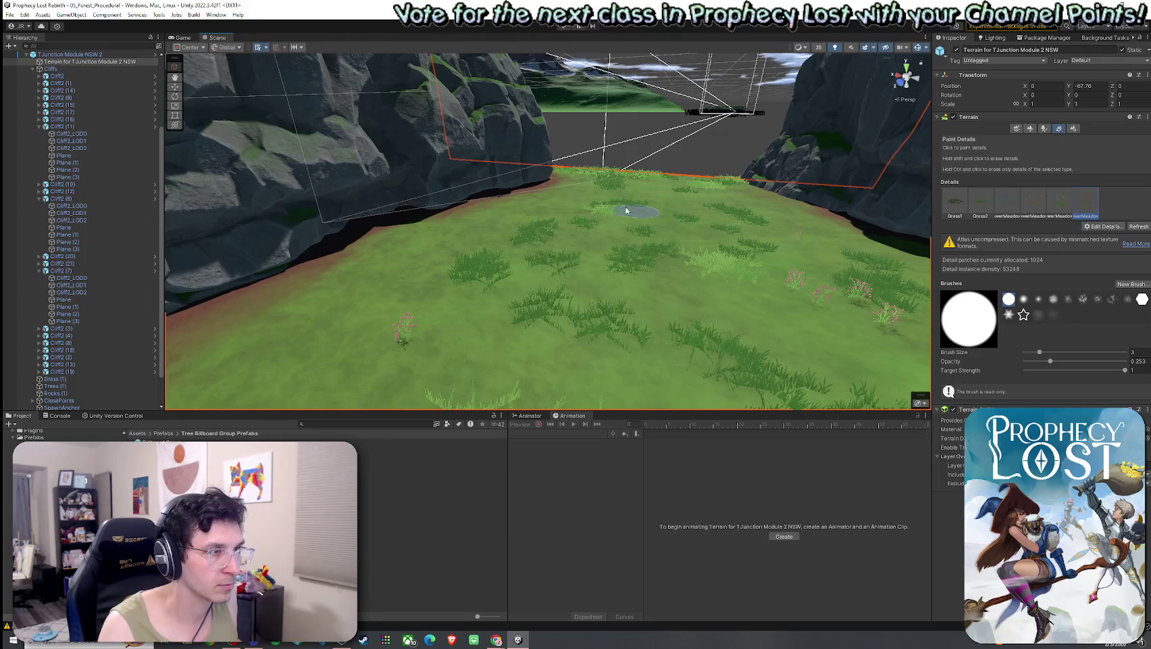
drag(553, 223, 571, 241)
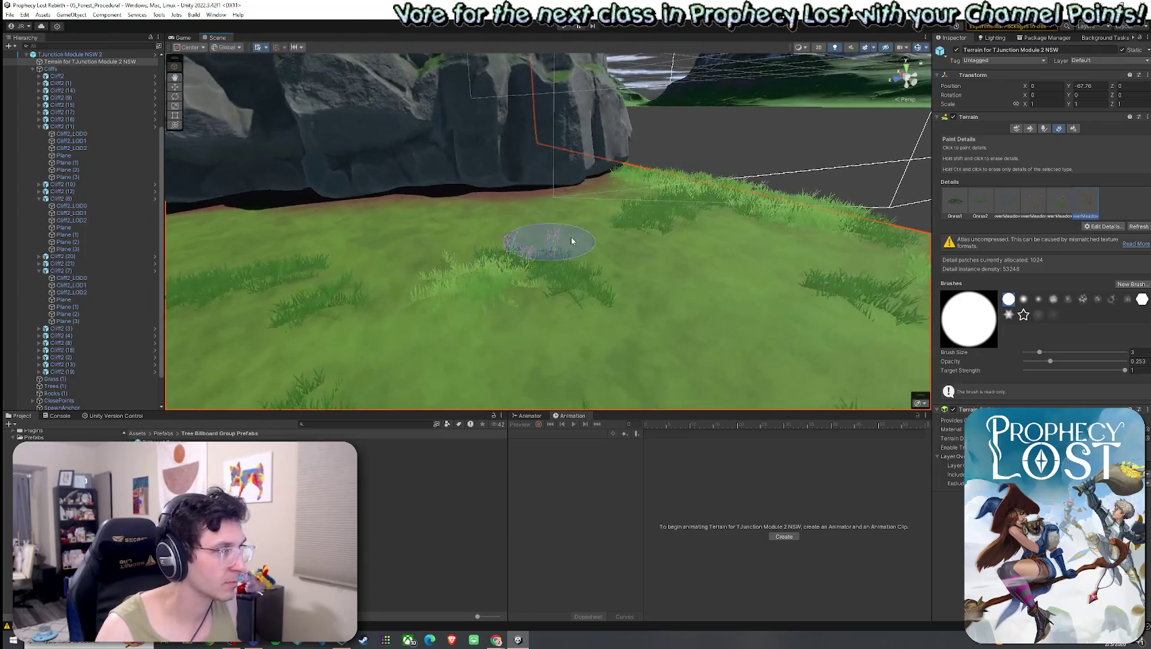
drag(706, 241, 633, 203)
mouse_move(657, 253)
mouse_down()
mouse_move(655, 264)
mouse_move(516, 198)
mouse_up()
- Erase some orange flowers in the grassy clearing near the Item marker
click(517, 198)
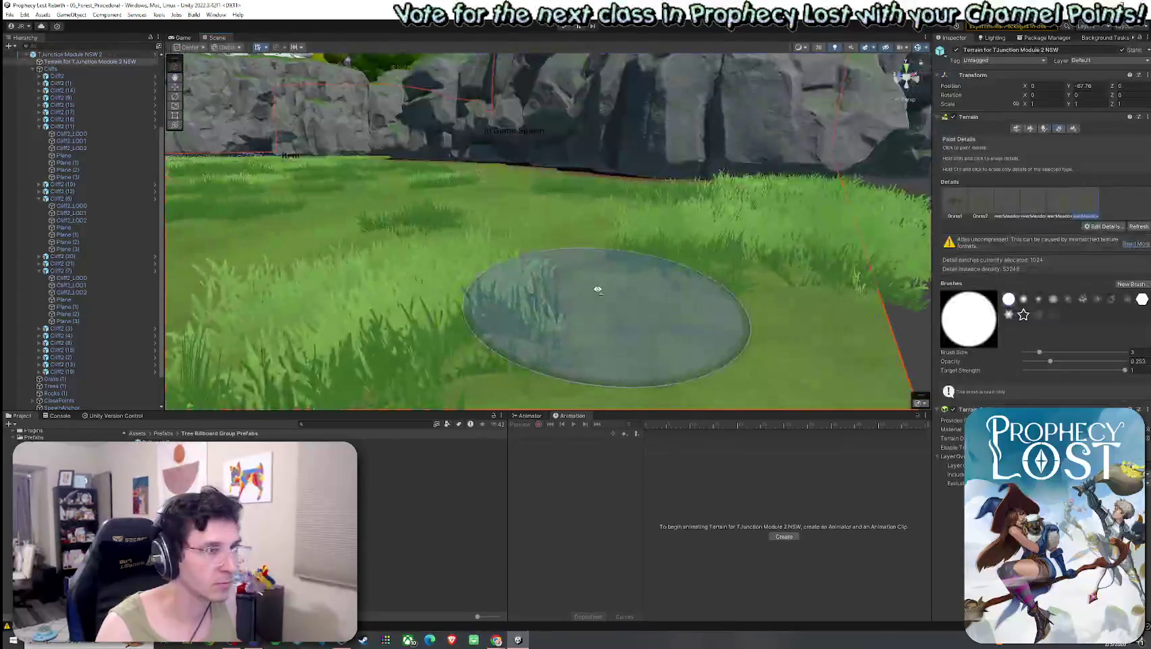
mouse_move(596, 300)
mouse_down()
mouse_move(635, 312)
mouse_move(586, 205)
mouse_move(473, 251)
mouse_move(488, 200)
mouse_move(731, 225)
mouse_up()
mouse_move(587, 181)
mouse_down()
mouse_move(671, 231)
mouse_move(630, 250)
mouse_up()
mouse_move(559, 254)
mouse_down()
mouse_move(512, 280)
mouse_move(261, 318)
mouse_move(484, 254)
mouse_move(466, 298)
mouse_move(385, 304)
mouse_up()
shift+click(466, 257)
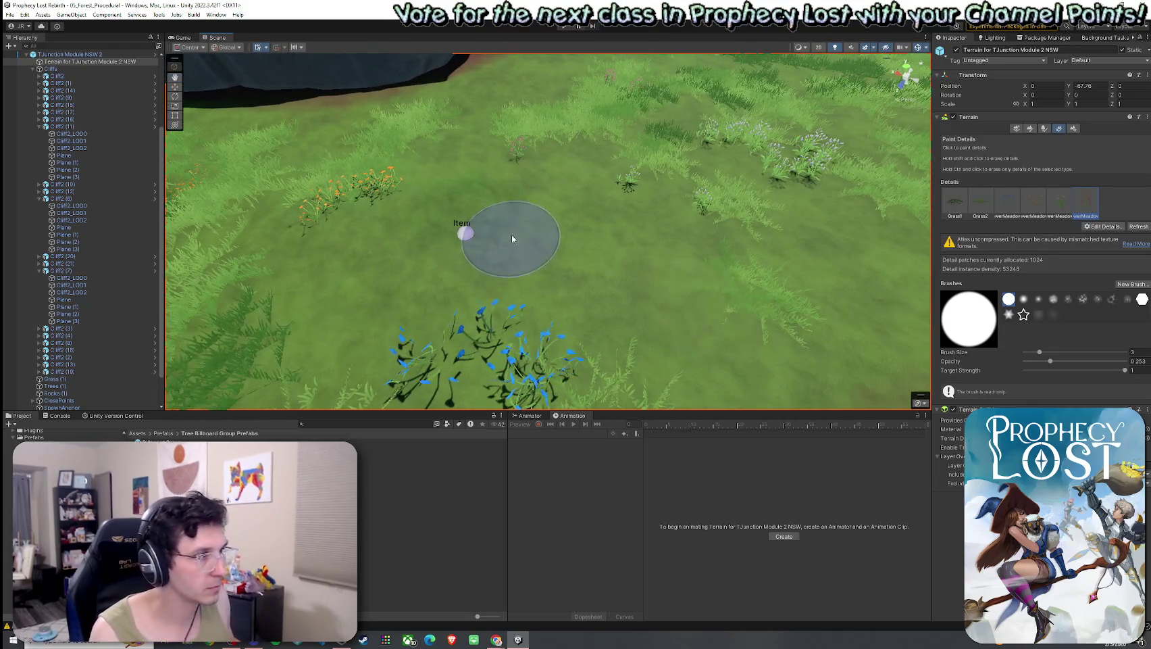
drag(739, 241, 938, 212)
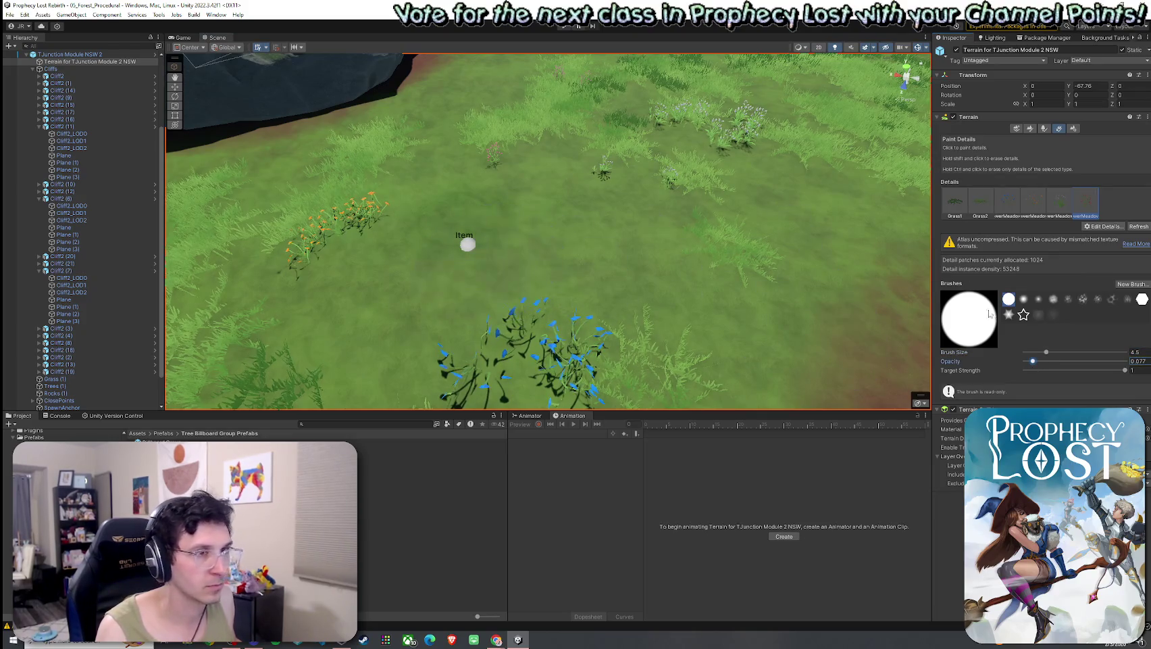
- Try a larger brush for pink flowers, then undo the oversized patch
drag(1047, 355, 1055, 352)
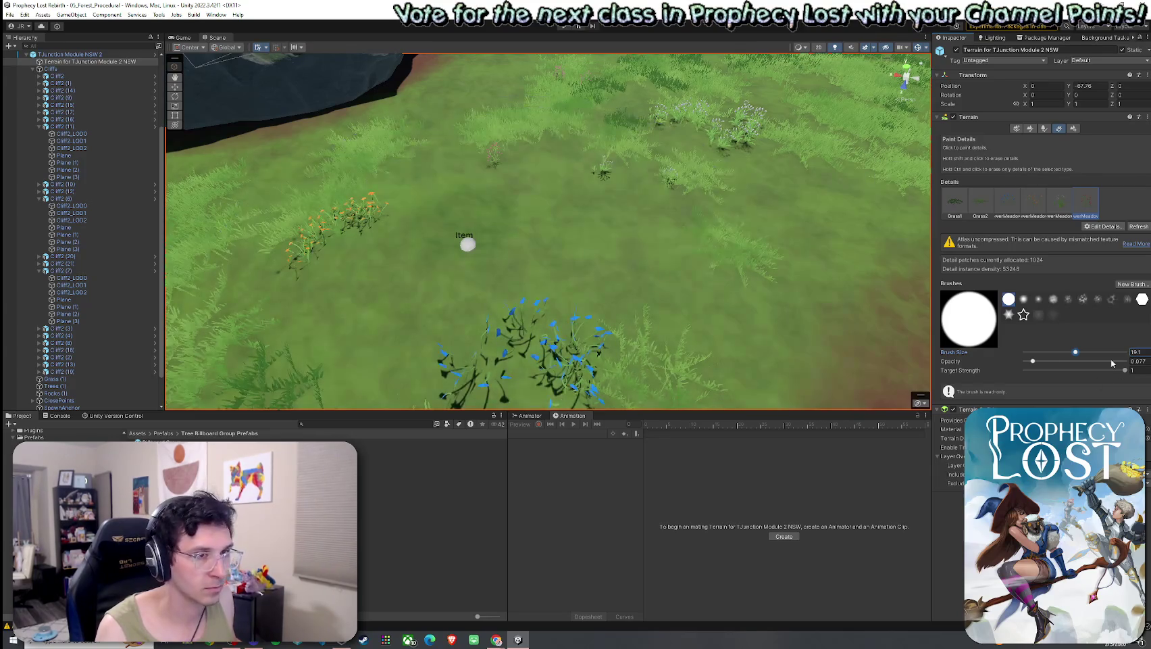
drag(1075, 353, 1068, 352)
mouse_move(473, 250)
mouse_down()
mouse_move(499, 226)
mouse_move(578, 302)
mouse_up()
key(ctrl+z)
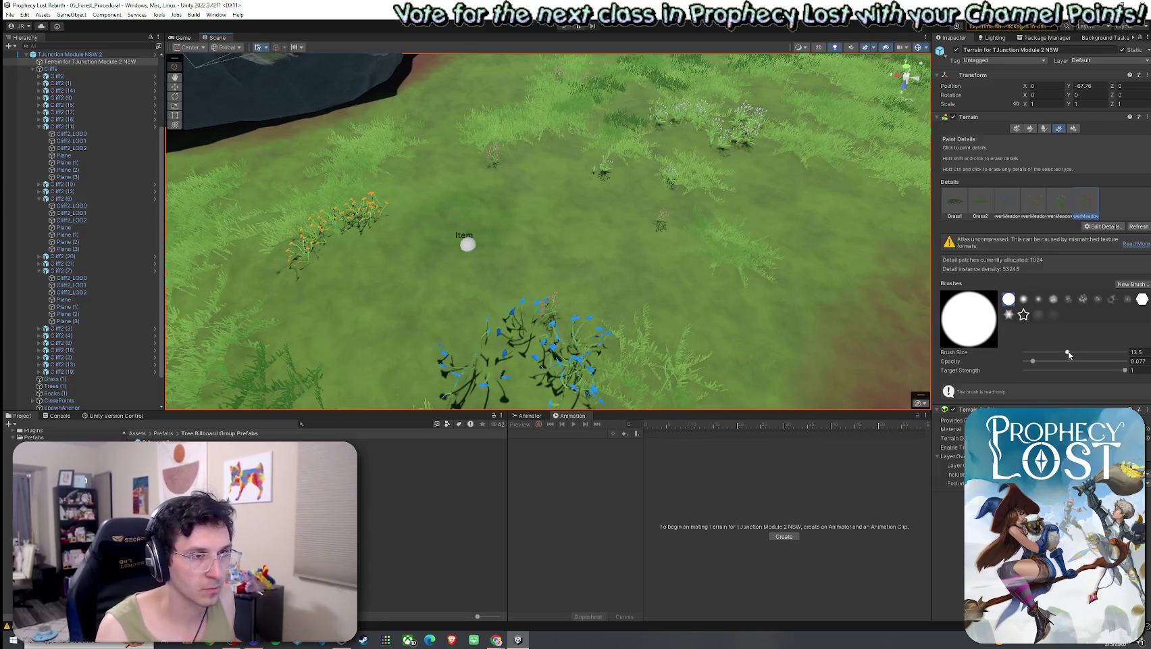
- With brush size 10.3, paint pink, white, orange and blue flowers around the Item marker
drag(1063, 353, 1062, 352)
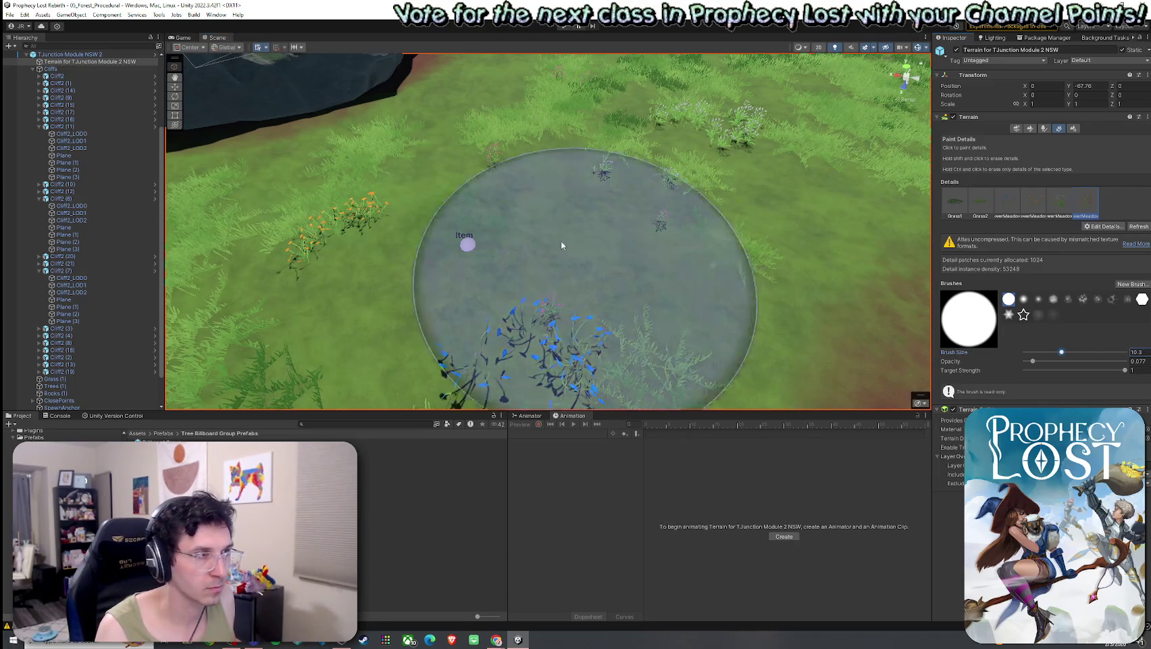
mouse_move(589, 279)
mouse_down()
mouse_move(504, 278)
mouse_move(521, 271)
mouse_move(478, 244)
mouse_move(523, 245)
mouse_up()
click(1061, 203)
click(1008, 202)
drag(466, 284, 476, 289)
double_click(1007, 203)
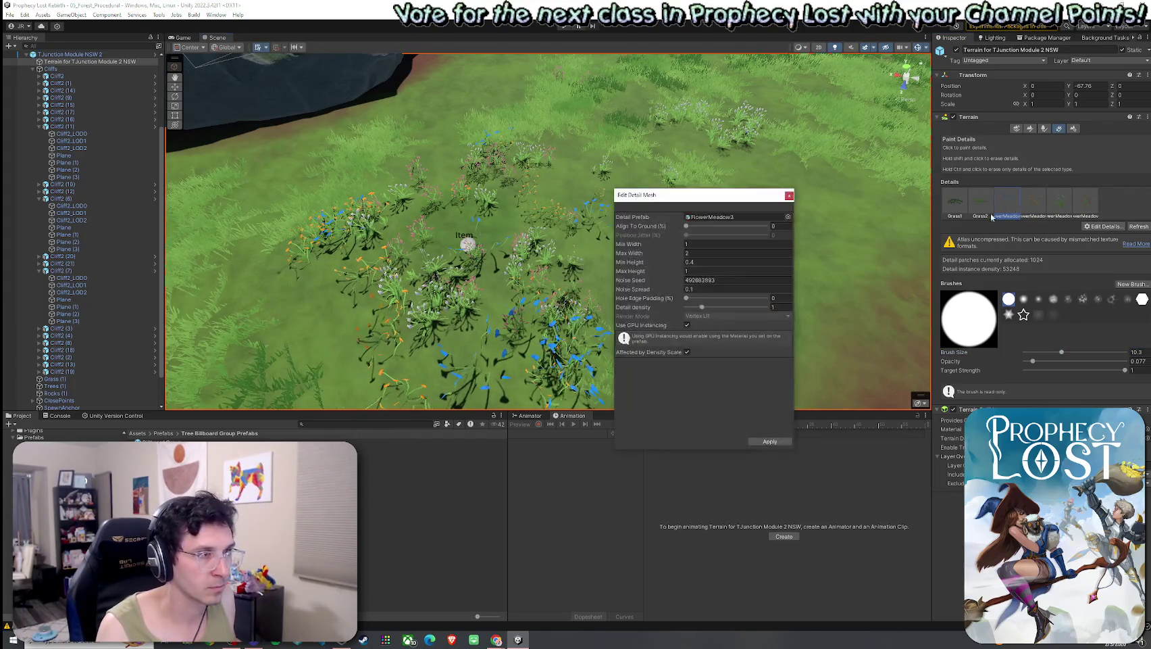
- Set the FlowerMeadow3 width range to Min 0.5 and Max 1
key(BackSpace)
text(1)
click(709, 243)
text(0.5)
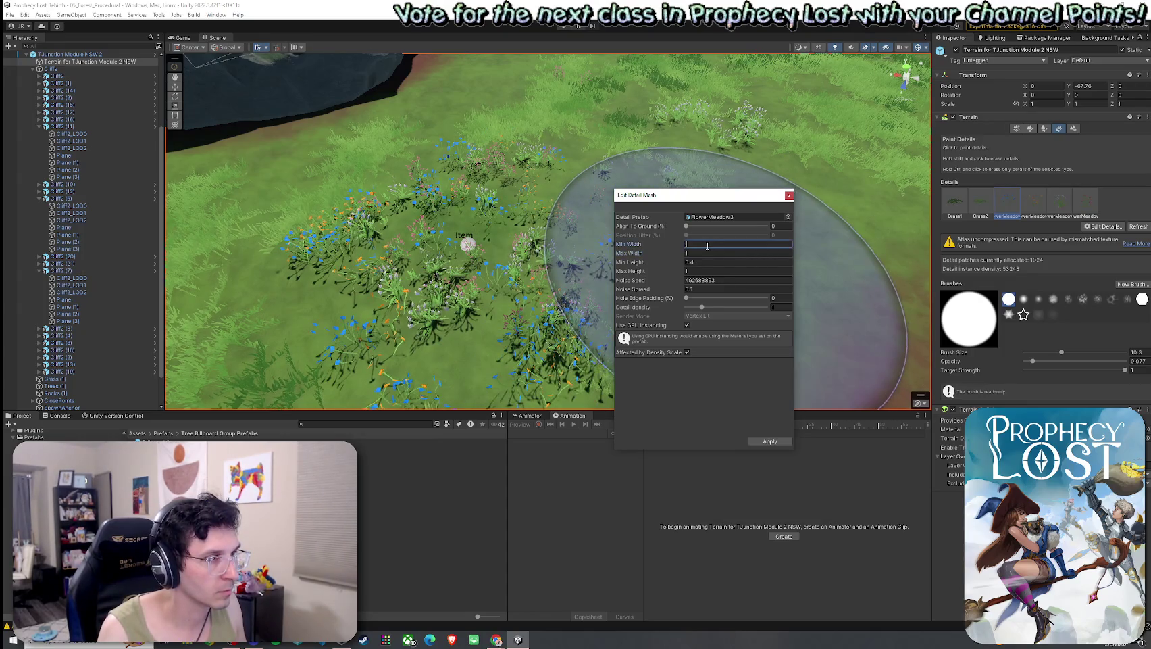
click(777, 441)
- Erase the central flower cluster and repaint a sparse scatter of blue, orange and purple flowers
scroll(717, 224, up, 5)
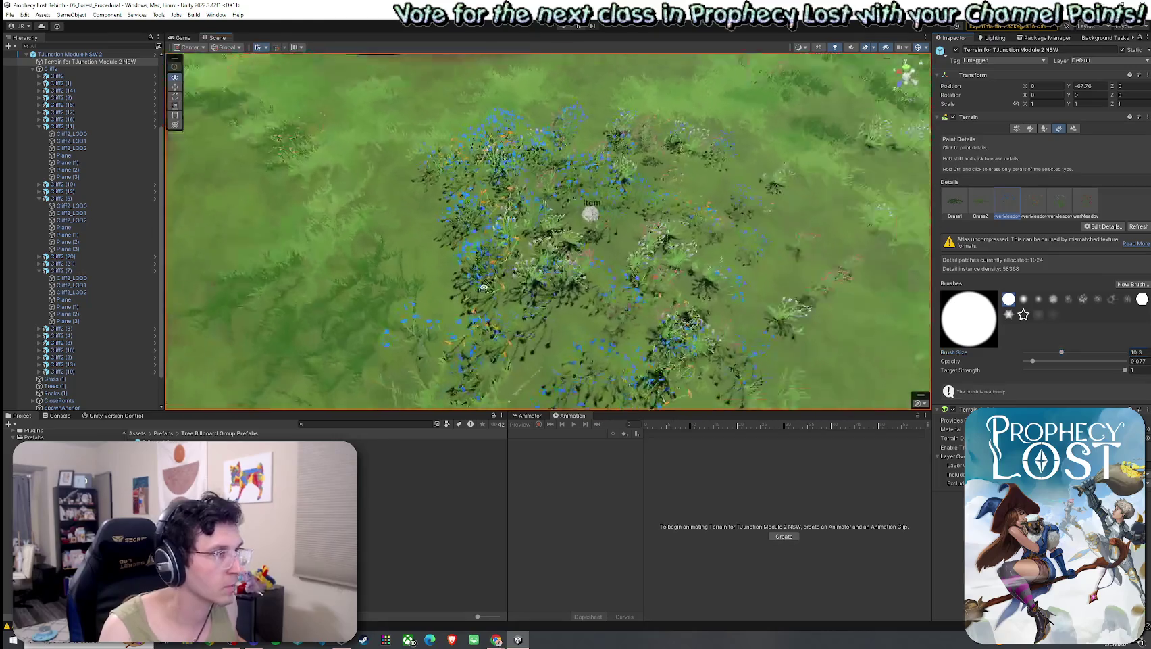
scroll(717, 224, down, 5)
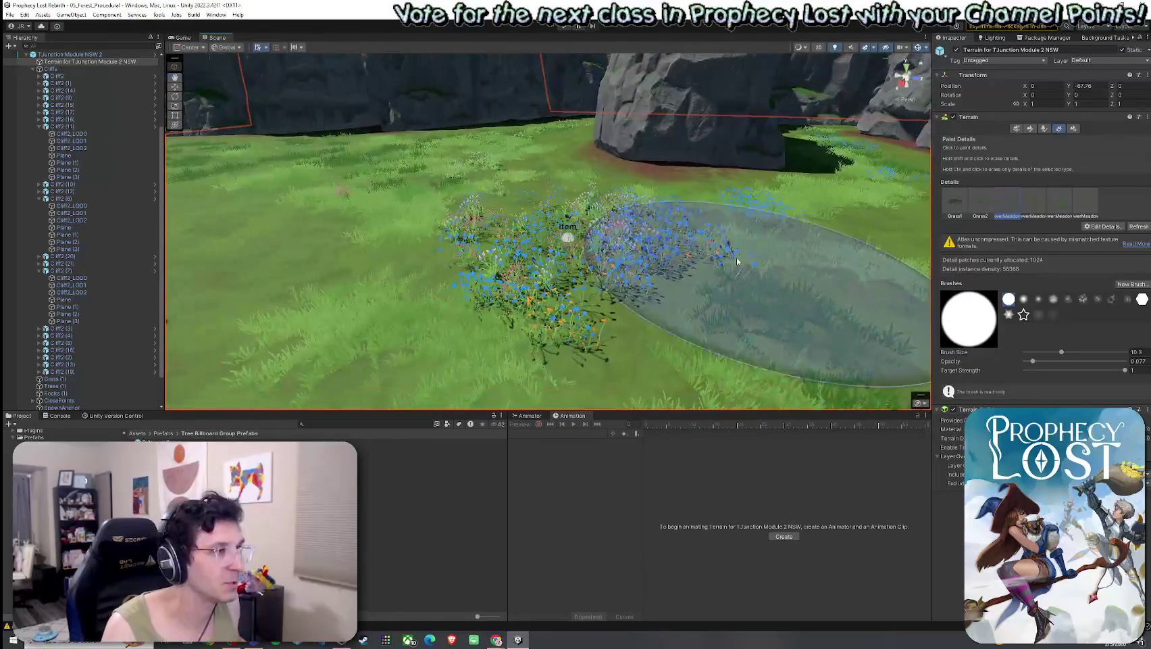
scroll(712, 330, down, 3)
mouse_move(552, 270)
mouse_down()
mouse_move(472, 275)
mouse_move(511, 282)
mouse_up()
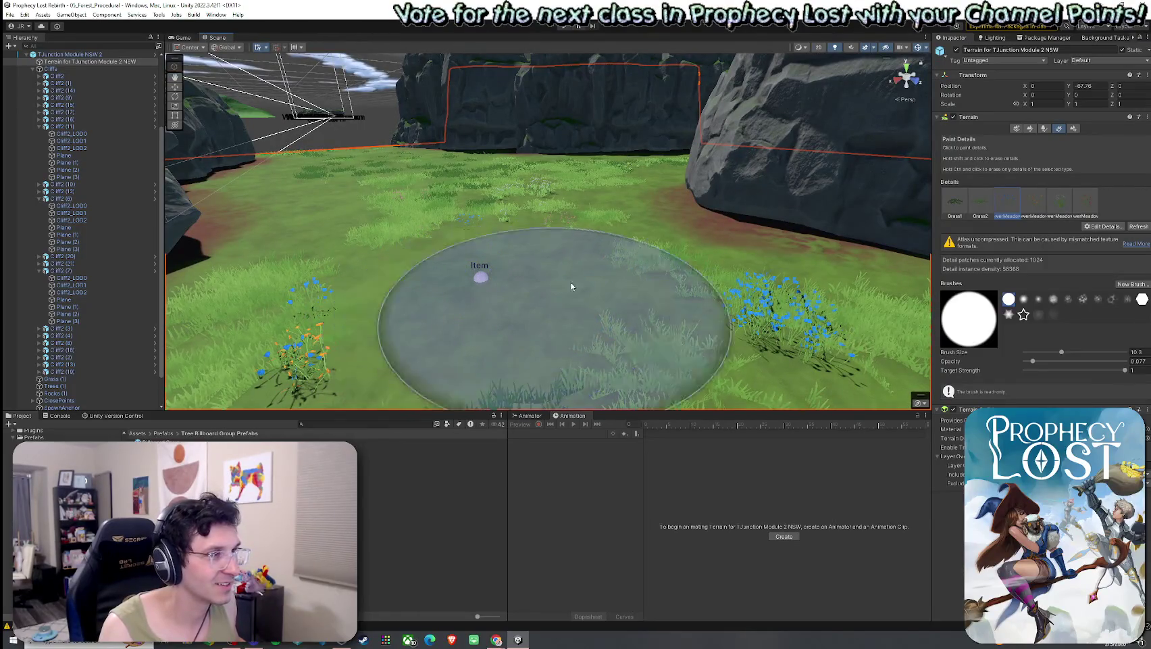
click(509, 275)
click(495, 288)
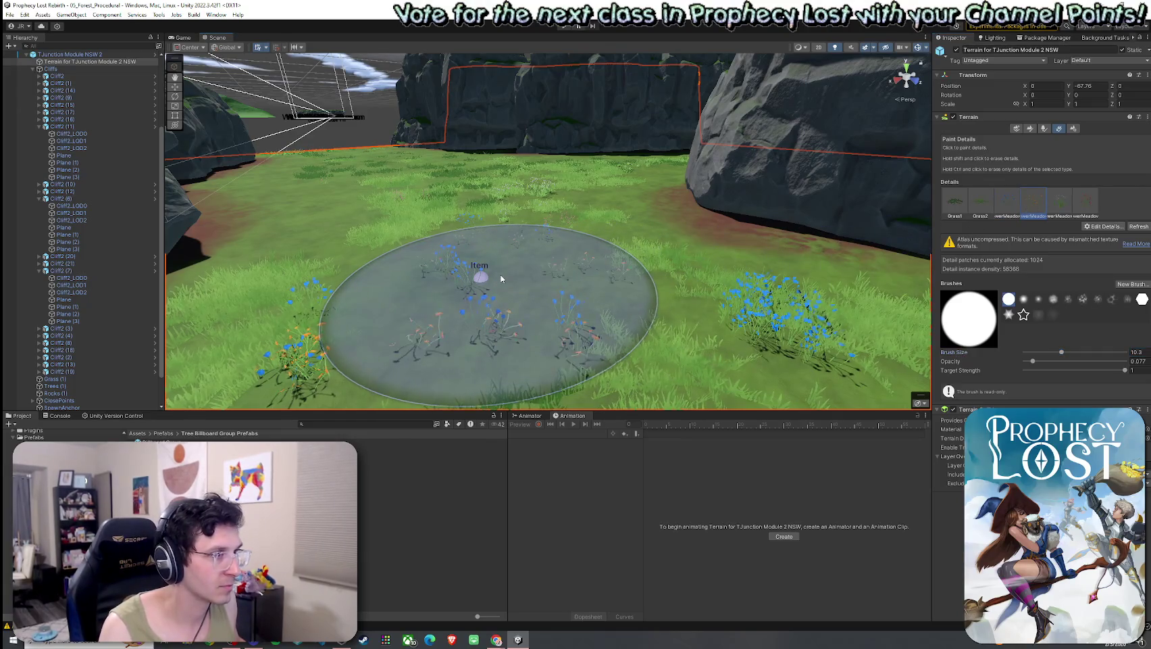
click(488, 268)
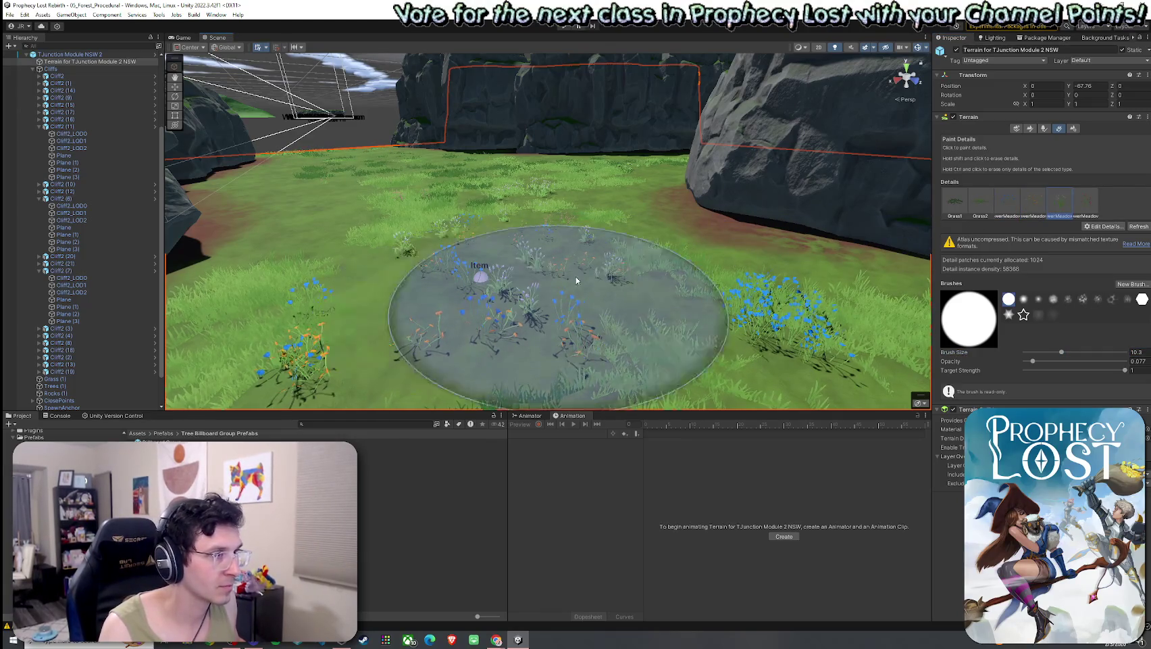
click(1086, 202)
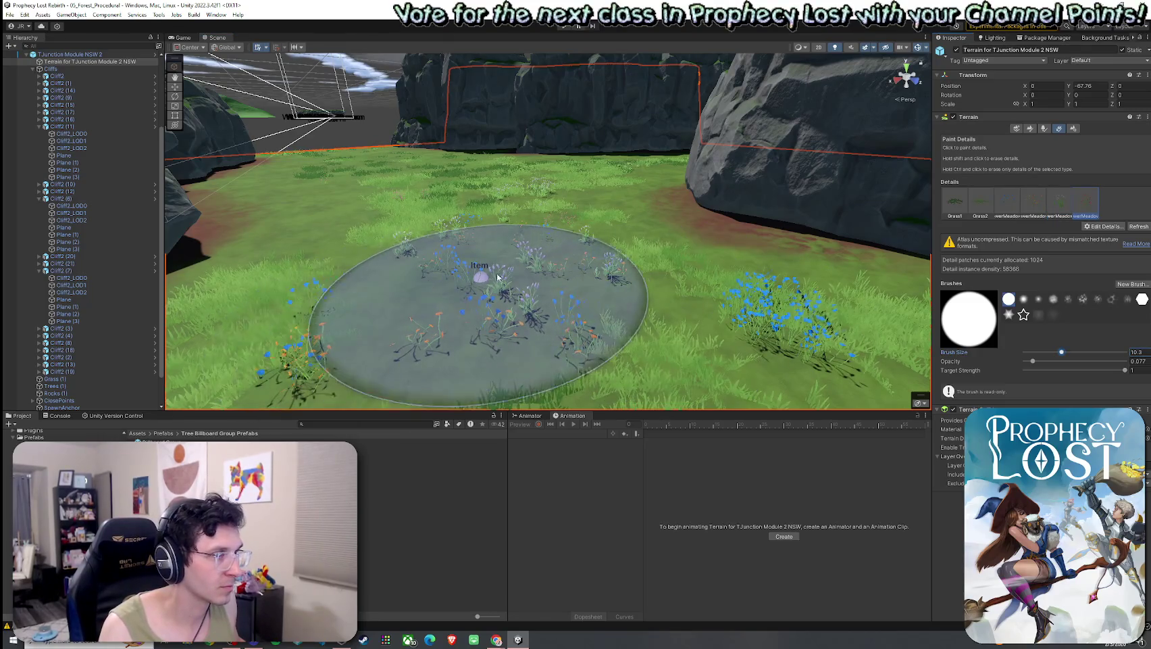
- Orbit around the flowers and fly the view to the cliff-lined grass passage
mouse_move(560, 267)
mouse_down()
mouse_move(547, 284)
mouse_move(570, 297)
mouse_up()
scroll(569, 298, down, 3)
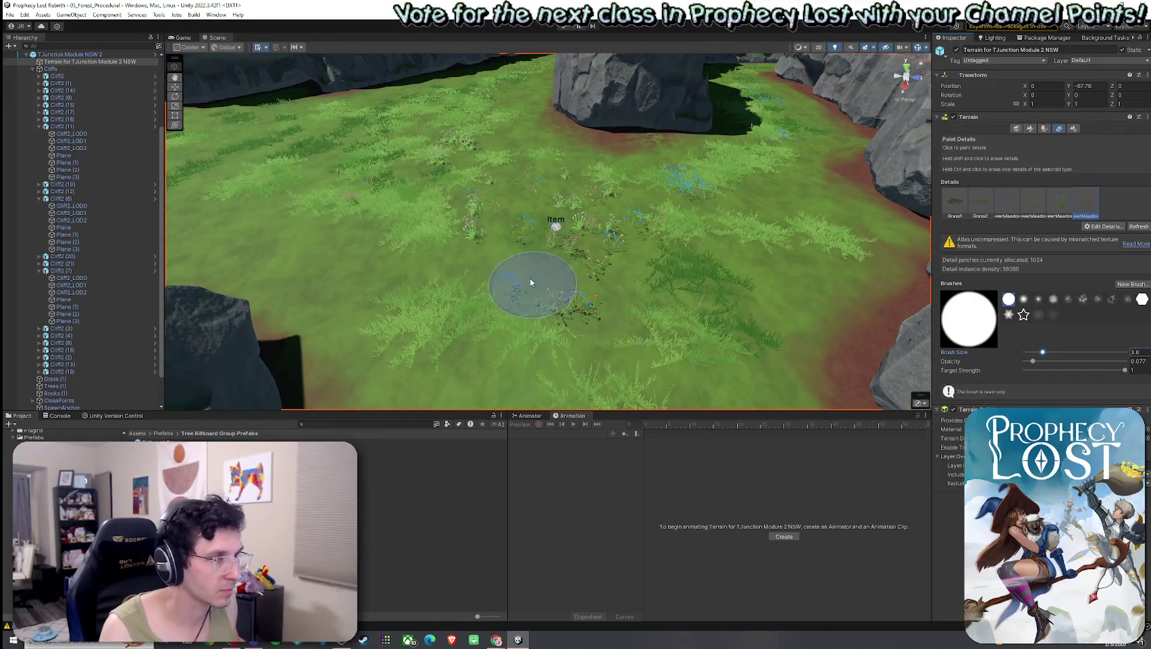
drag(633, 282, 547, 272)
scroll(534, 284, up, 3)
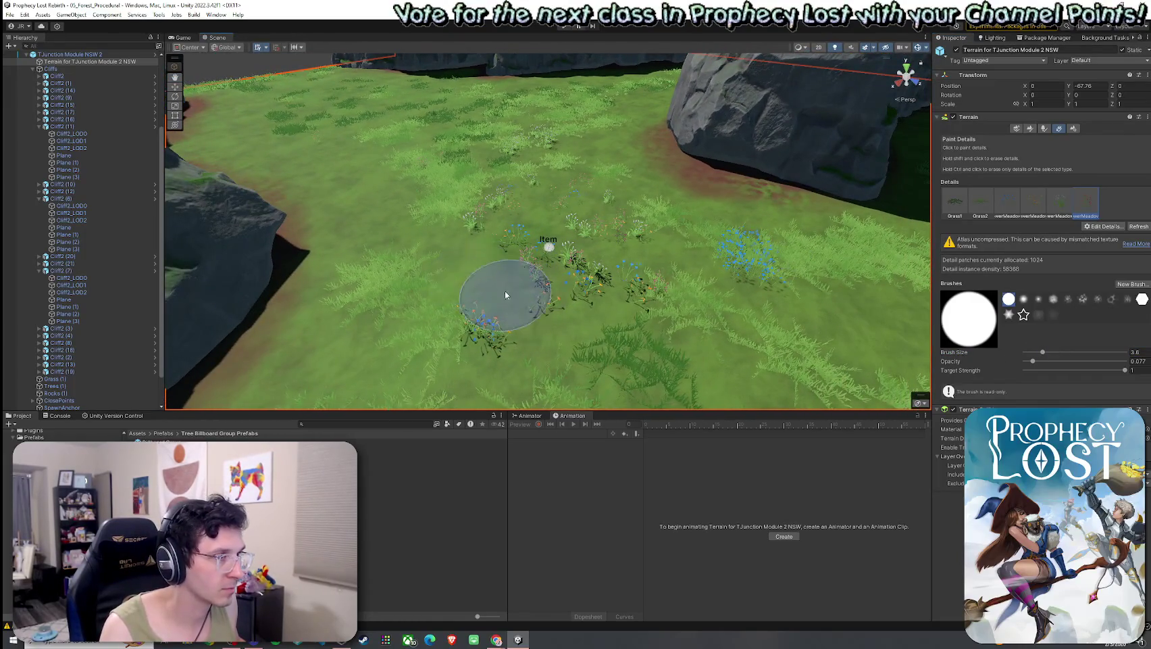
mouse_move(596, 325)
mouse_down()
mouse_move(501, 250)
mouse_move(722, 252)
mouse_move(32, 207)
mouse_move(80, 232)
mouse_move(278, 212)
mouse_move(815, 206)
mouse_move(973, 335)
mouse_up()
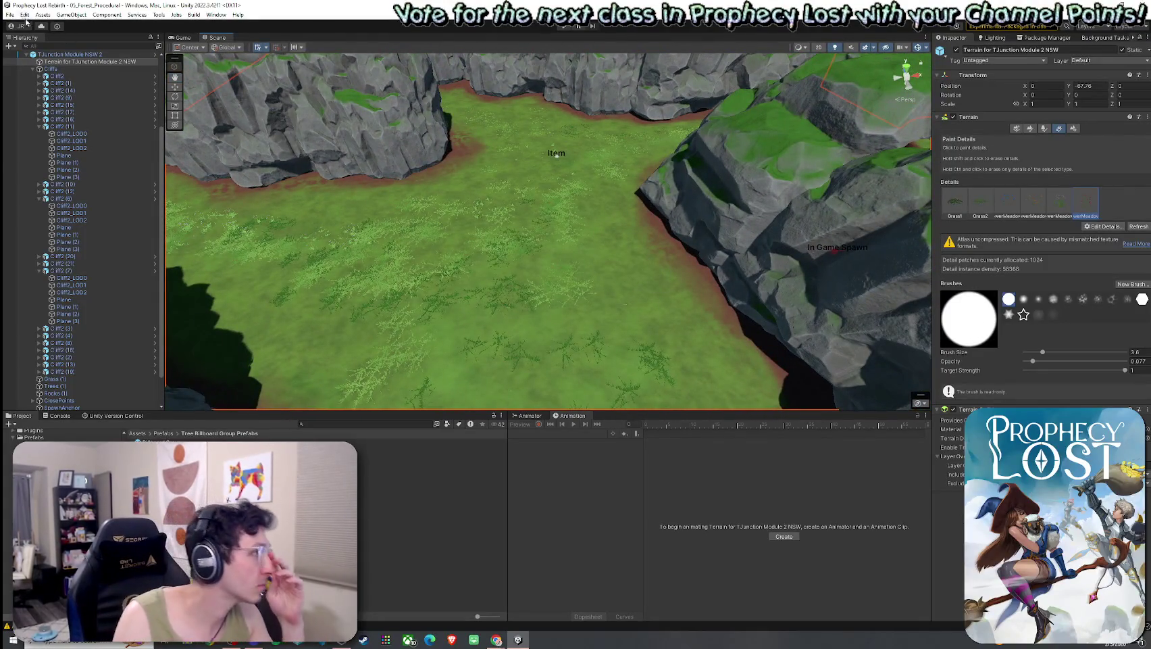
- Filter the Project's water search results down to prefabs only
click(24, 14)
key(Escape)
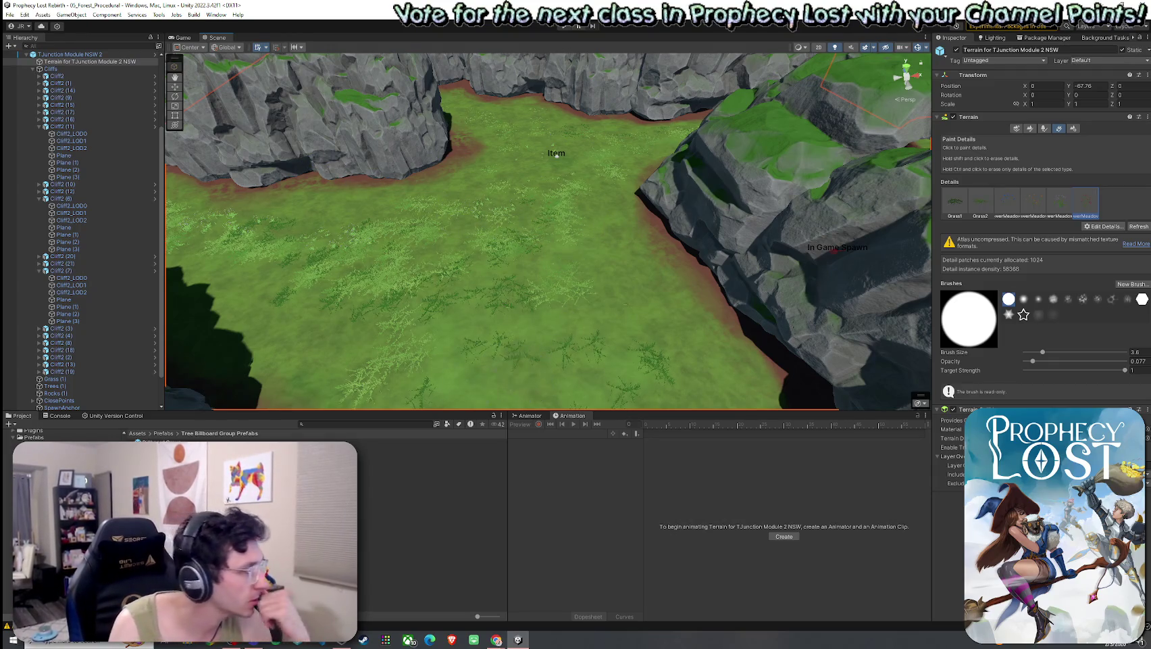
click(138, 433)
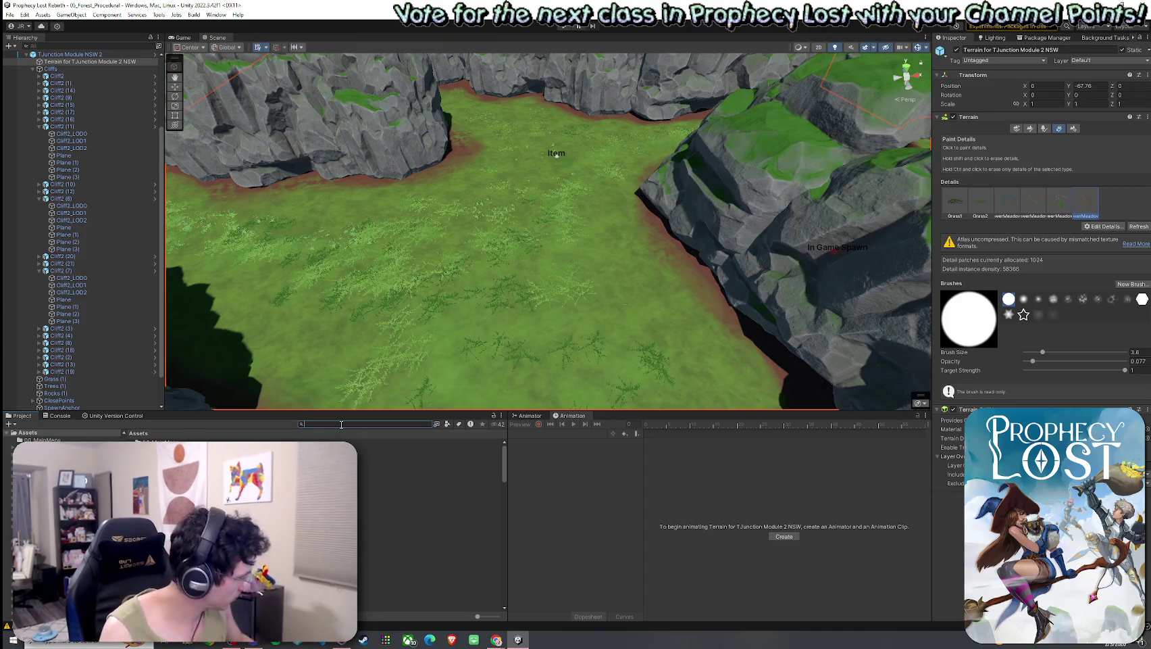
text(t:water)
drag(388, 406, 507, 365)
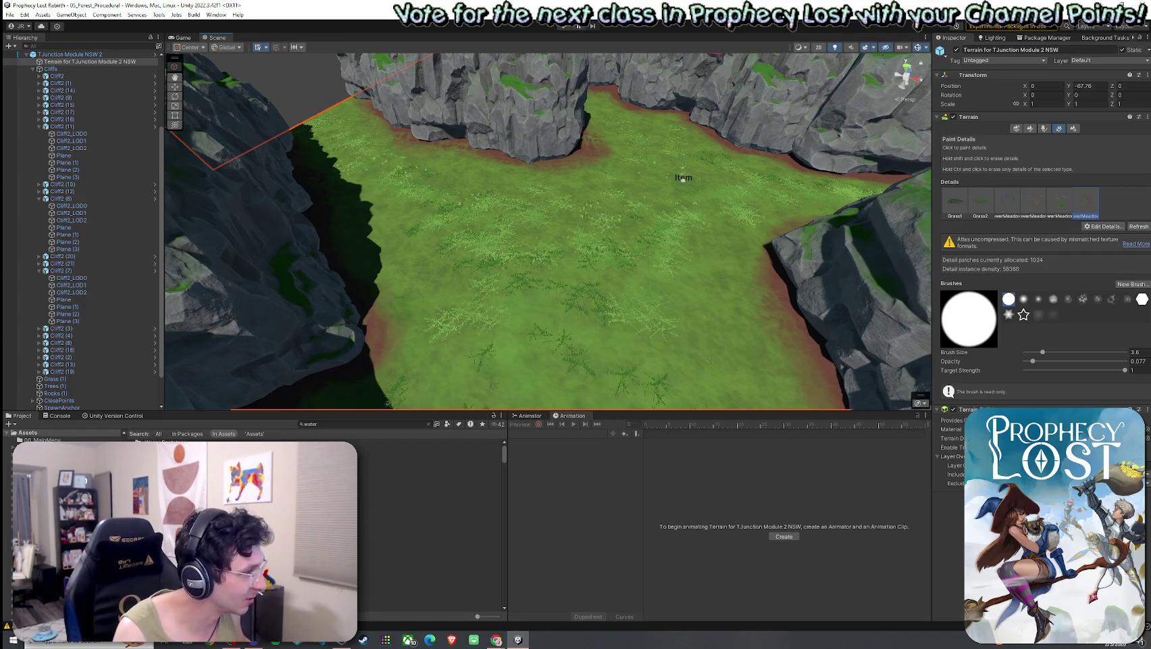
click(147, 440)
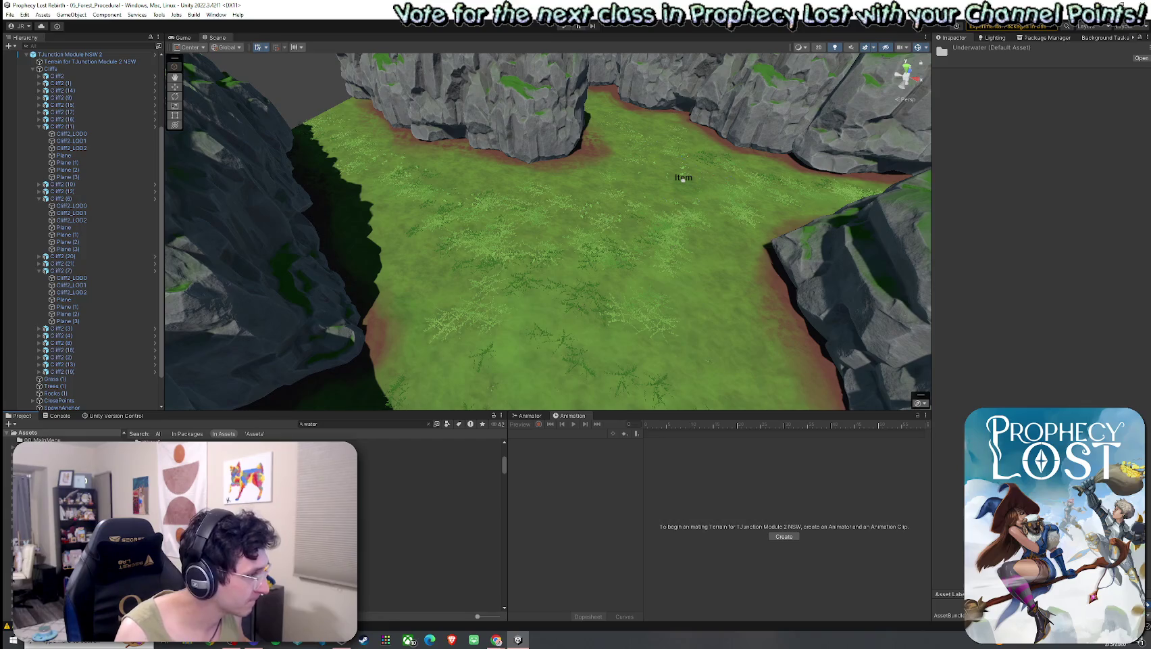
click(445, 424)
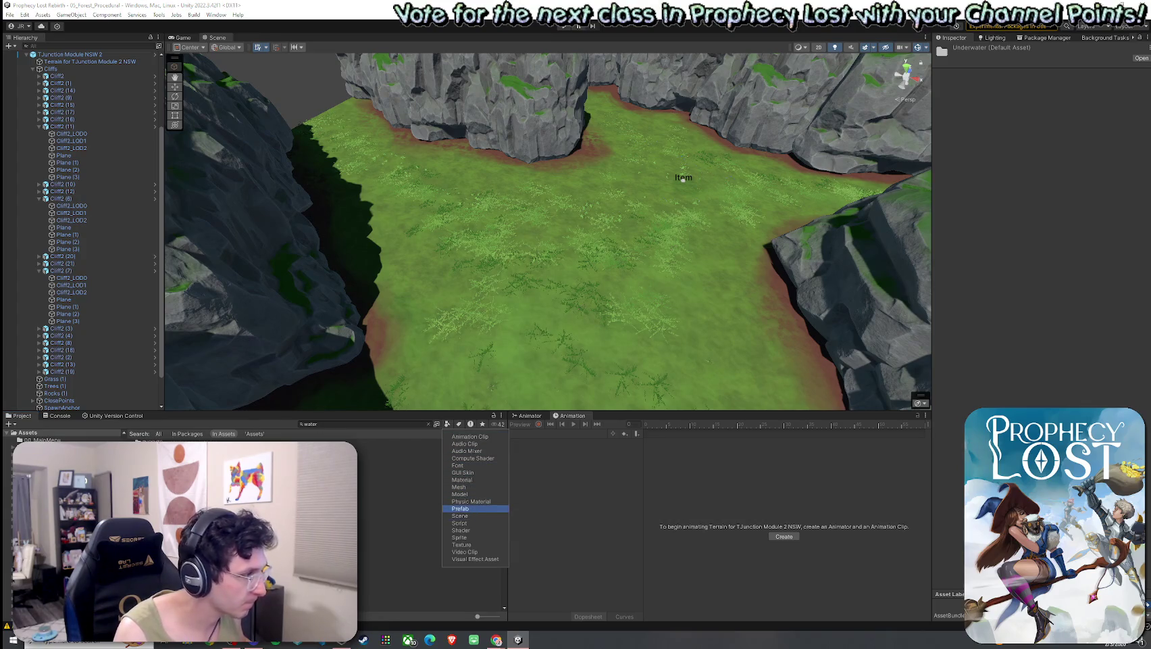
click(406, 448)
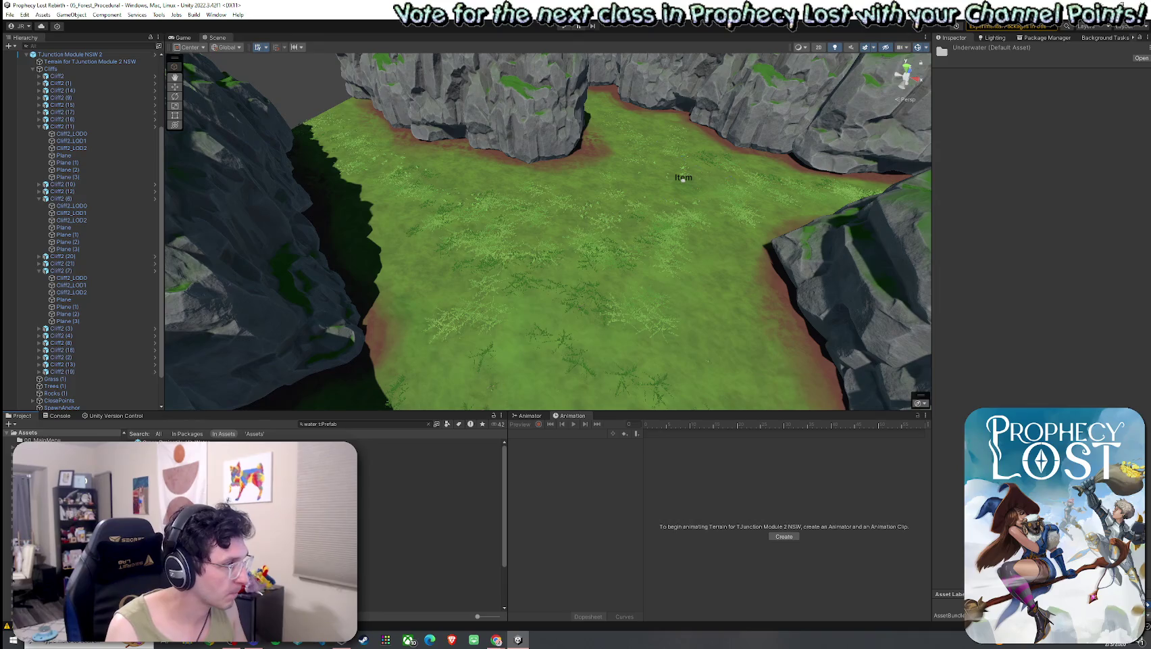
- Preview the water prefabs and try placing P_ENV_water_jungle, then undo it
key(Down)
key(Down)
key(Down)
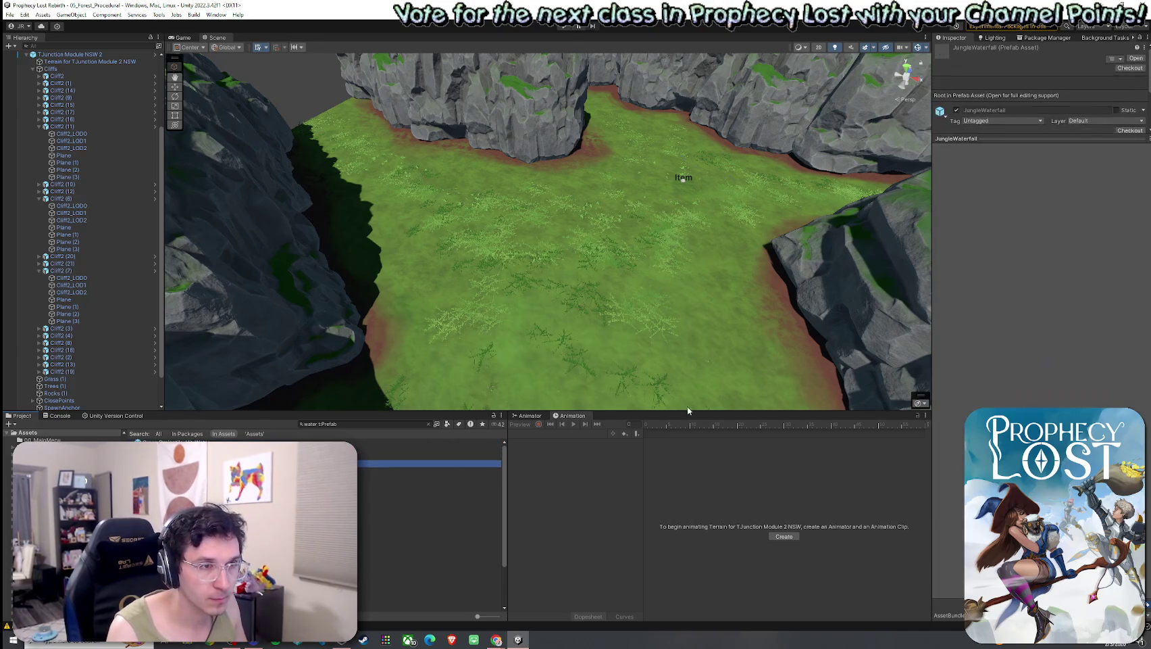
key(Down)
key(Up)
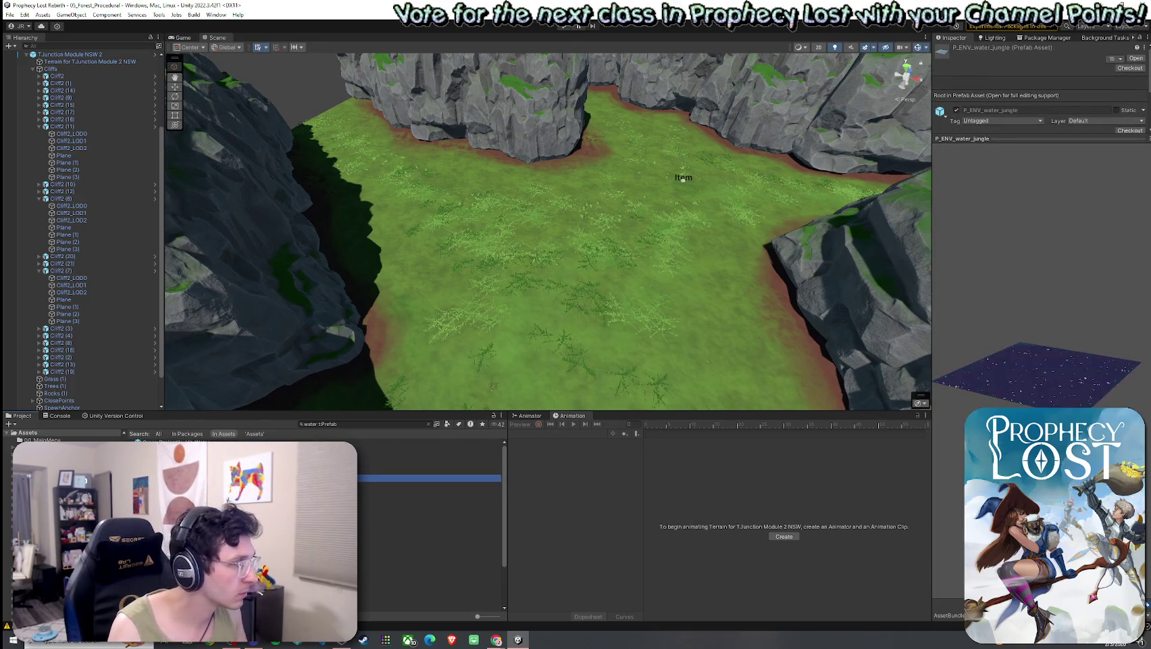
mouse_move(430, 478)
mouse_down()
mouse_move(557, 342)
mouse_move(583, 291)
mouse_up()
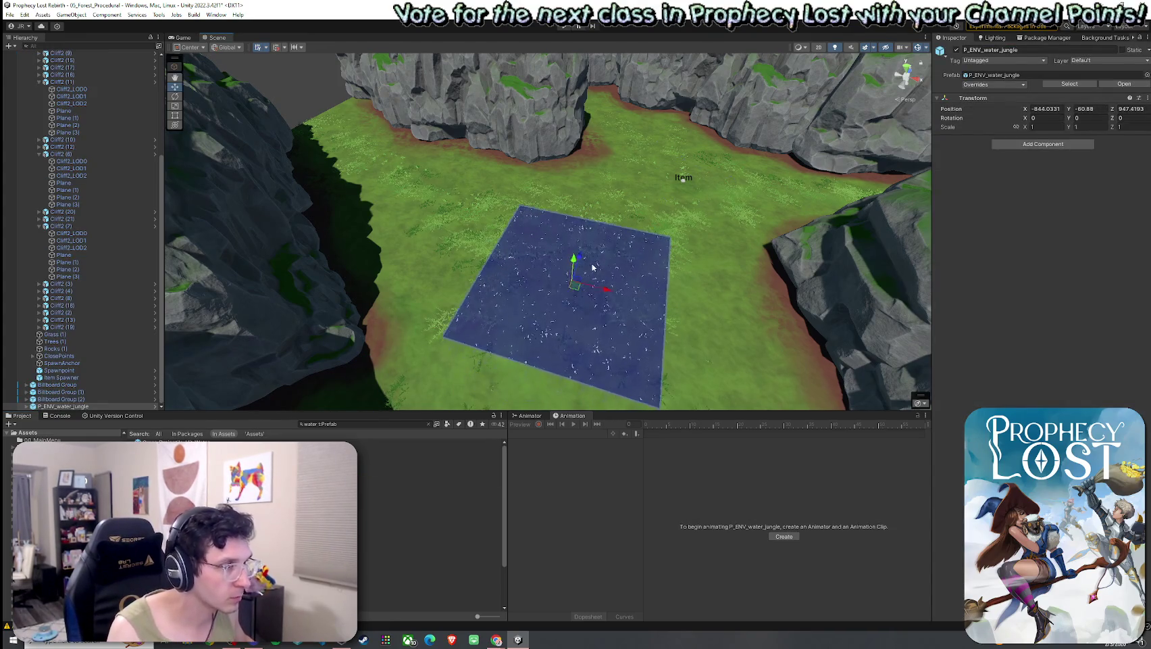
scroll(583, 290, up, 5)
scroll(583, 291, down, 5)
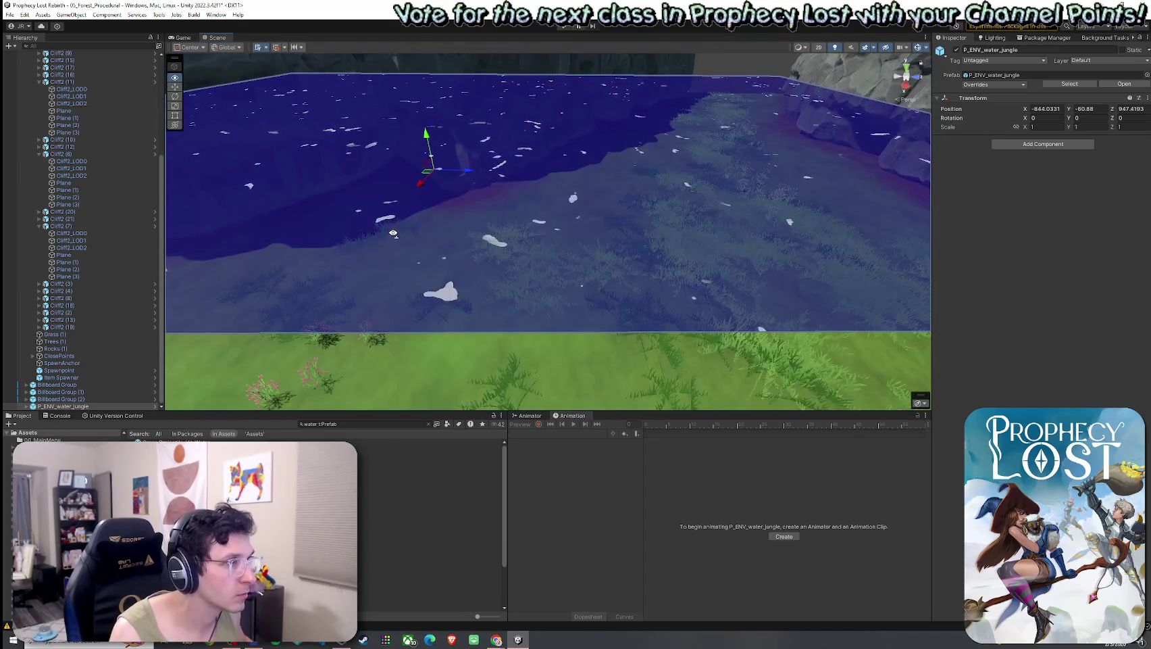
key(ctrl+z)
key(ctrl+z)
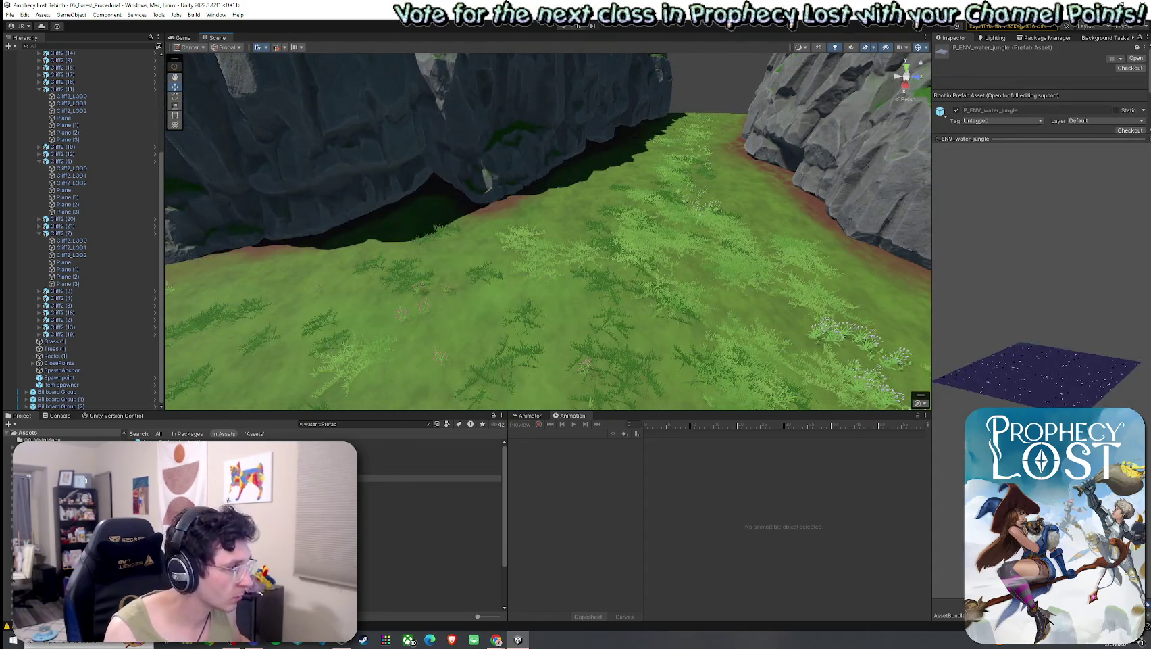
- Place the blue Water prefab plane in the scene and frame it
click(405, 485)
click(430, 492)
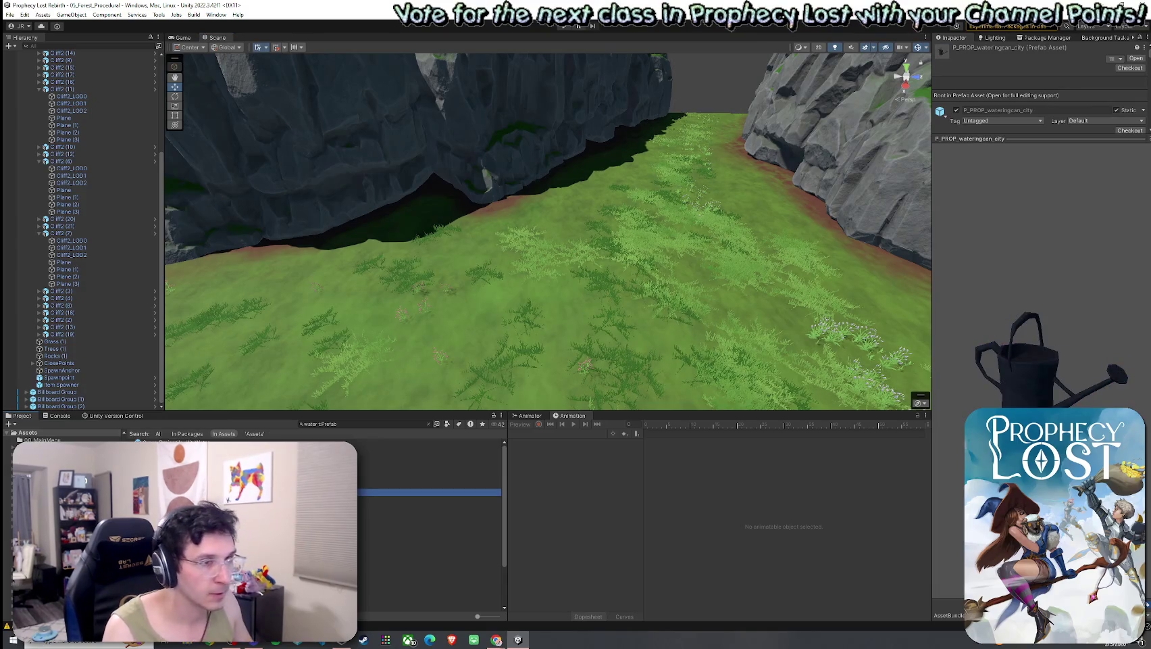
key(Down)
key(Down)
key(Down)
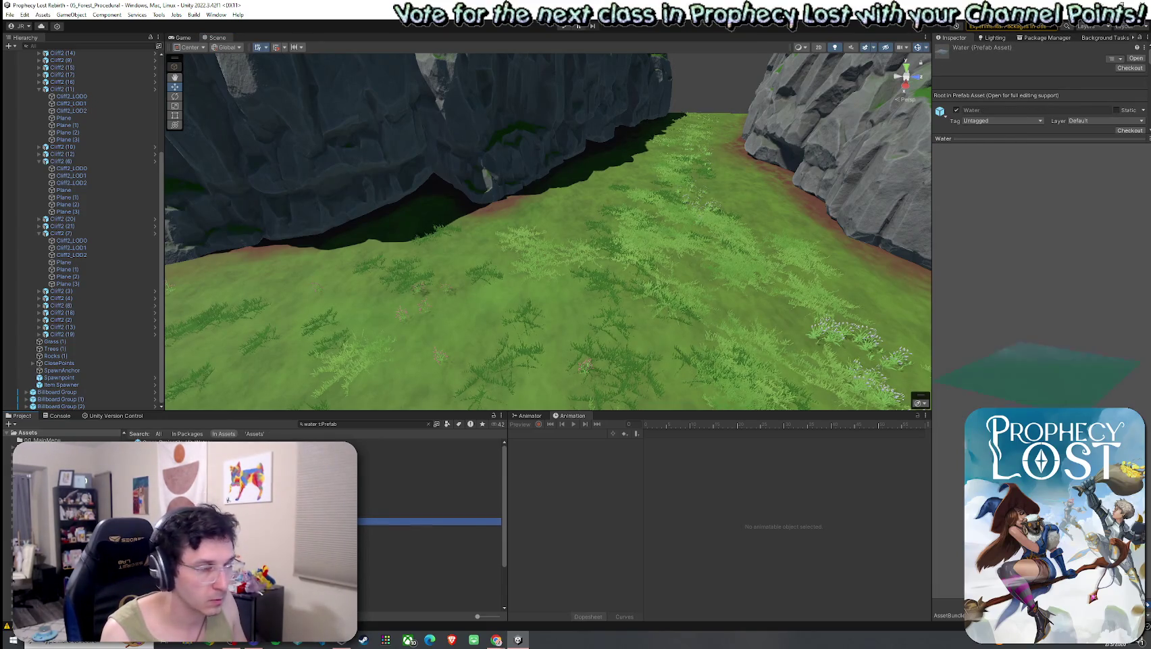
mouse_move(430, 521)
mouse_down()
mouse_move(459, 356)
mouse_move(473, 341)
mouse_up()
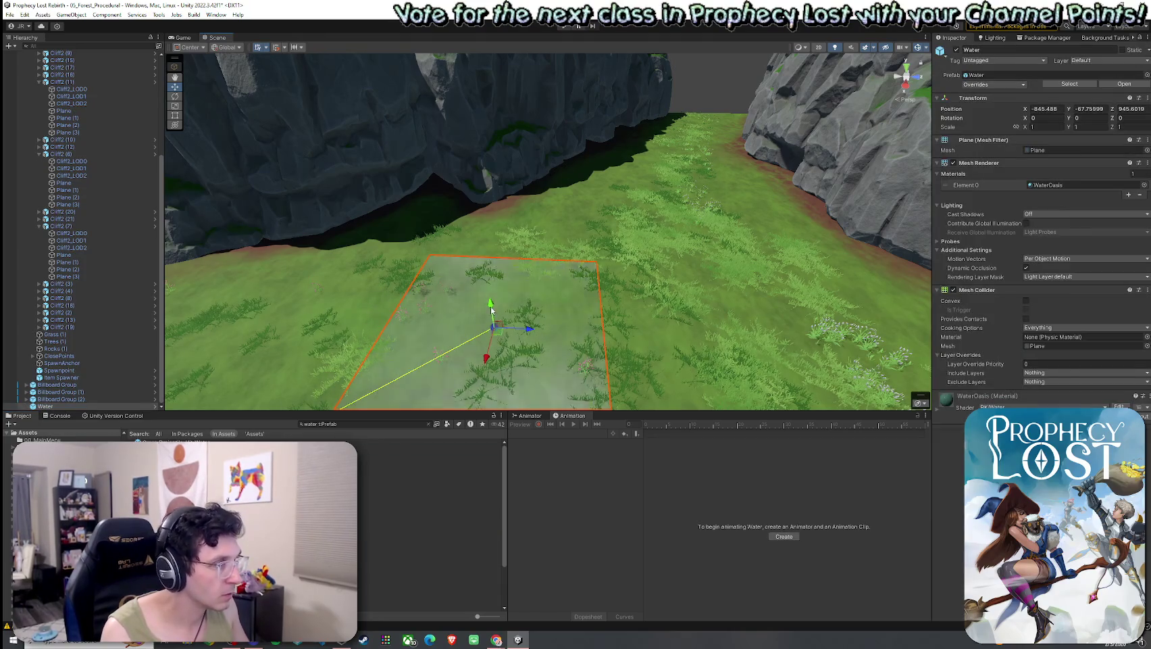
key(ctrl+z)
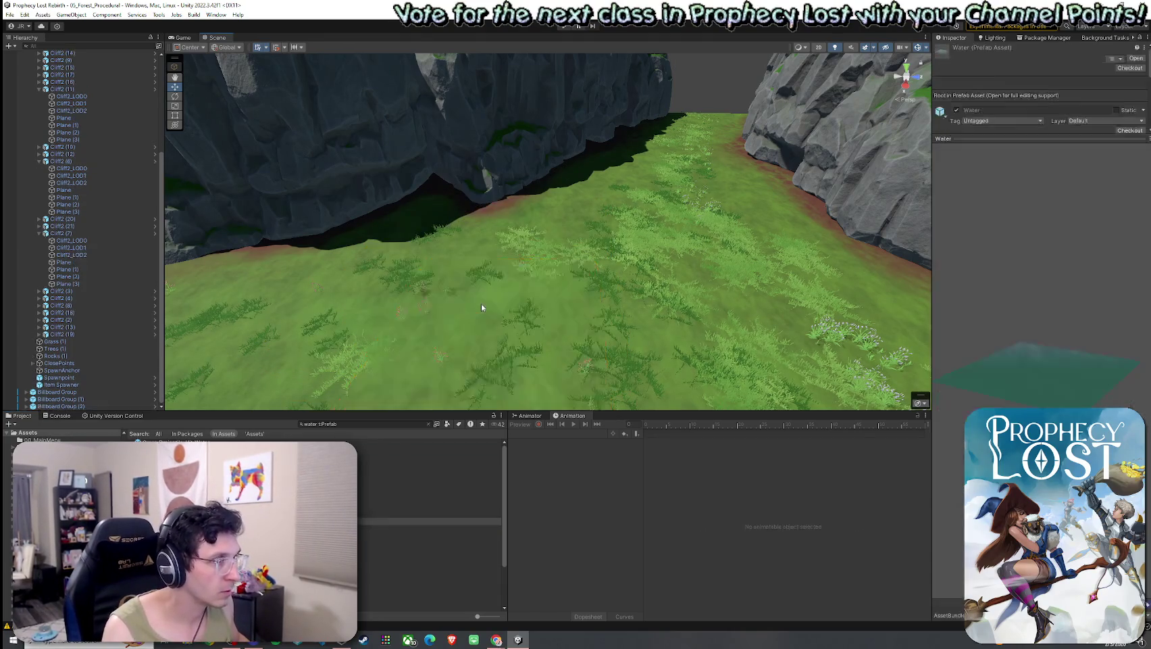
key(Down)
key(Down)
key(Down)
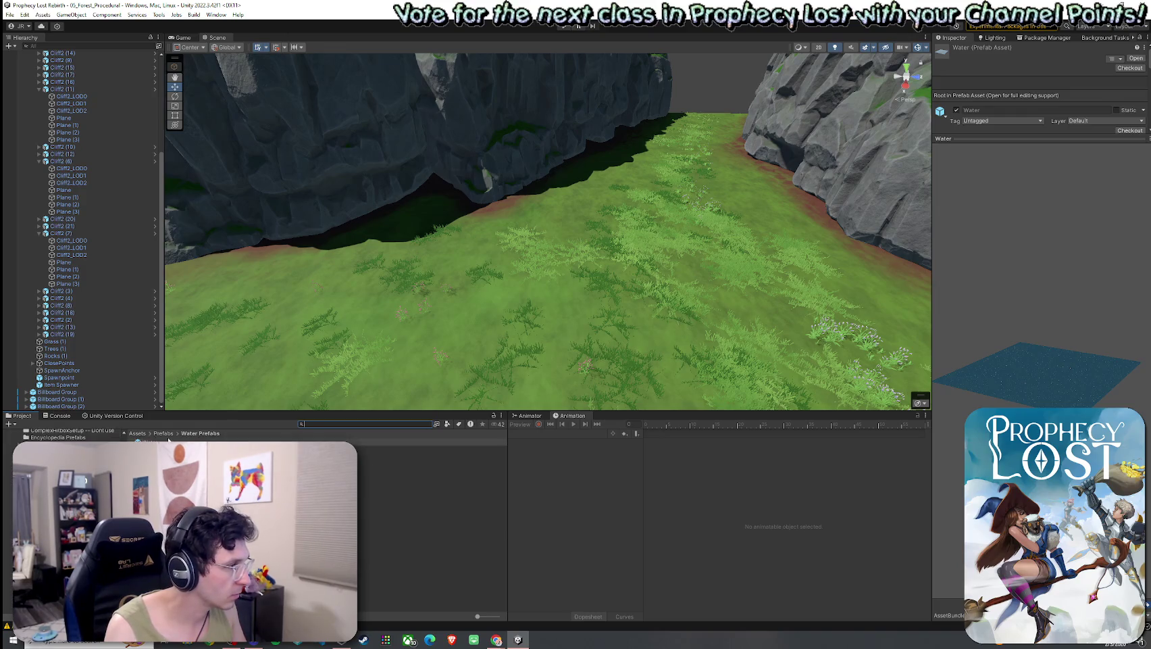
drag(168, 440, 419, 358)
key(f)
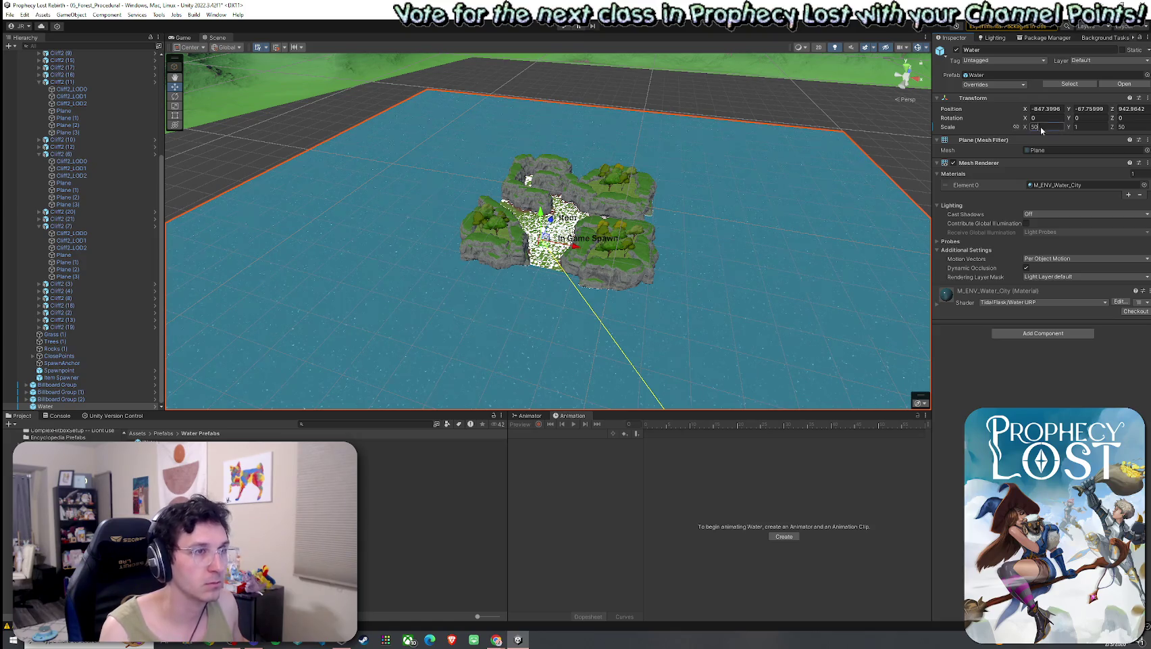
- Set the Water plane's Scale X and Z to 10 and frame it
text(10)
key(Tab)
key(Tab)
text(10)
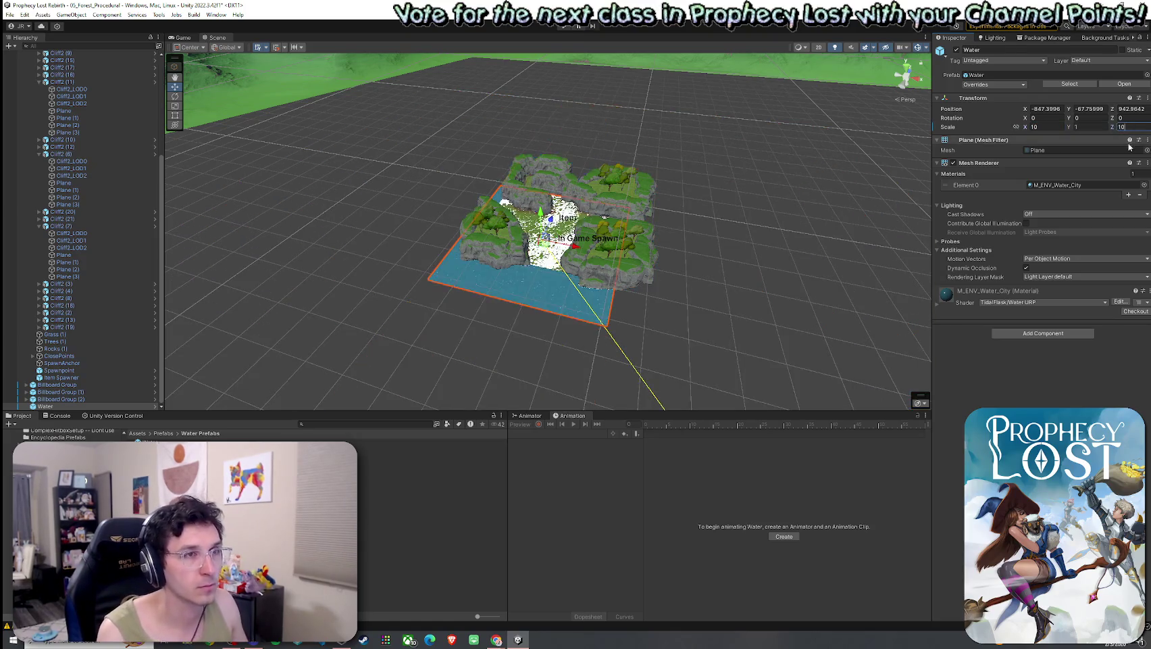
drag(554, 256, 513, 260)
key(f)
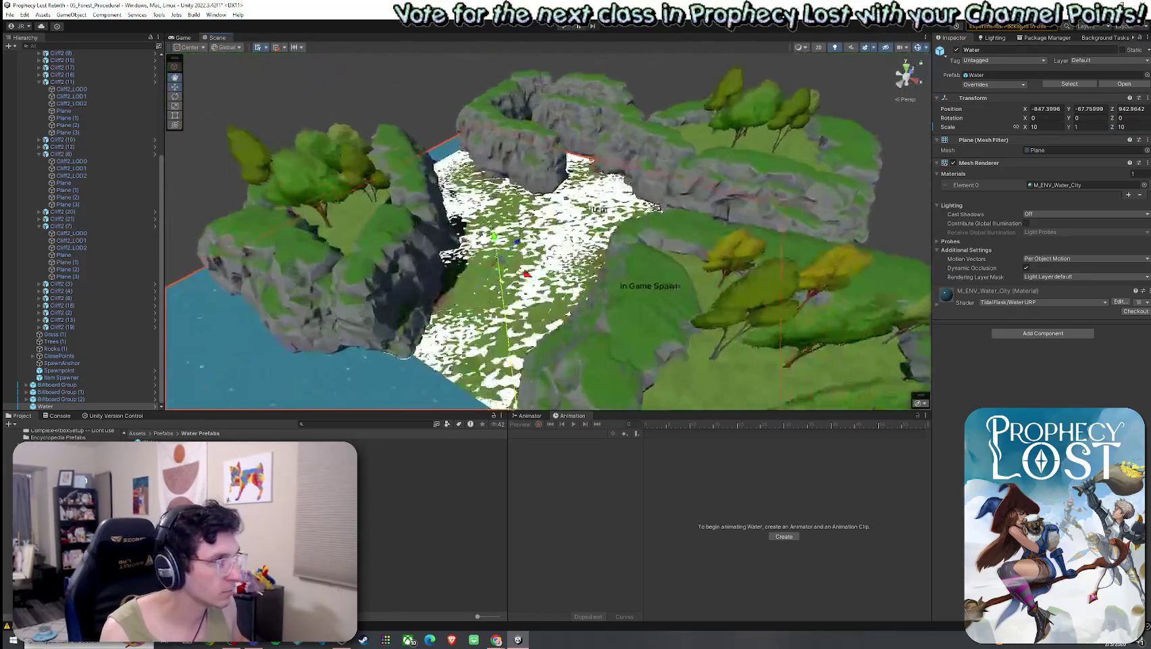
- Collapse the Cliffs entries and nest the three Billboard Groups under Trees (1)
click(38, 225)
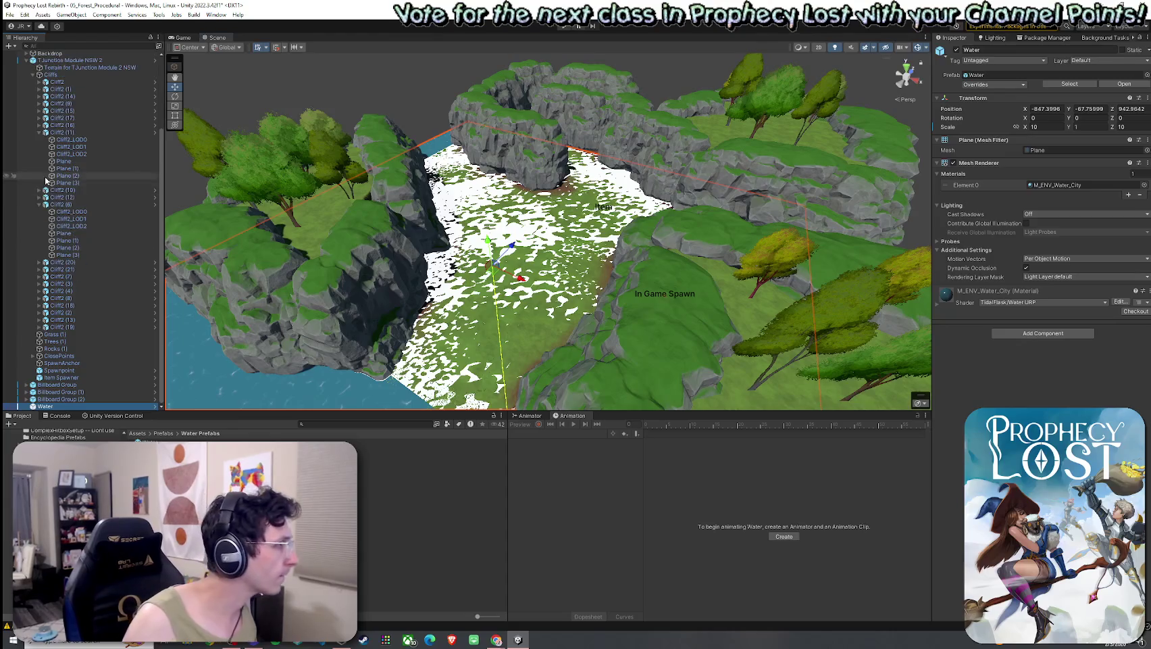
click(39, 197)
click(38, 176)
click(33, 169)
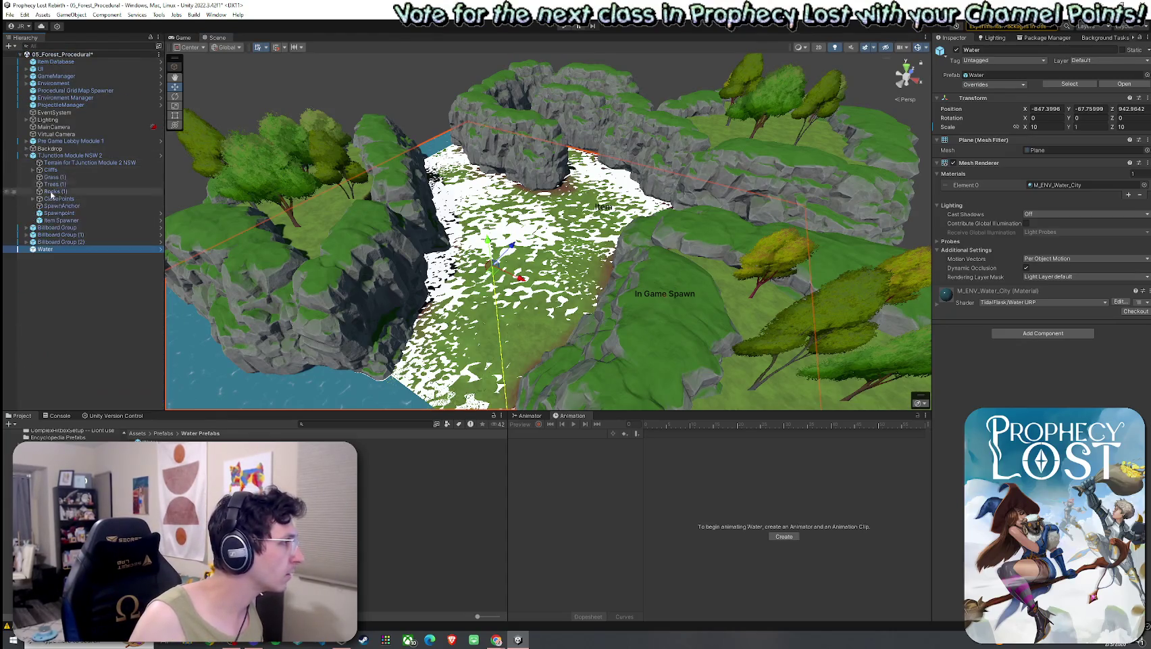
click(64, 228)
shift+click(68, 242)
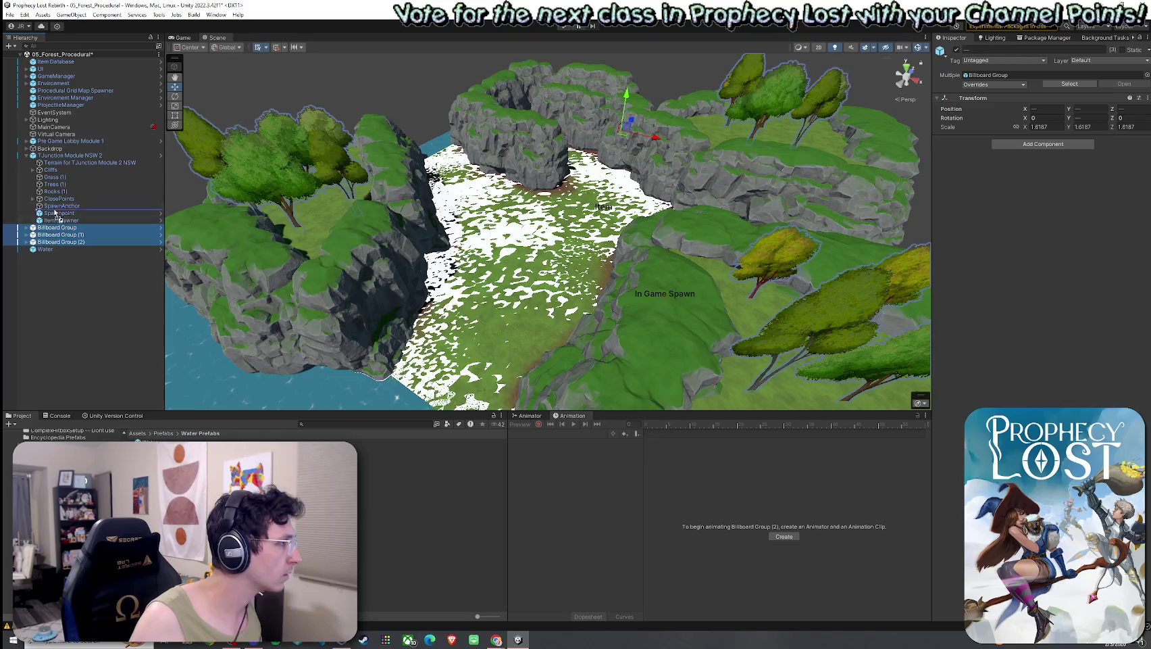
drag(53, 190, 55, 196)
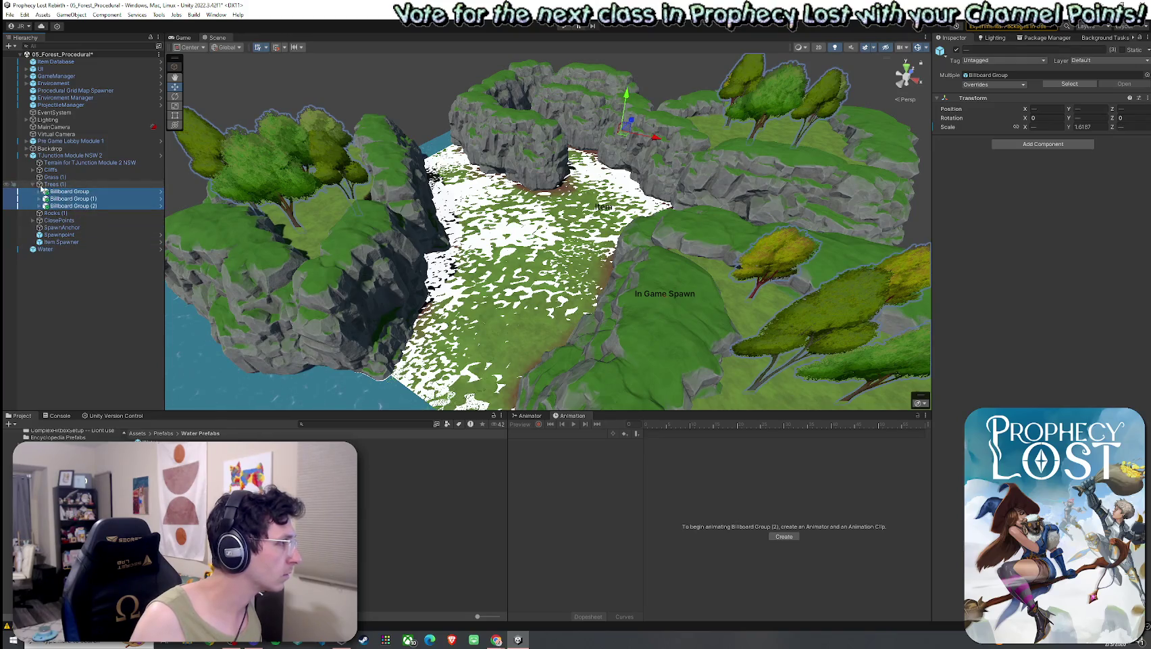
click(33, 184)
- Parent Water to TJunction Module NSW 2 and frame it
click(48, 227)
drag(60, 158, 59, 230)
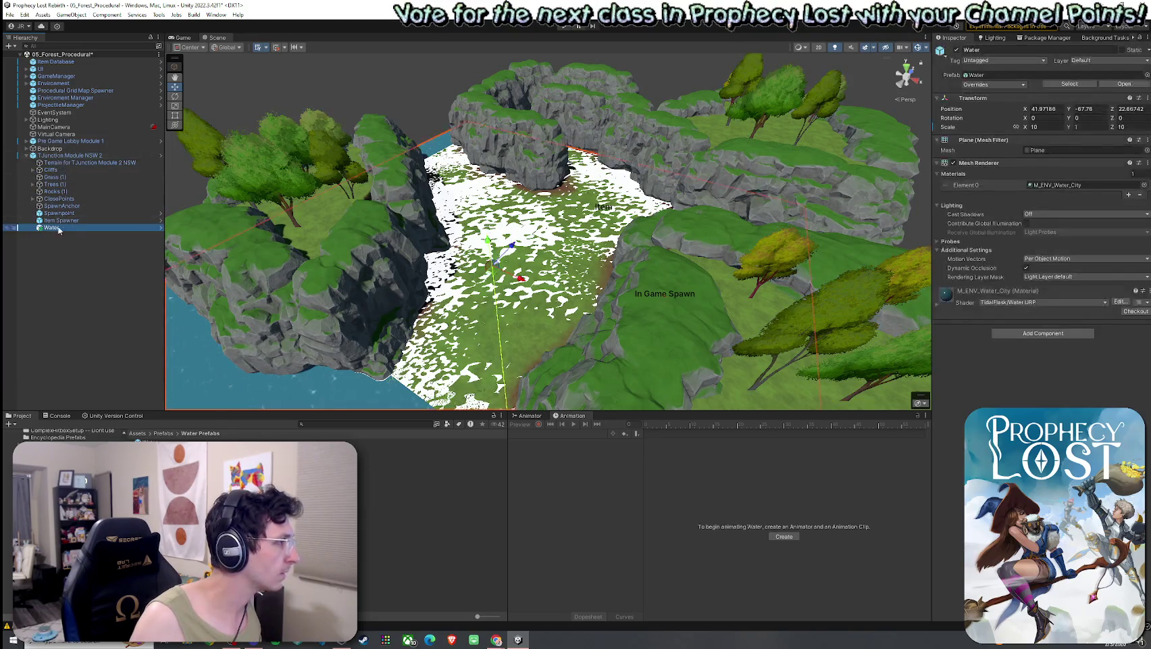
key(f)
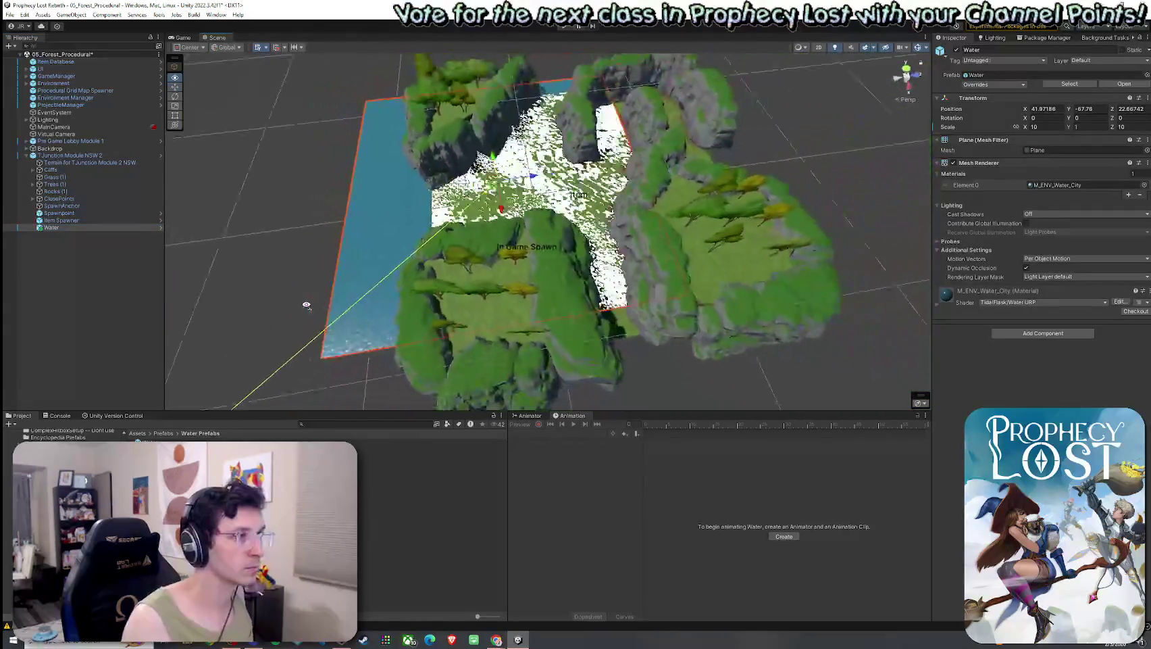
- Lower the Water plane below the grass and slide it under the terrain
drag(492, 161, 492, 170)
scroll(460, 169, up, 5)
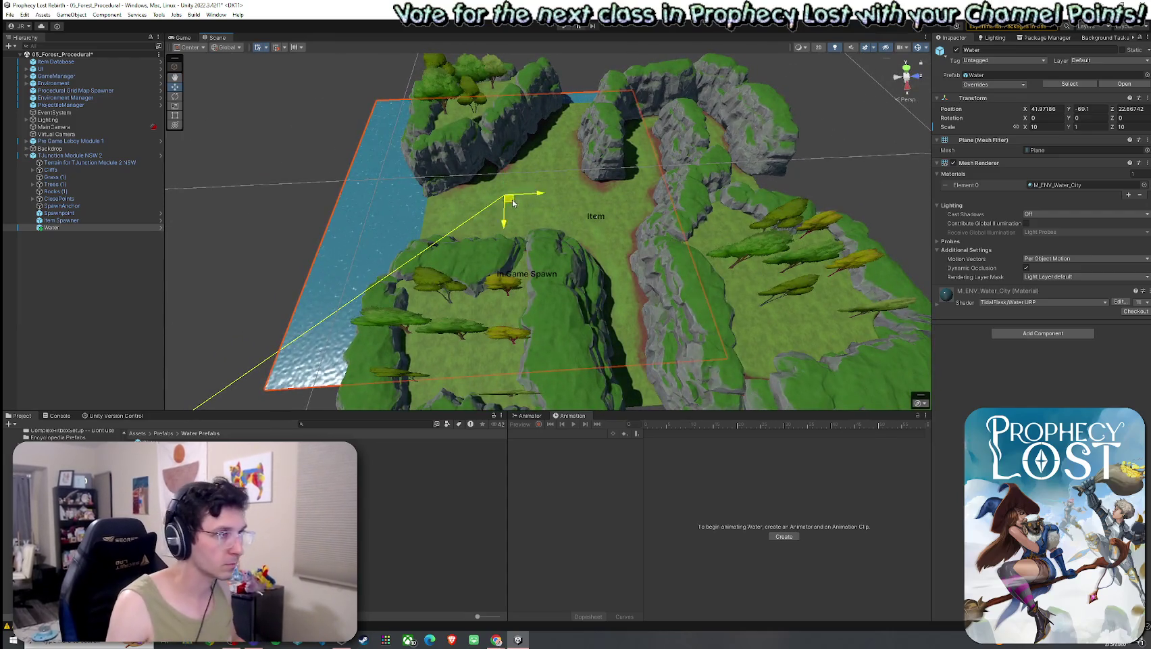
mouse_move(513, 202)
mouse_down()
mouse_move(617, 231)
mouse_move(400, 308)
mouse_up()
scroll(400, 309, down, 10)
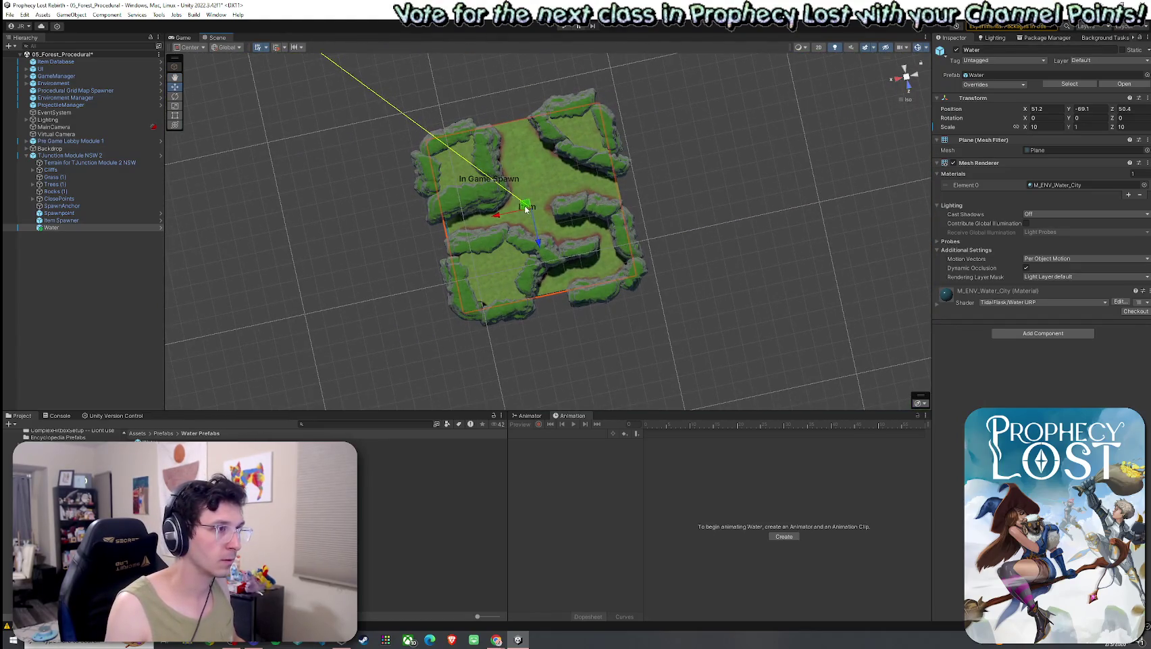
mouse_move(526, 210)
mouse_down()
mouse_move(588, 177)
mouse_move(577, 162)
mouse_move(558, 208)
mouse_move(360, 205)
mouse_move(267, 169)
mouse_move(265, 137)
mouse_move(610, 166)
mouse_move(406, 144)
mouse_move(449, 144)
mouse_up()
- Nudge the Water plane along Z and inspect it from ground level
drag(540, 154, 438, 164)
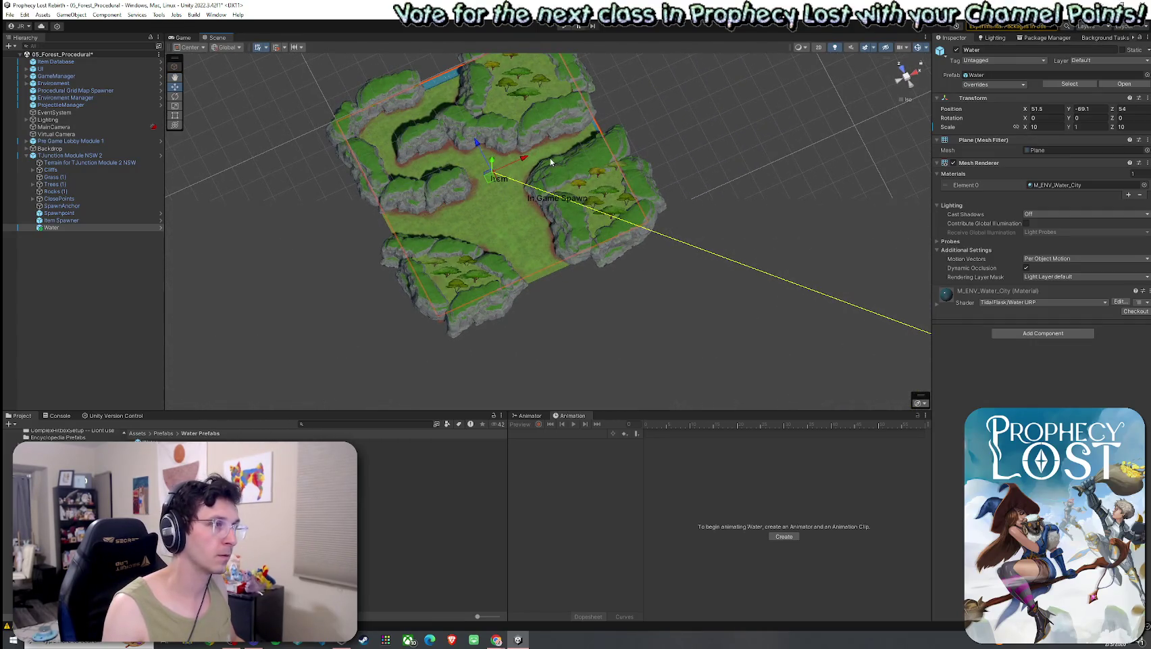
mouse_move(551, 162)
mouse_down()
mouse_move(468, 170)
mouse_move(580, 186)
mouse_move(563, 193)
mouse_move(569, 203)
mouse_move(654, 185)
mouse_up()
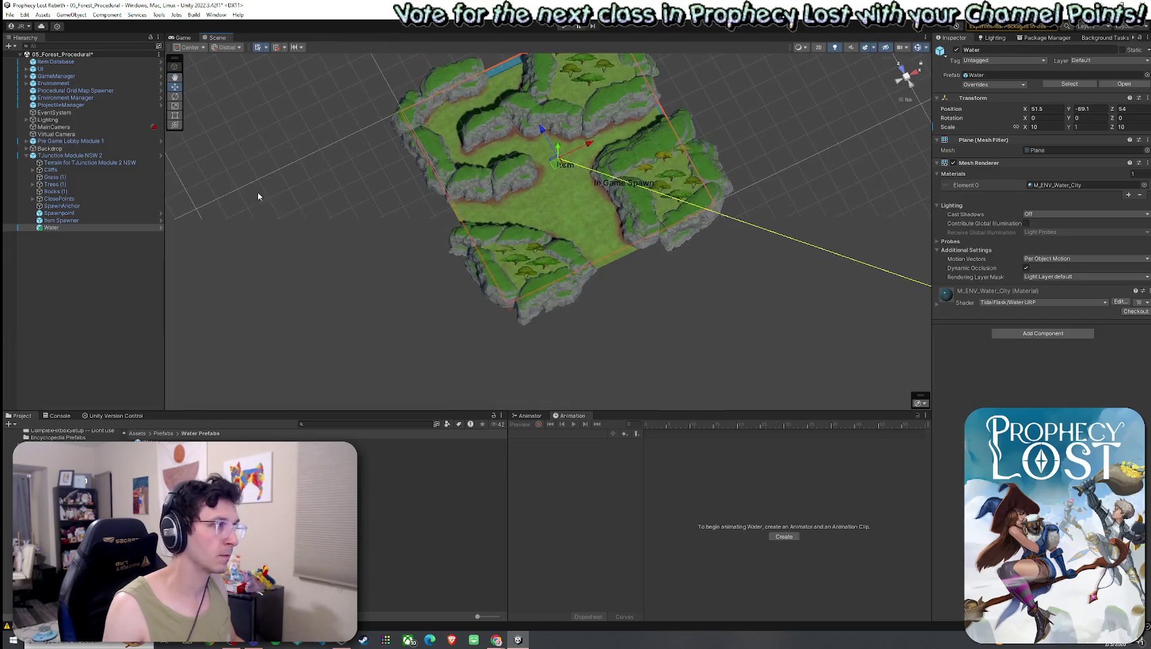
double_click(68, 226)
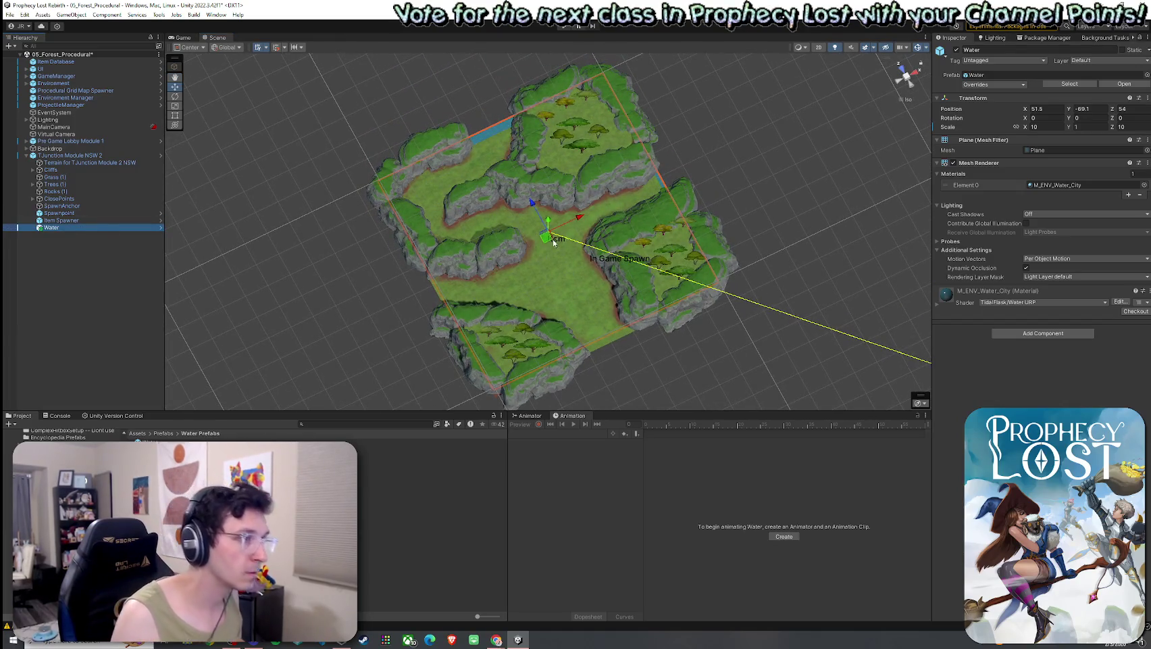
drag(539, 214, 541, 219)
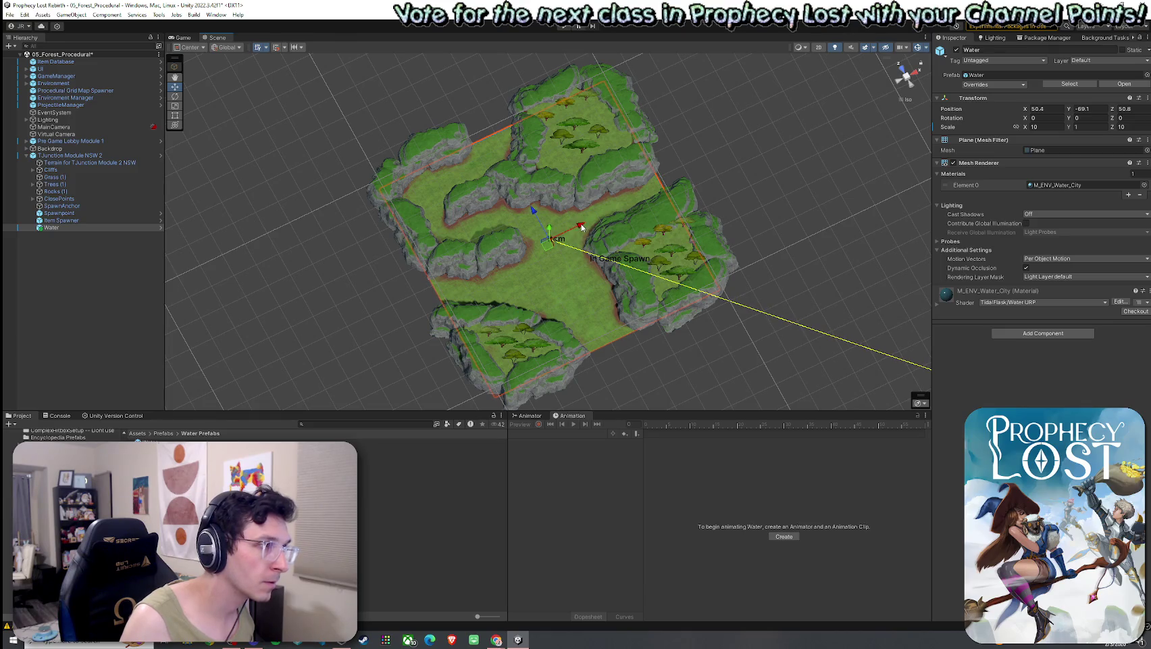
drag(581, 227, 712, 157)
mouse_move(907, 101)
mouse_down()
mouse_move(605, 293)
mouse_move(631, 277)
mouse_move(652, 149)
mouse_move(609, 178)
mouse_up()
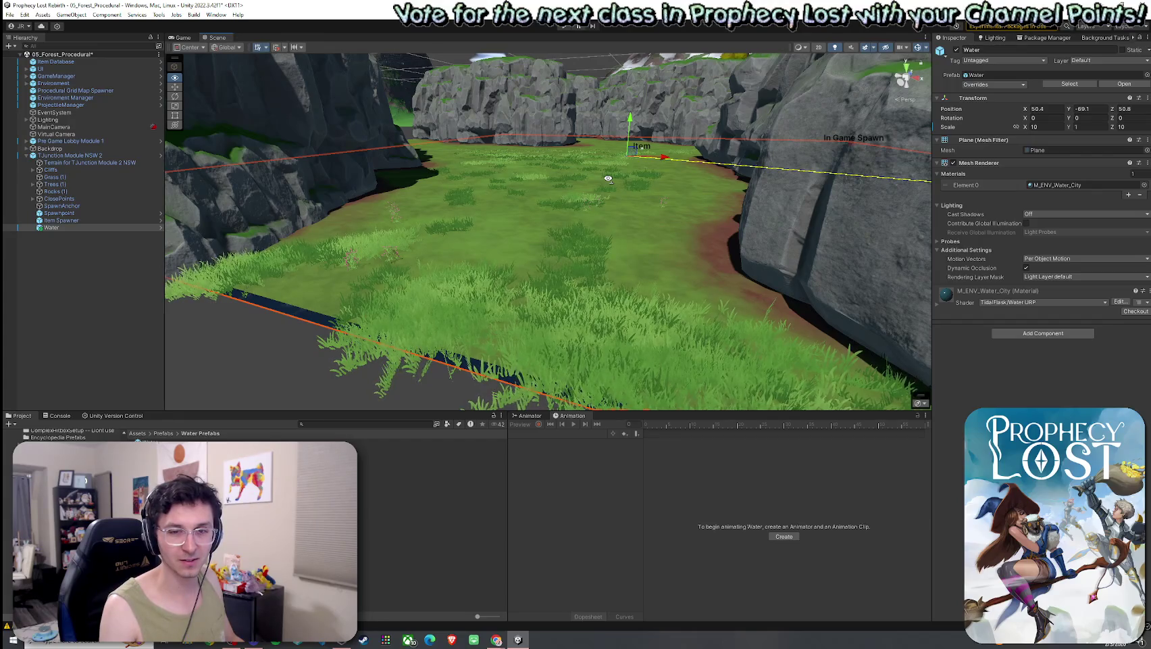
mouse_move(609, 178)
mouse_down()
mouse_move(527, 175)
mouse_move(566, 180)
mouse_move(515, 199)
mouse_move(600, 156)
mouse_move(668, 171)
mouse_up()
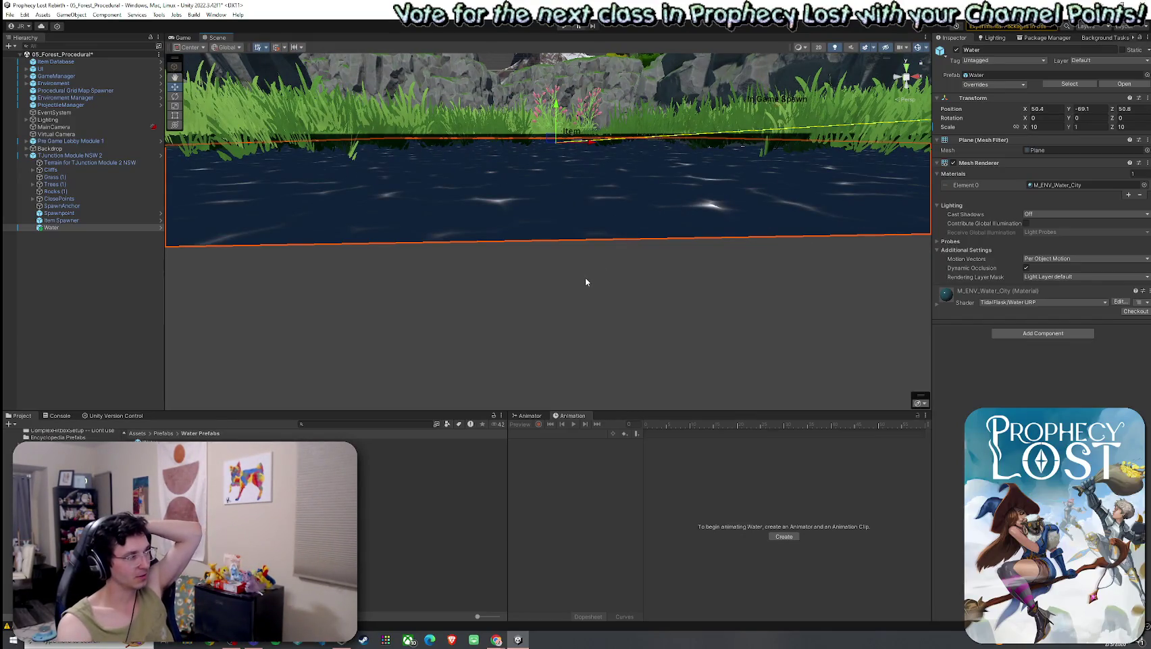
mouse_move(606, 285)
mouse_down()
mouse_move(594, 254)
mouse_move(540, 262)
mouse_move(514, 228)
mouse_move(415, 268)
mouse_move(471, 303)
mouse_move(523, 271)
mouse_up()
scroll(513, 228, up, 5)
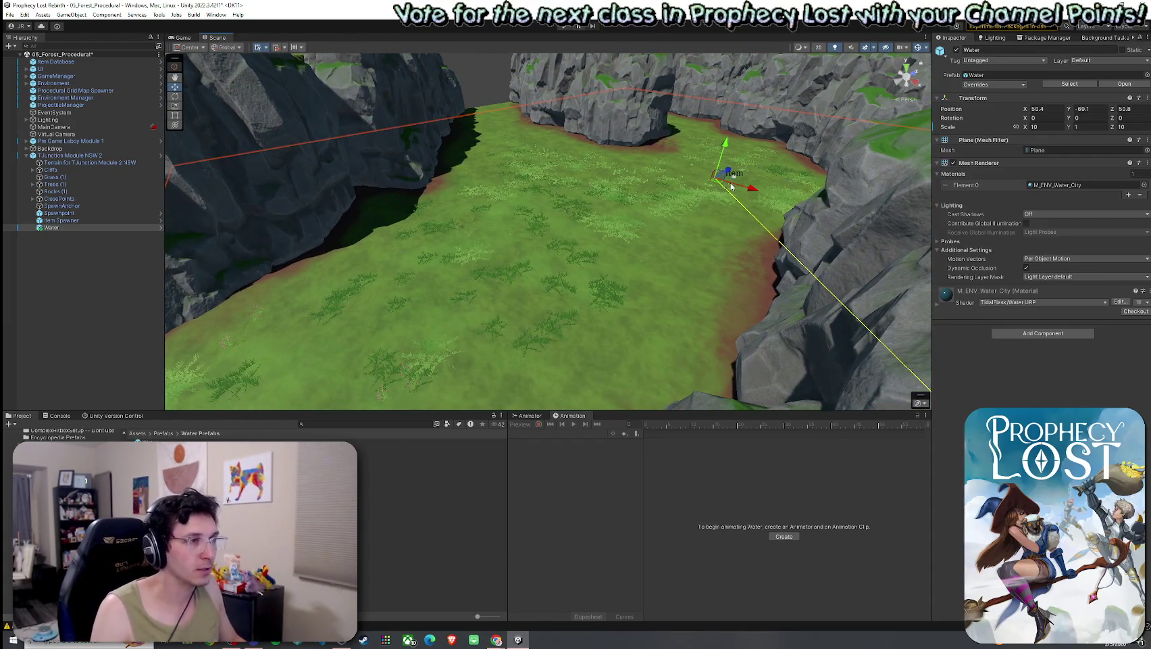
click(89, 228)
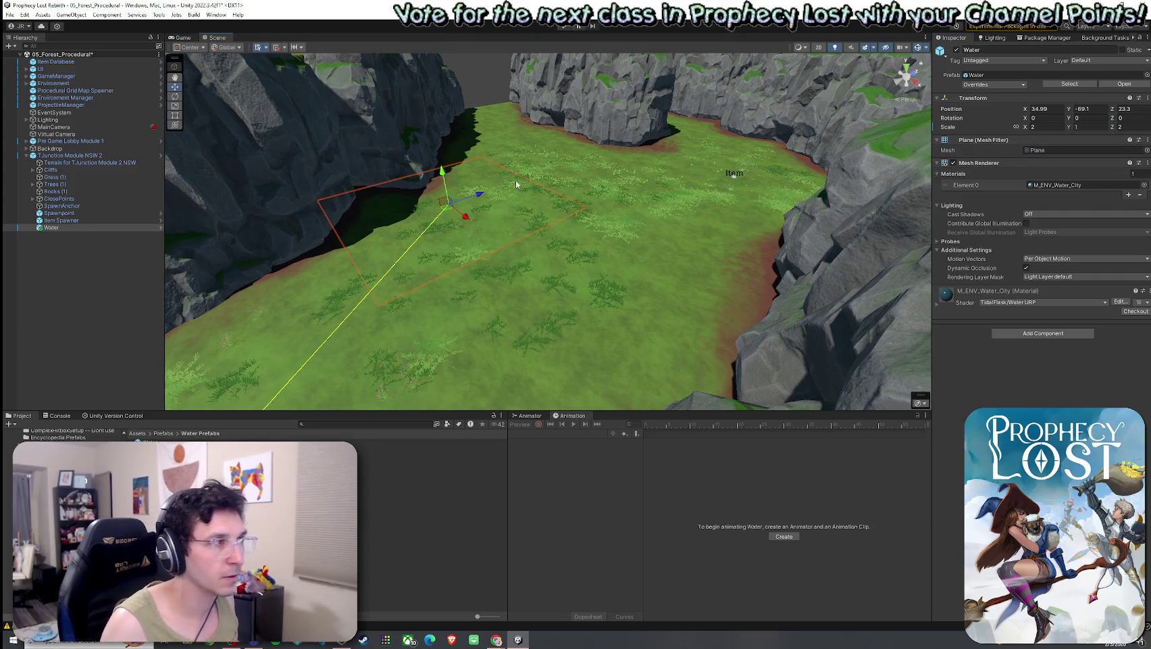
- Raise the Water plane above the ground, then reselect it
mouse_move(444, 180)
mouse_down()
mouse_move(445, 152)
mouse_move(517, 200)
mouse_move(499, 206)
mouse_move(399, 177)
mouse_move(403, 163)
mouse_up()
click(406, 218)
mouse_move(406, 218)
mouse_down()
mouse_move(527, 244)
mouse_move(462, 249)
mouse_move(578, 257)
mouse_move(543, 225)
mouse_move(442, 185)
mouse_move(485, 304)
mouse_move(537, 293)
mouse_move(569, 315)
mouse_move(476, 288)
mouse_move(607, 244)
mouse_move(352, 205)
mouse_move(319, 221)
mouse_move(326, 288)
mouse_move(590, 297)
mouse_up()
click(537, 307)
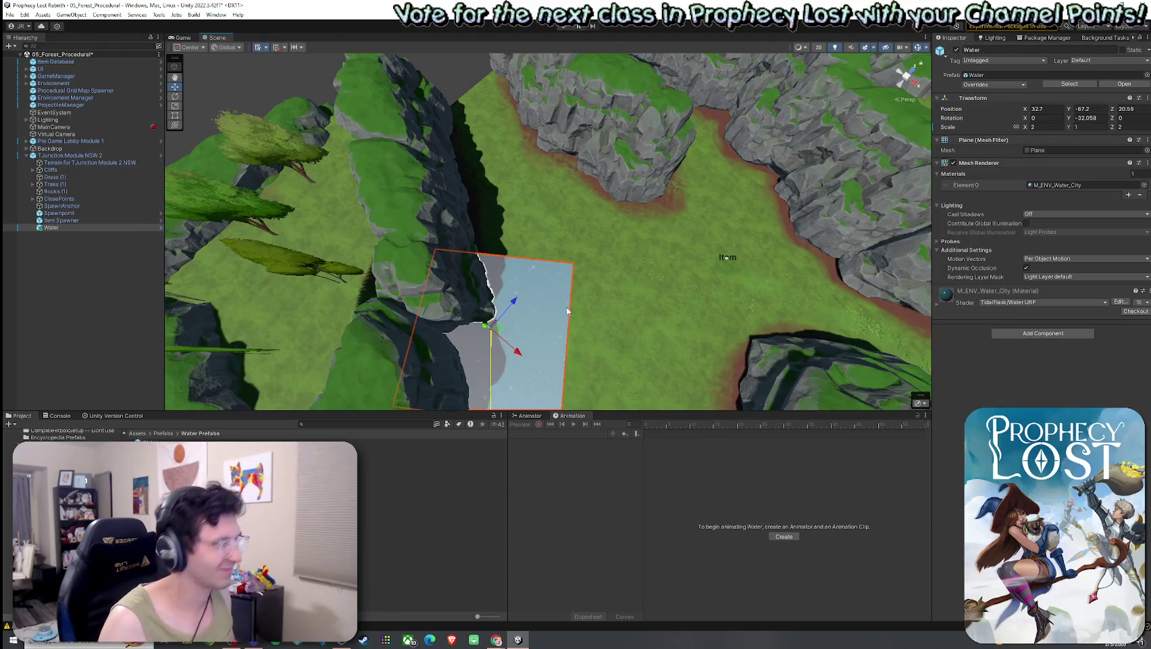
click(145, 261)
click(93, 228)
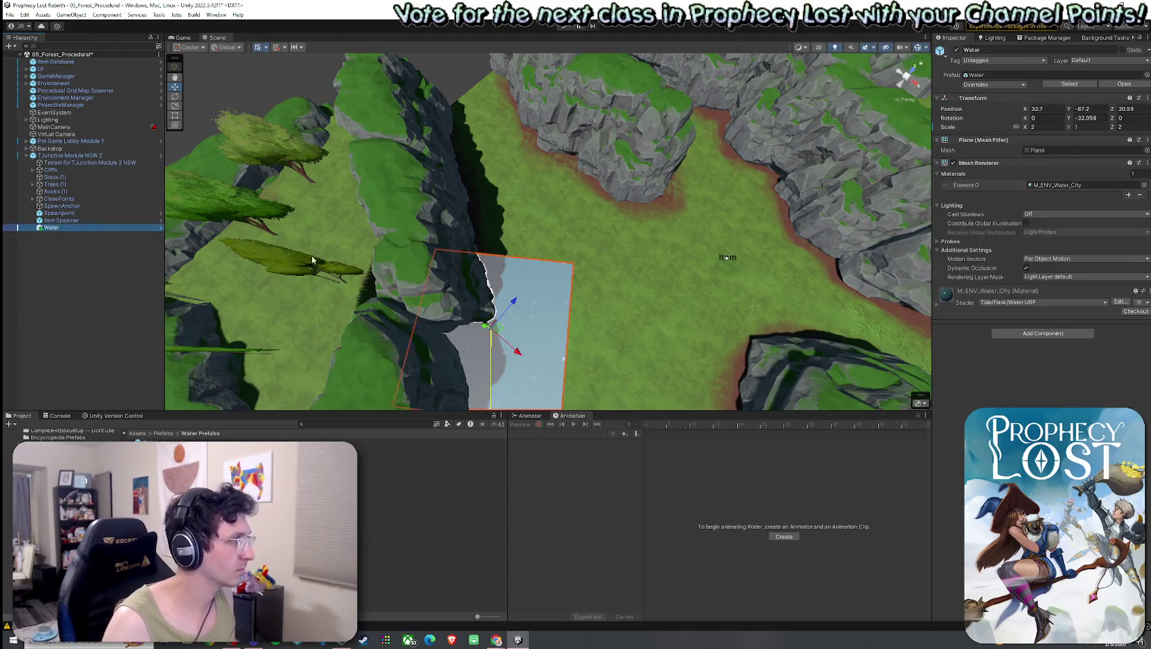
- Duplicate it as Water (1), move it against the far cliff, and scale it to 1 × 1 × 2
key(ctrl+d)
drag(514, 301, 584, 168)
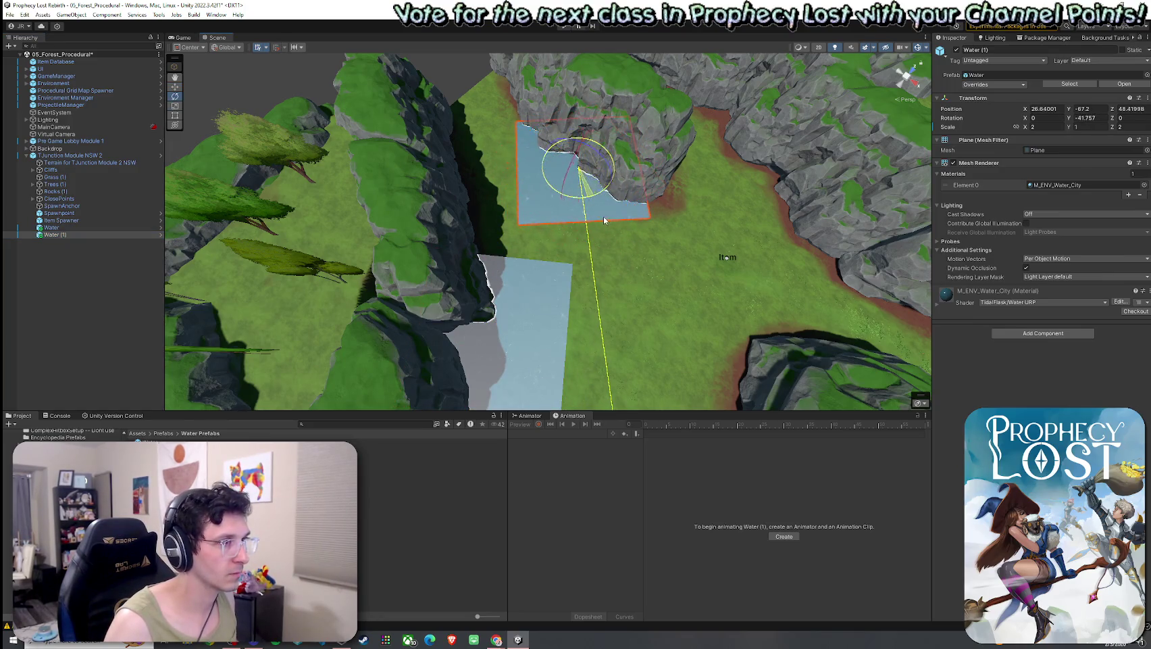
mouse_move(579, 177)
mouse_down()
mouse_move(599, 162)
mouse_move(533, 189)
mouse_move(500, 219)
mouse_up()
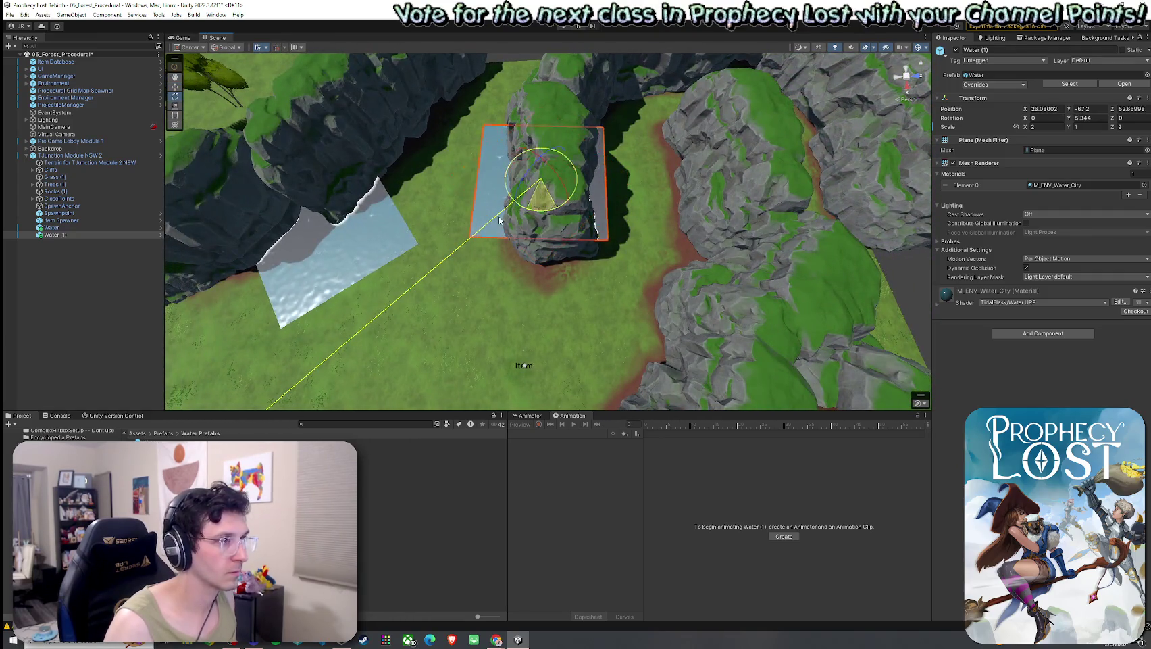
drag(544, 188, 517, 194)
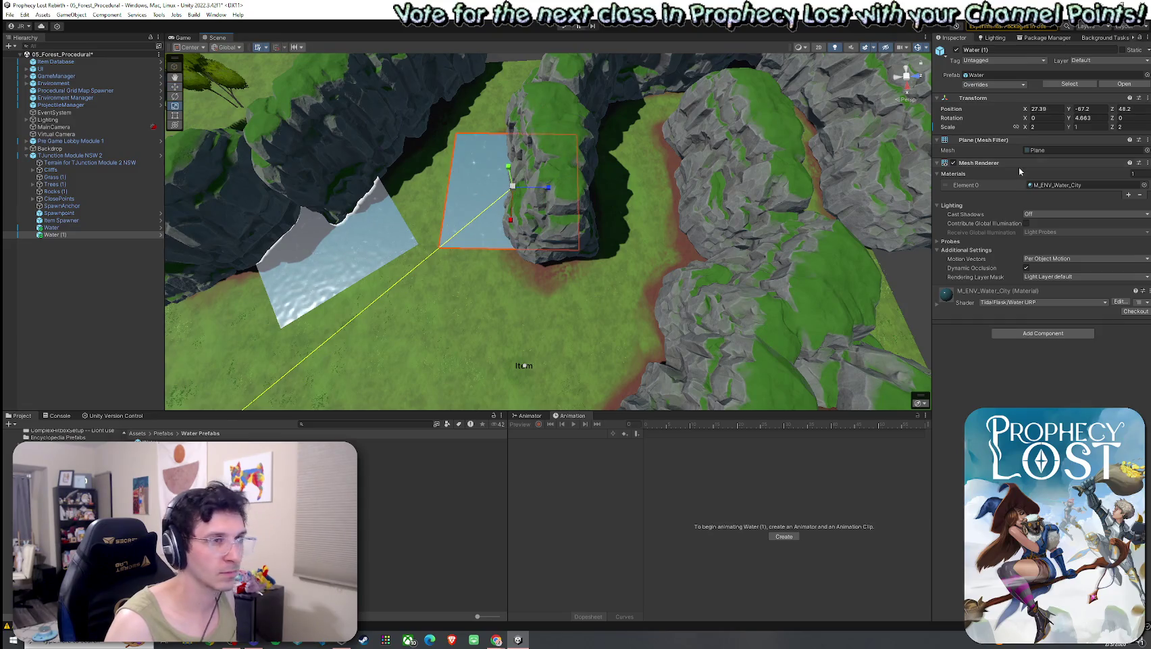
text(1.1)
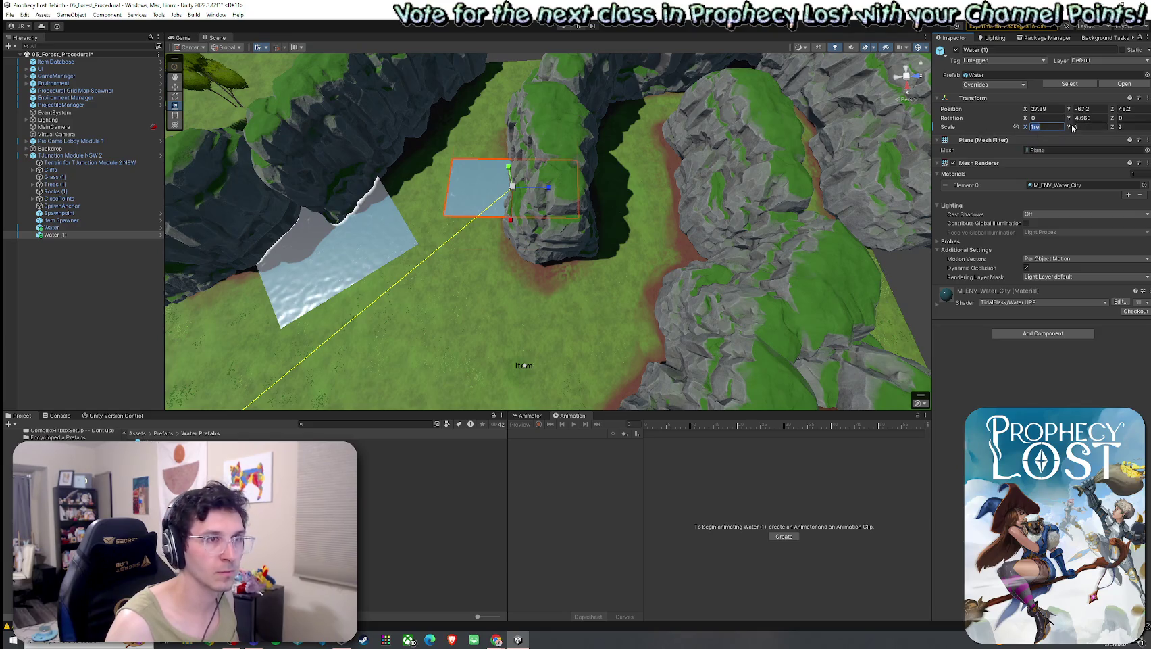
text(2)
key(Tab)
key(Tab)
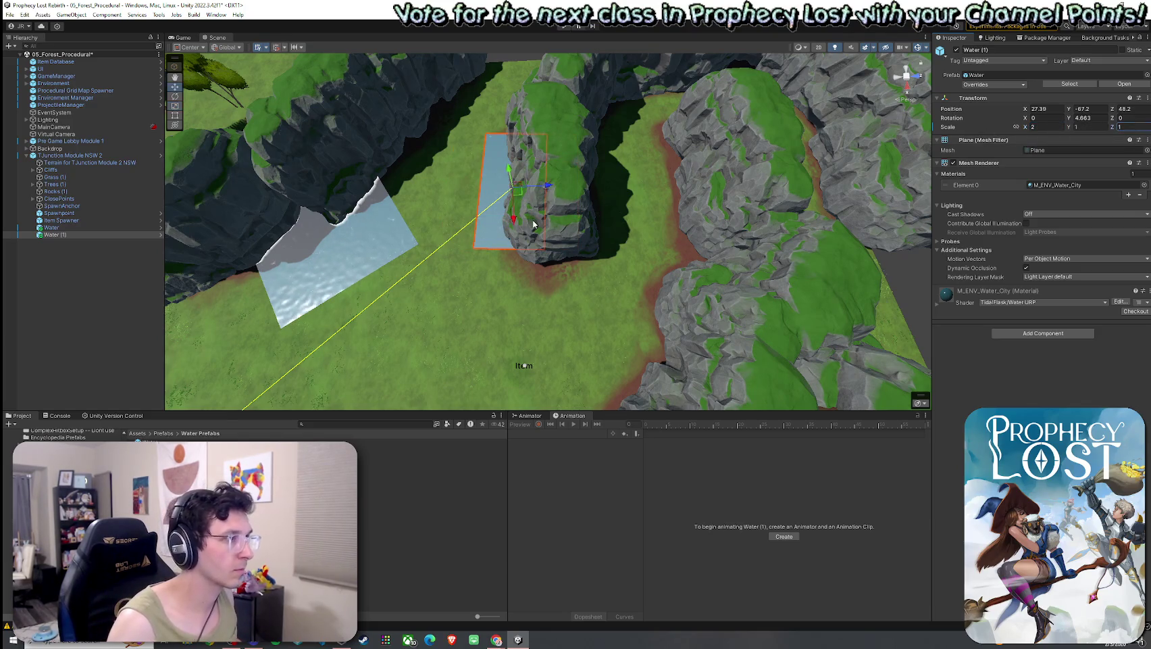
mouse_move(534, 225)
mouse_down()
mouse_move(617, 206)
mouse_move(615, 128)
mouse_move(617, 226)
mouse_move(637, 160)
mouse_move(659, 216)
mouse_up()
- Erase the grass tufts poking through the water using the terrain's Paint Details tool
click(617, 227)
click(1028, 128)
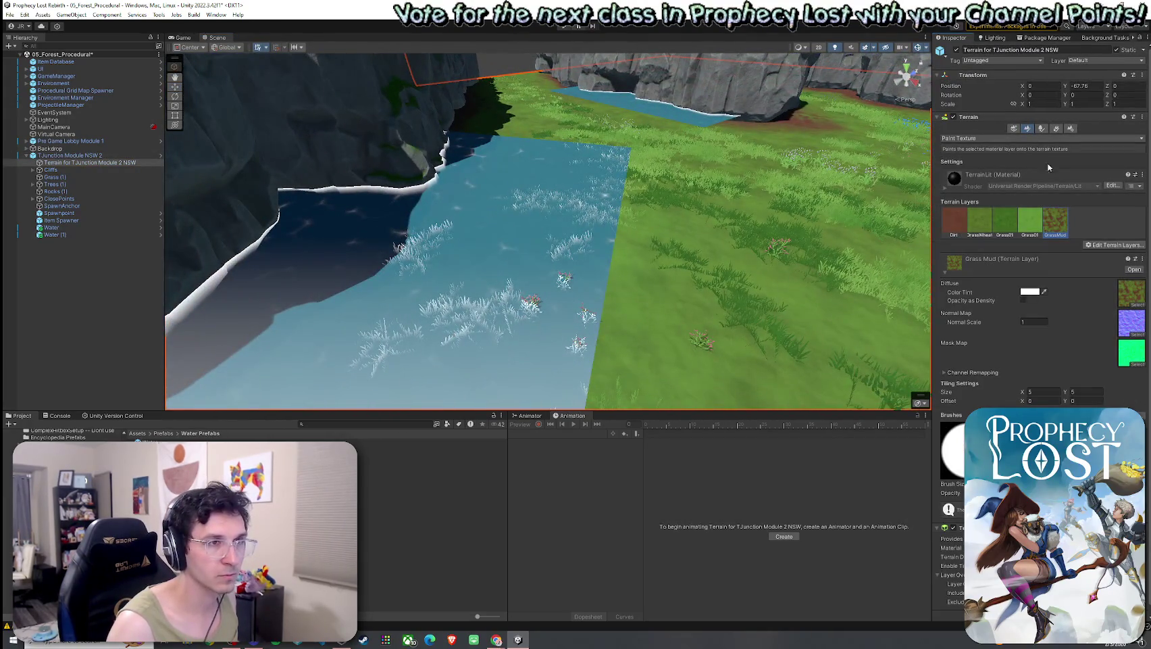
click(1059, 129)
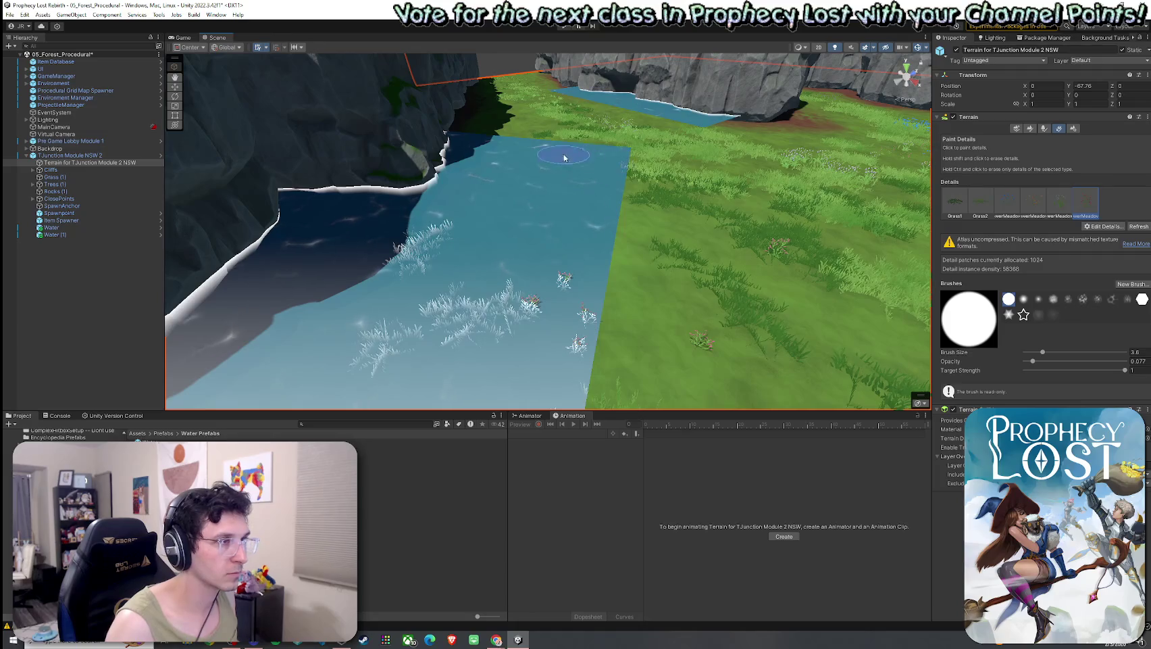
mouse_move(565, 158)
shift+mouse_down()
mouse_move(462, 295)
mouse_move(511, 253)
mouse_move(581, 298)
mouse_move(540, 329)
mouse_move(647, 271)
mouse_move(730, 195)
shift+mouse_up()
alt+drag(831, 343, 784, 329)
drag(724, 316, 979, 345)
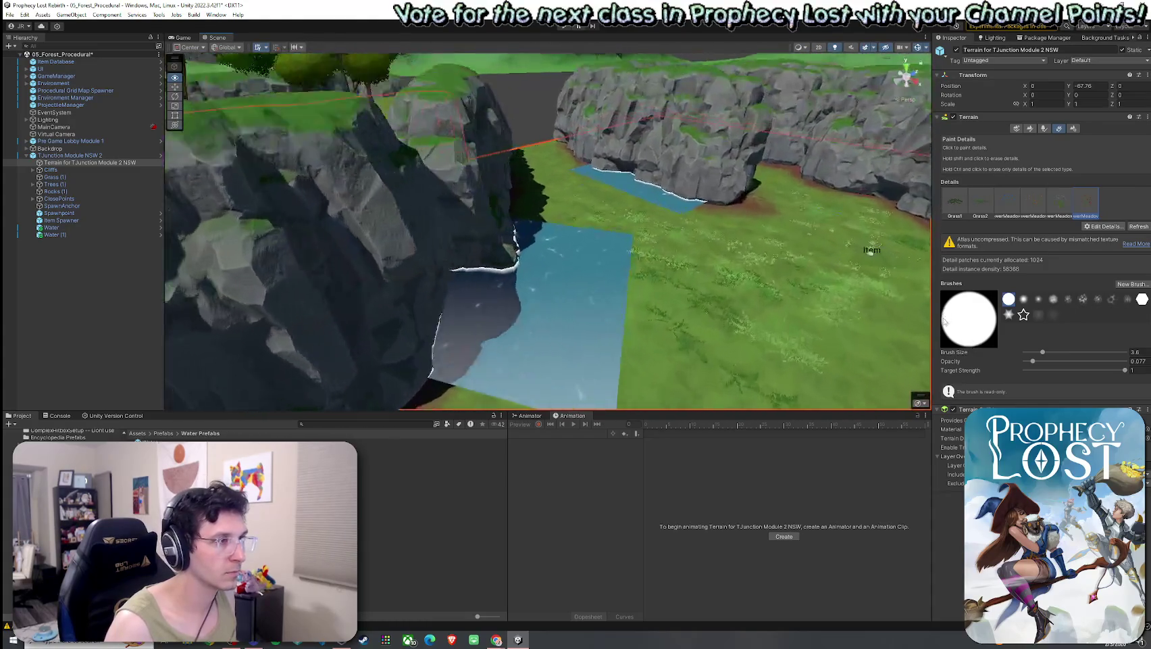
click(120, 264)
click(65, 228)
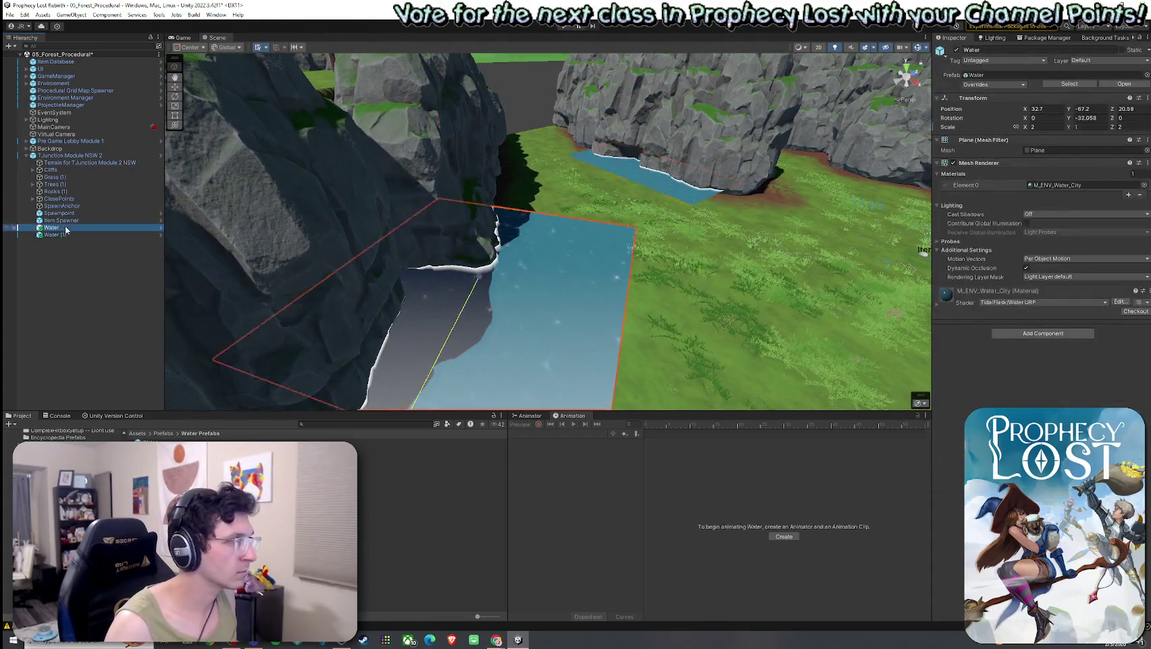
- Shift the first Water plane toward the cliff and check Water (1)'s placement
drag(476, 285, 489, 324)
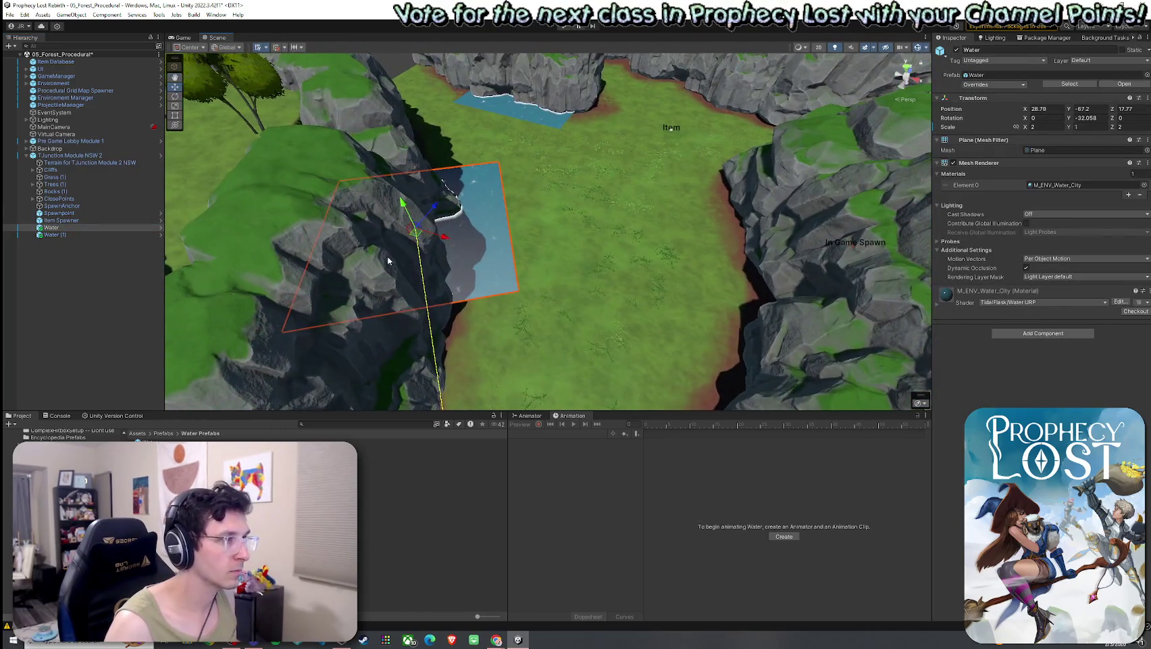
key(Up)
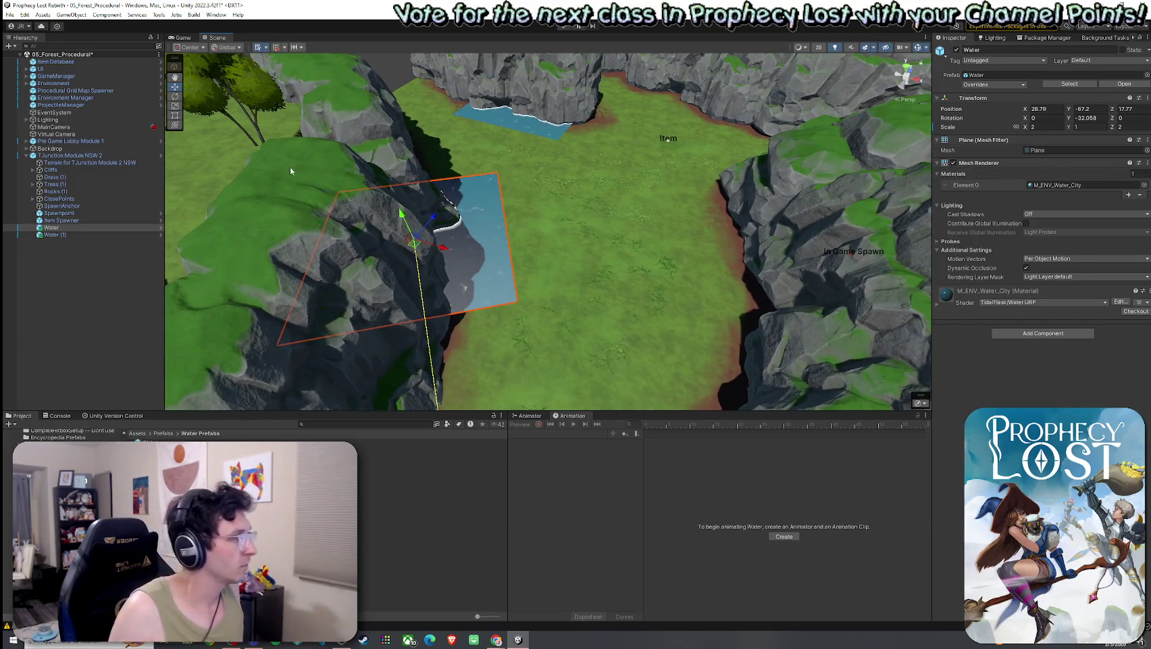
click(52, 227)
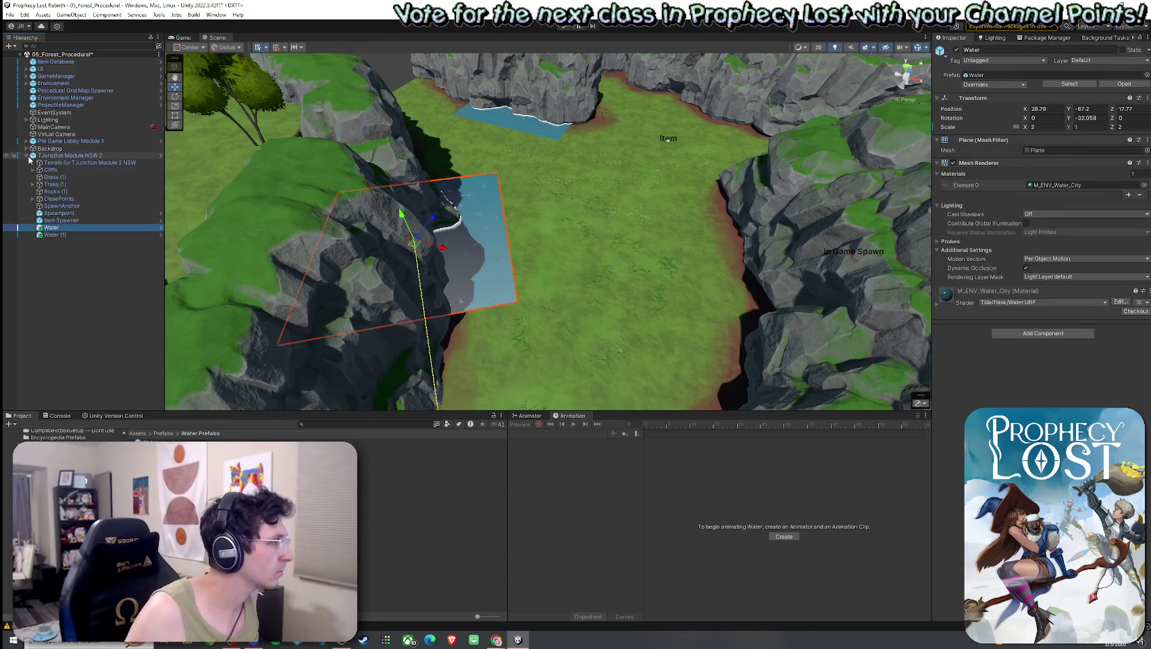
click(54, 235)
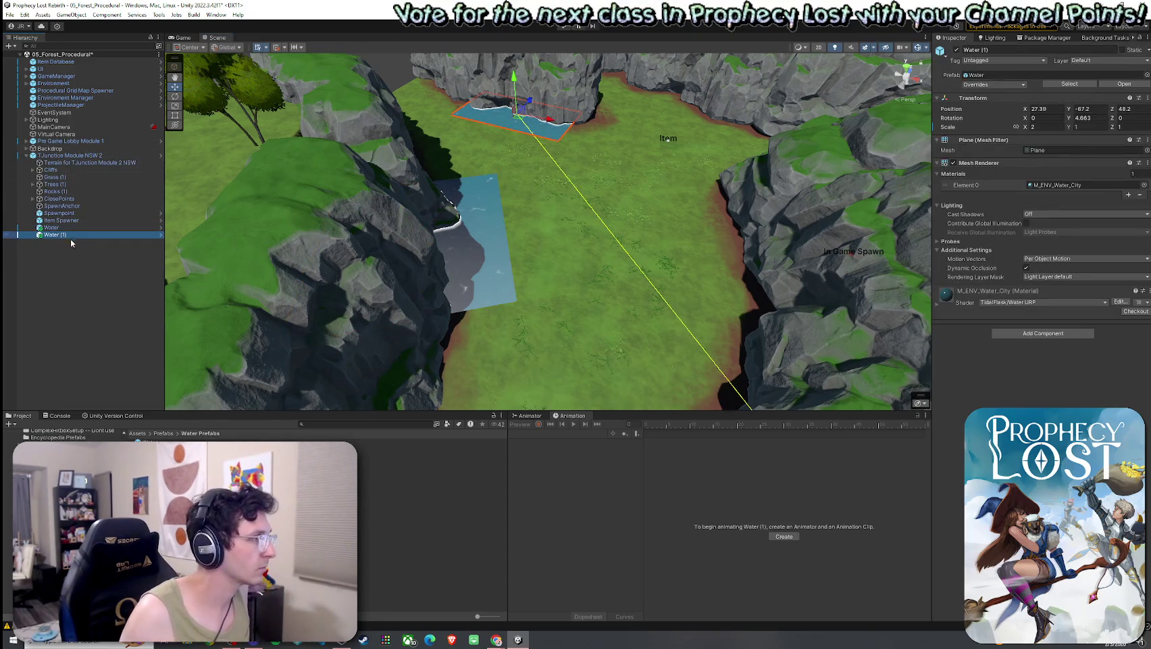
click(419, 229)
- Duplicate it as Water (2), move it to the right cliff, and rotate it about -38°
key(ctrl+d)
mouse_move(416, 246)
mouse_down()
mouse_move(737, 264)
mouse_move(608, 288)
mouse_move(619, 278)
mouse_move(637, 302)
mouse_move(621, 278)
mouse_move(440, 284)
mouse_move(620, 306)
mouse_move(609, 274)
mouse_up()
key(e)
key(w)
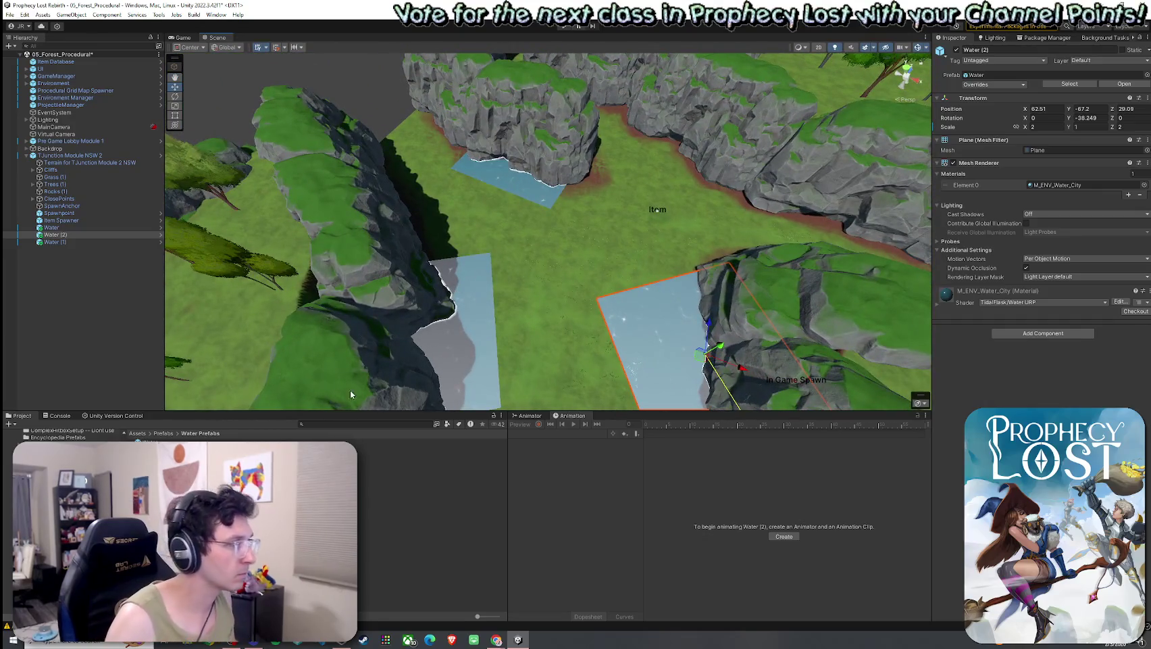
click(299, 212)
click(138, 433)
text(t:cliff)
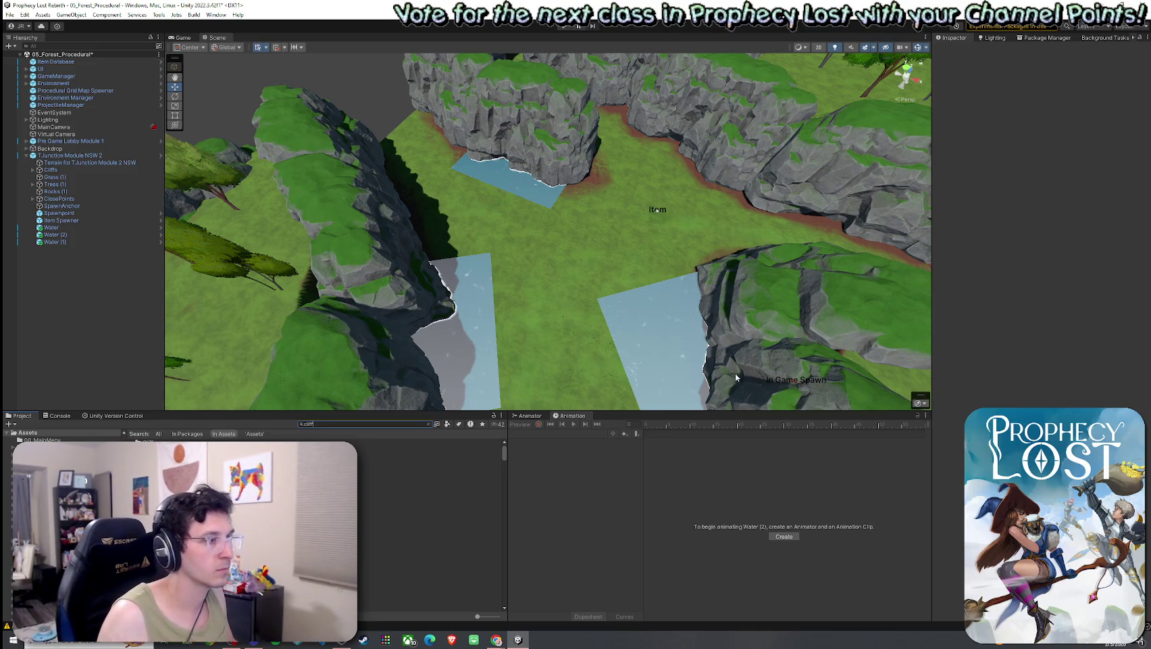
- Preview the cliff prefabs (Cliff02, Cliff02_Snow, Cliff02c, Cliff3), then drop Cliff1 into the scene
click(447, 424)
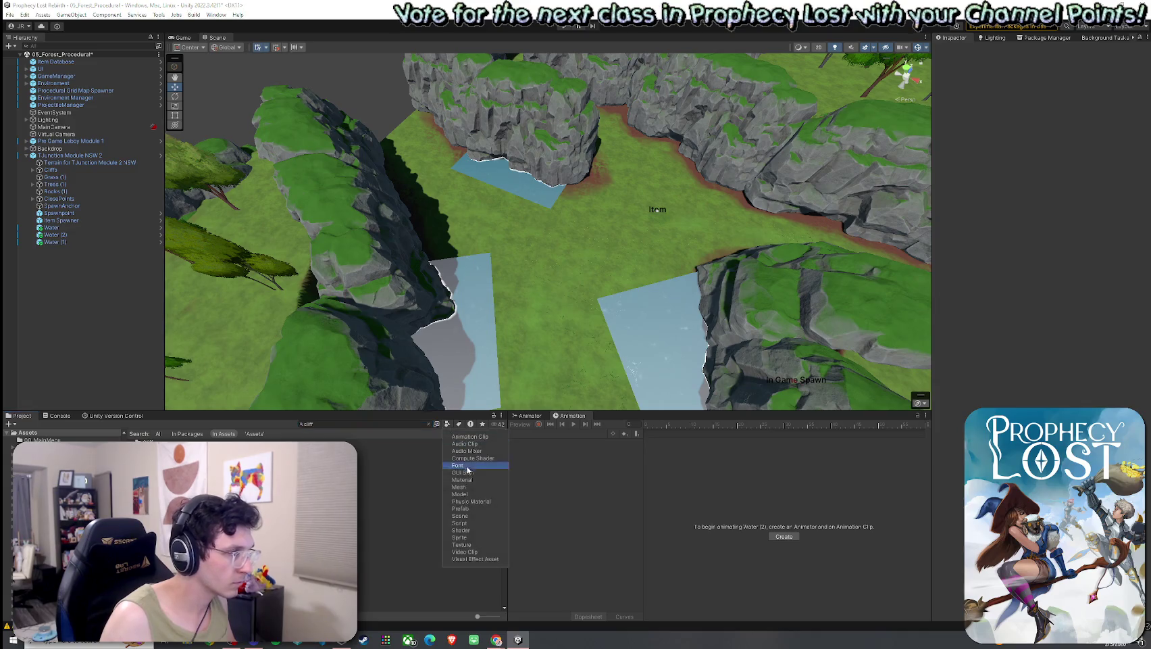
key(Escape)
key(Down)
key(Down)
key(Down)
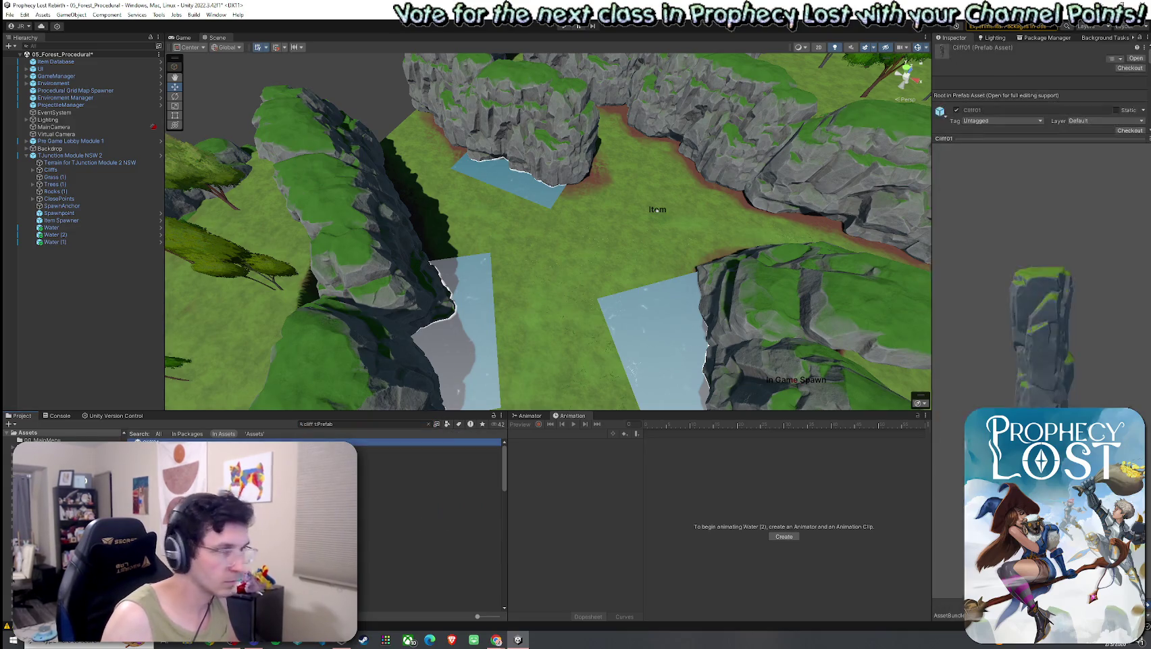
key(Down)
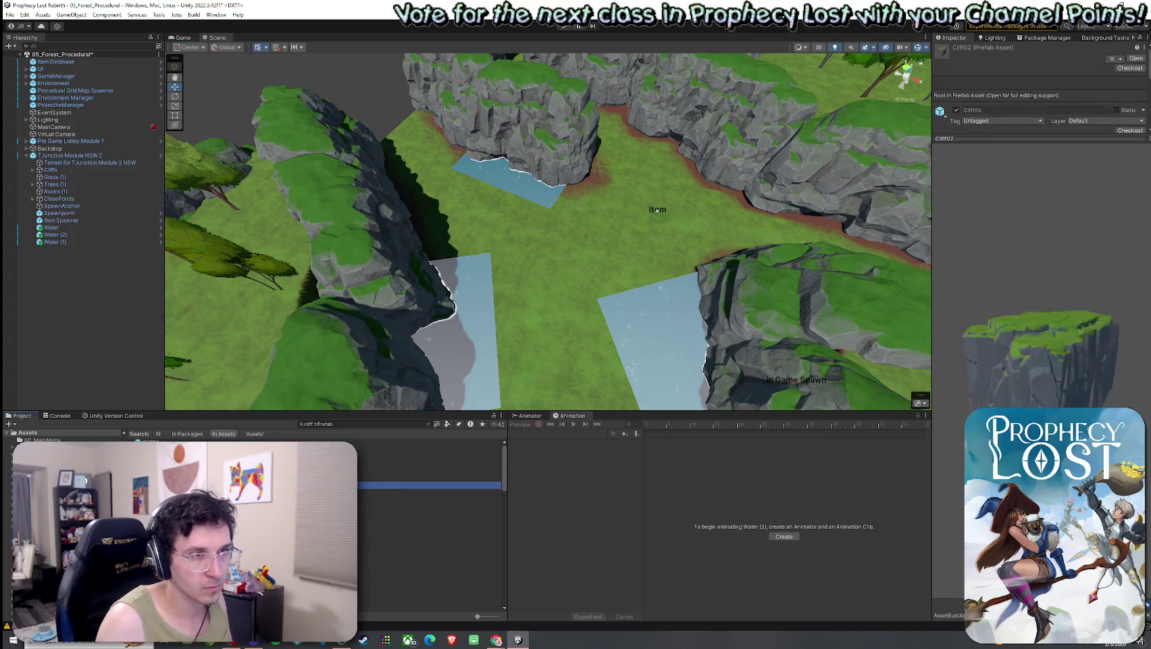
key(Down)
key(Down)
key(Down)
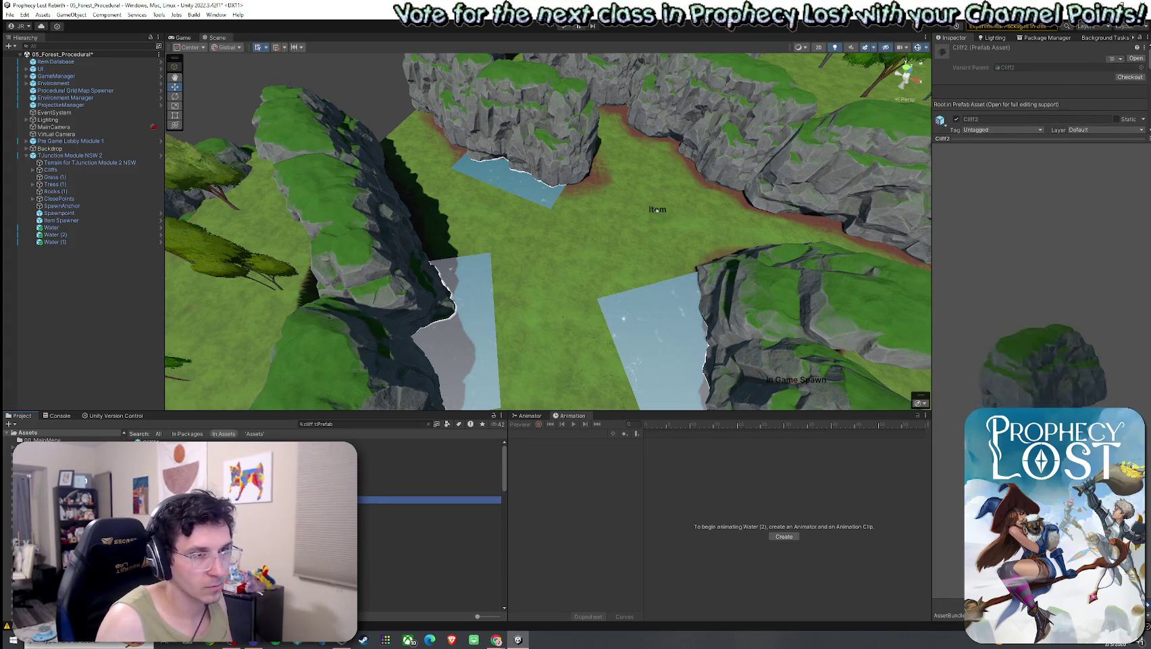
key(Down)
key(Down)
key(Down)
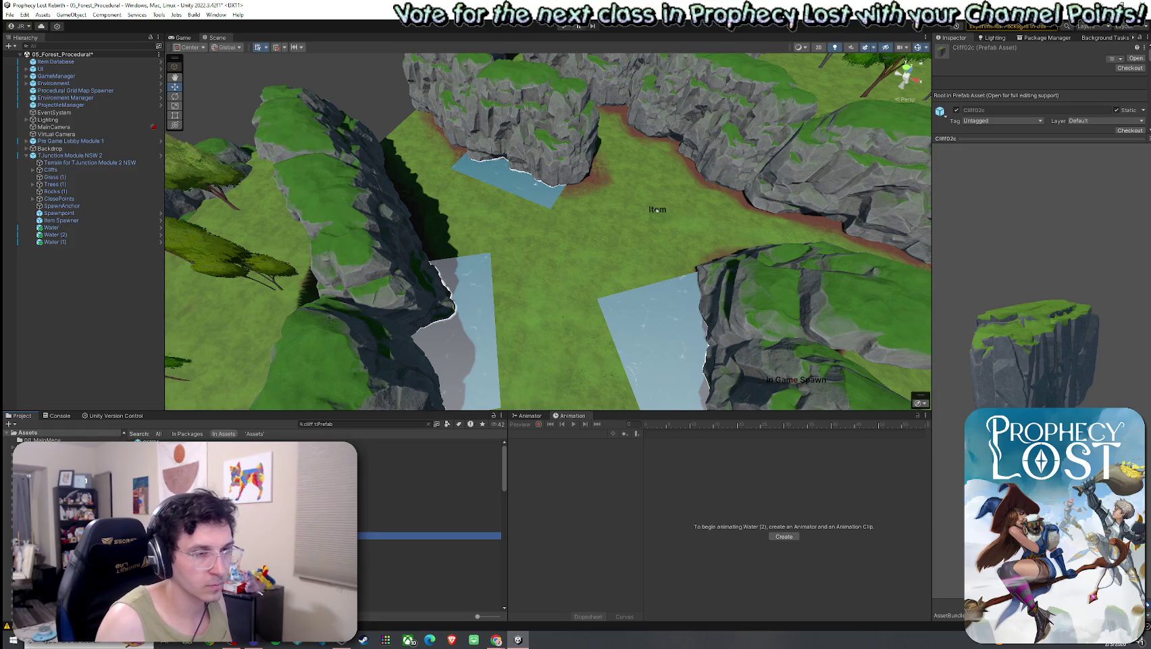
key(Down)
key(Down)
key(Down)
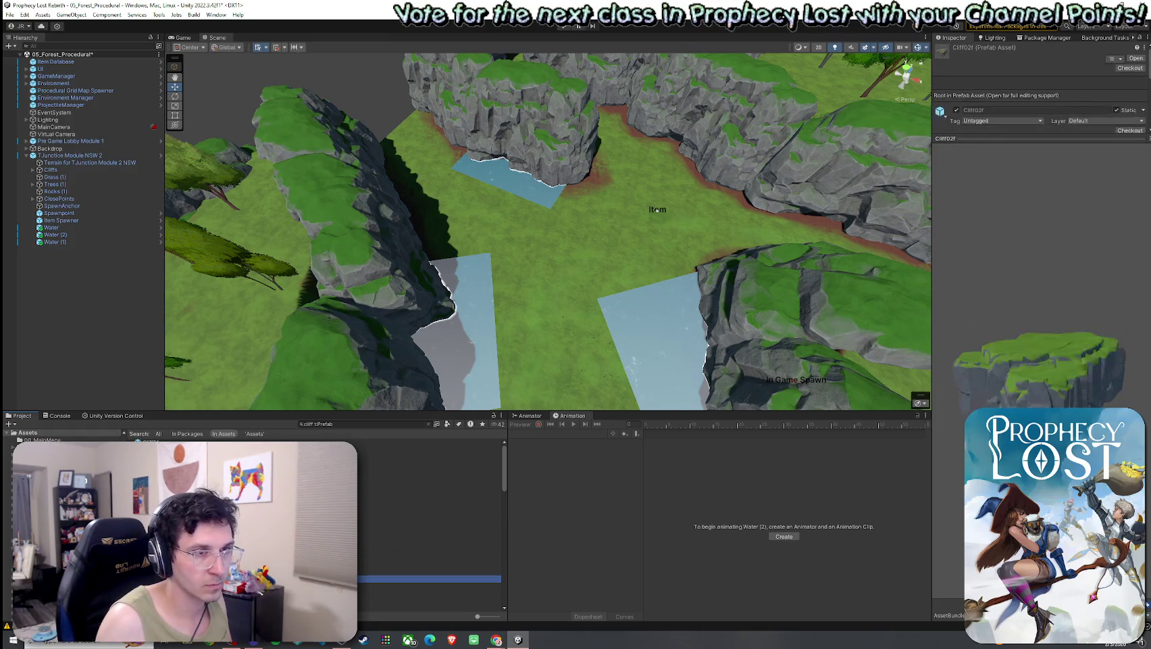
key(Down)
key(Down)
key(Down)
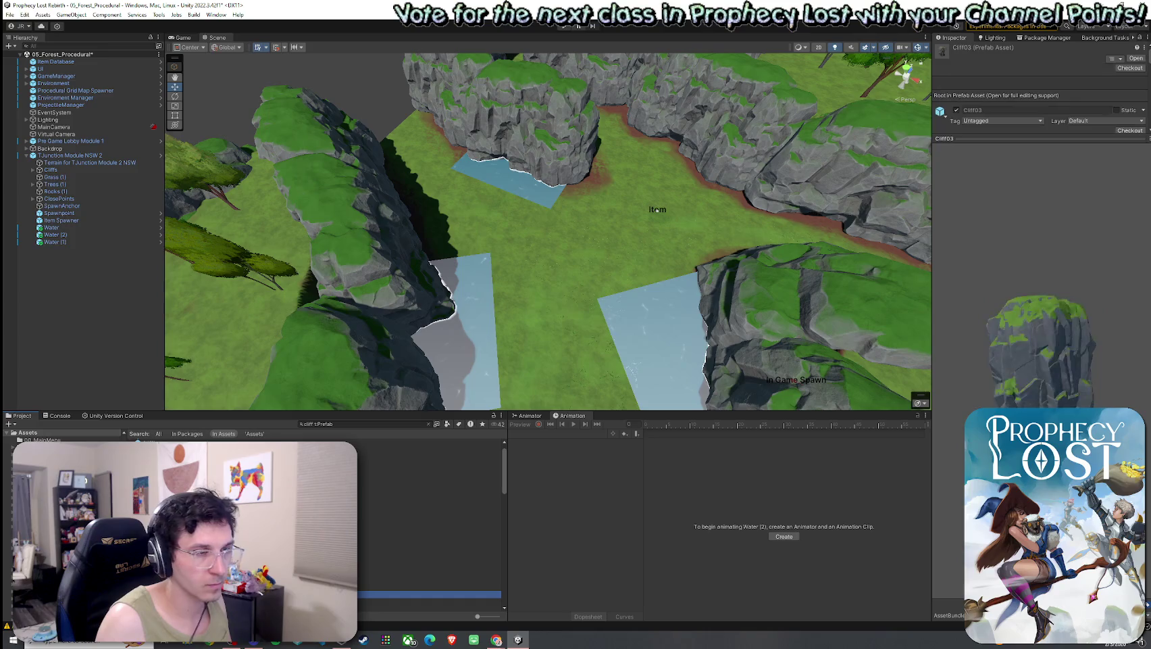
key(Down)
key(Down)
key(Down)
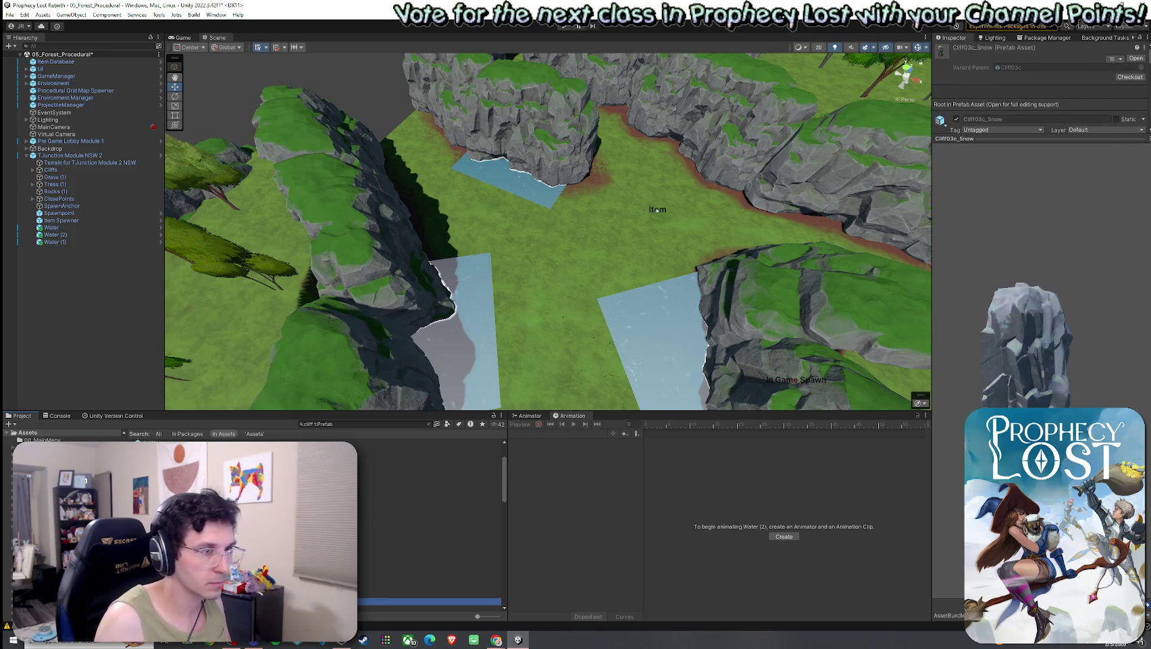
key(Down)
key(Down)
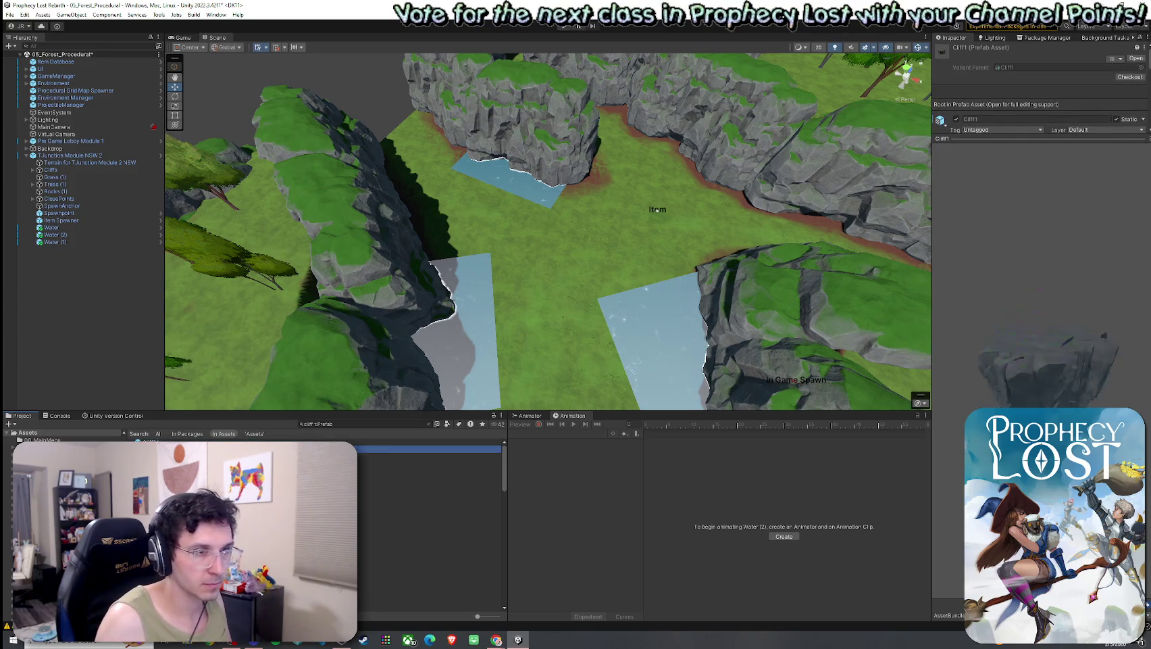
drag(419, 448, 495, 323)
scroll(473, 284, down, 6)
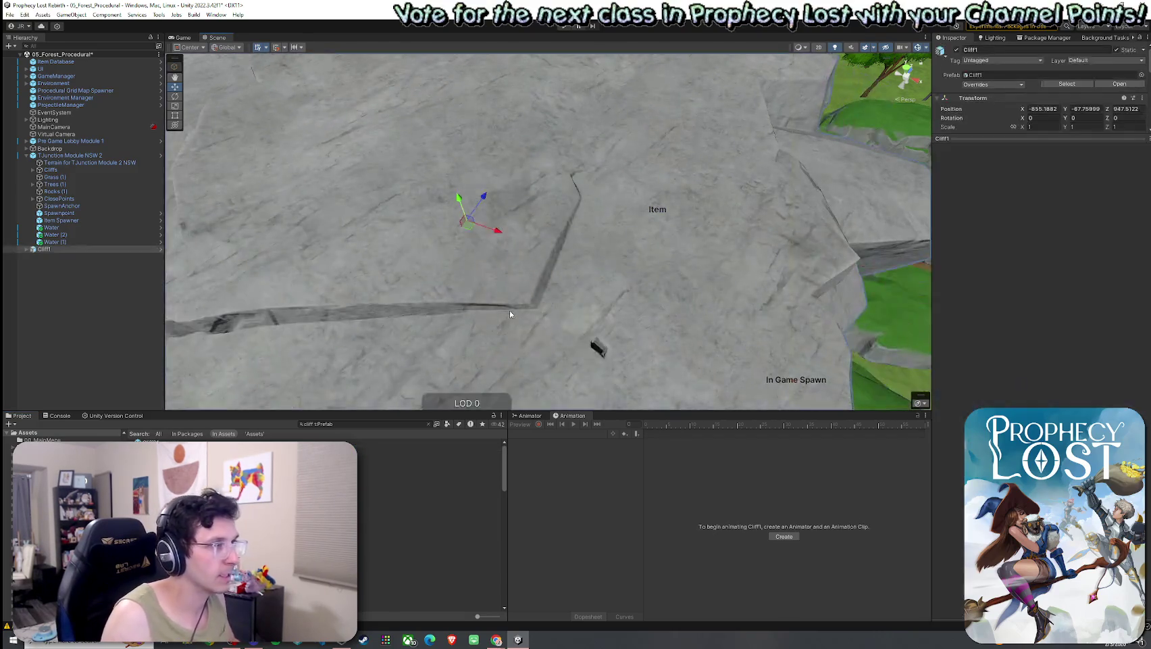
- Narrow the first Cliff1 slab and shift it toward the water
scroll(421, 285, down, 1)
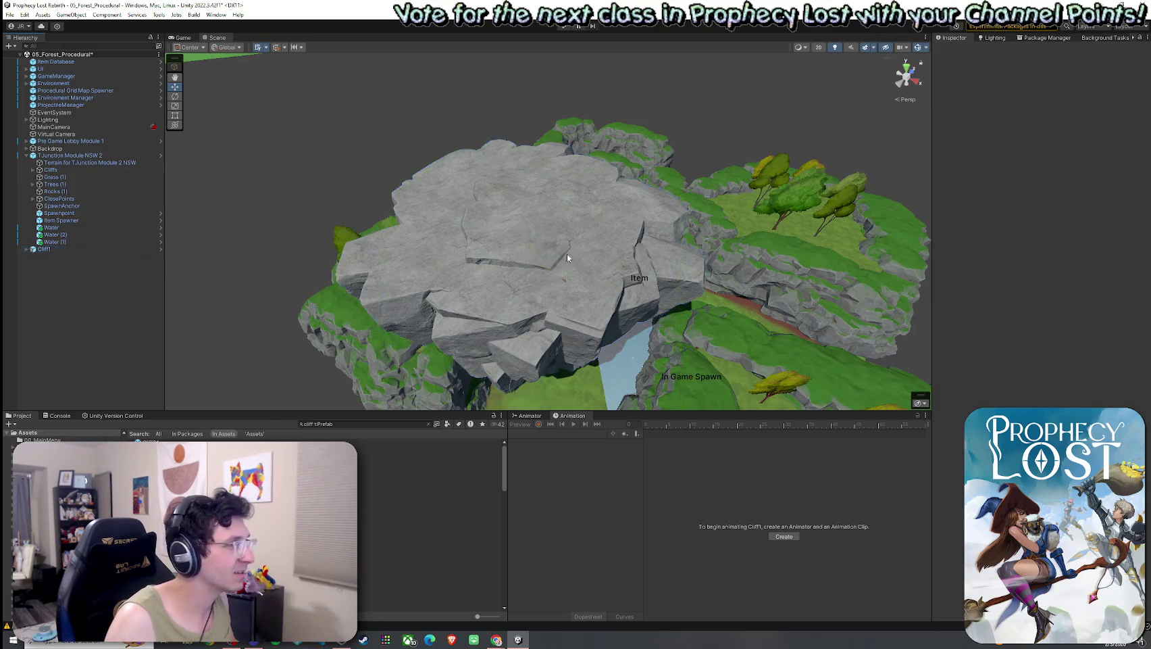
key(f)
key(e)
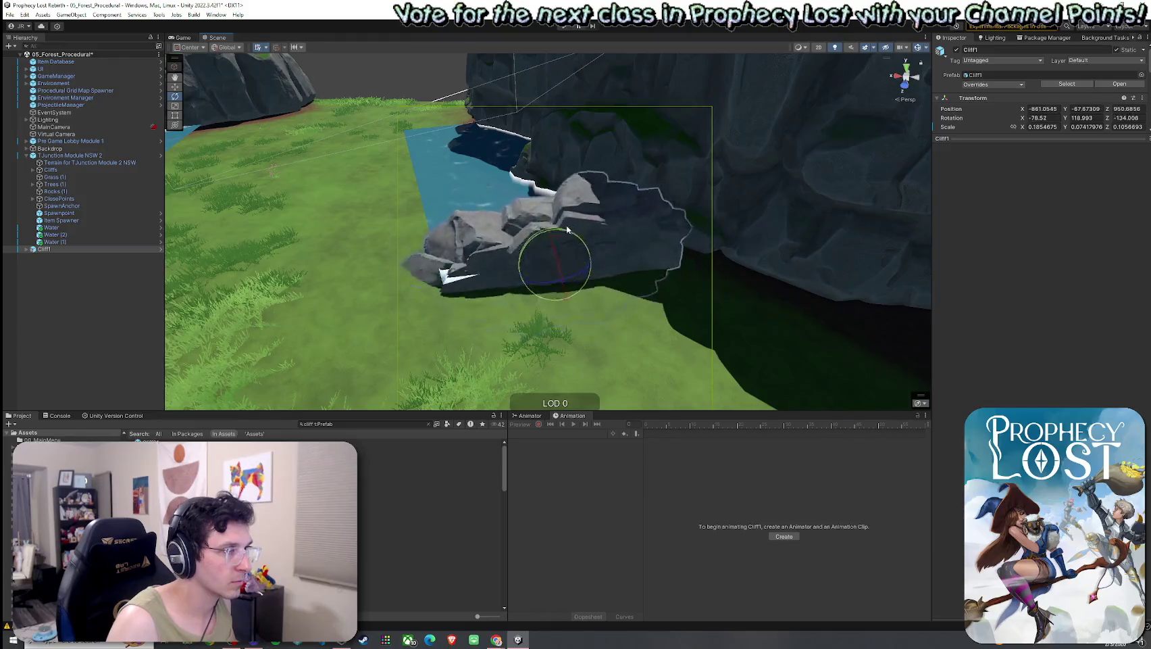
mouse_move(565, 230)
mouse_down()
mouse_move(579, 269)
mouse_move(554, 245)
mouse_move(578, 197)
mouse_move(573, 286)
mouse_move(506, 216)
mouse_move(494, 274)
mouse_move(527, 265)
mouse_move(547, 277)
mouse_up()
key(ctrl+z)
key(e)
key(t)
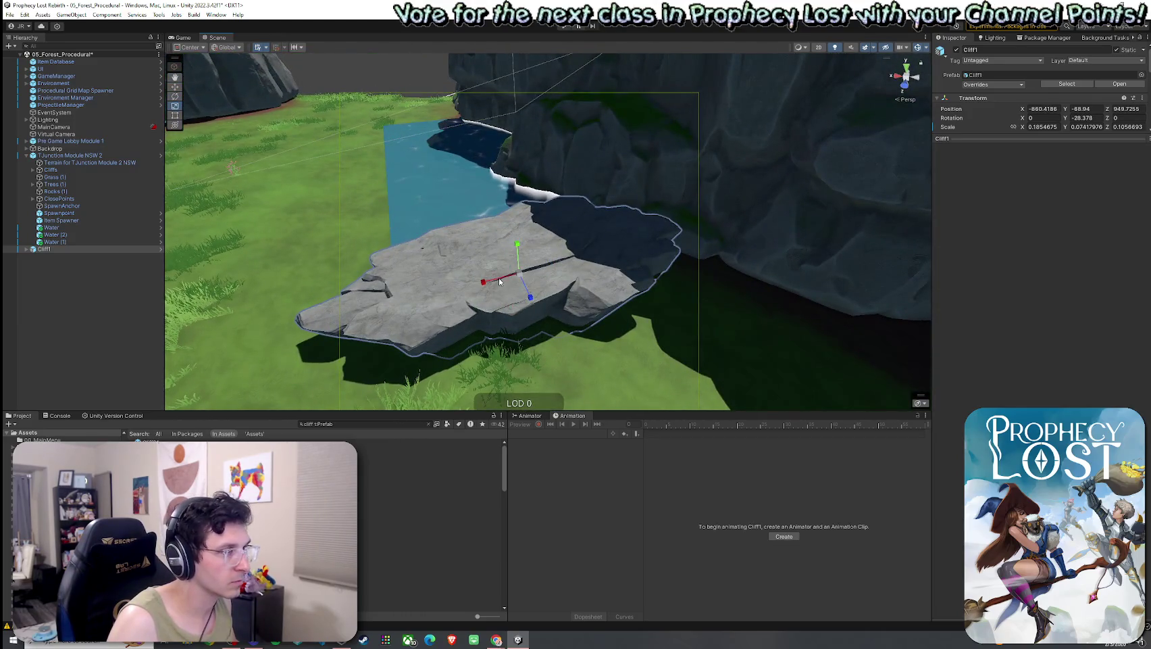
drag(339, 284, 469, 284)
key(w)
mouse_move(592, 264)
mouse_down()
mouse_move(603, 259)
mouse_move(443, 274)
mouse_move(505, 309)
mouse_up()
- Duplicate it into Cliff1 (1) and Cliff1 (2) along the pond edge, lengthening Cliff1 (2)
key(ctrl+d)
key(e)
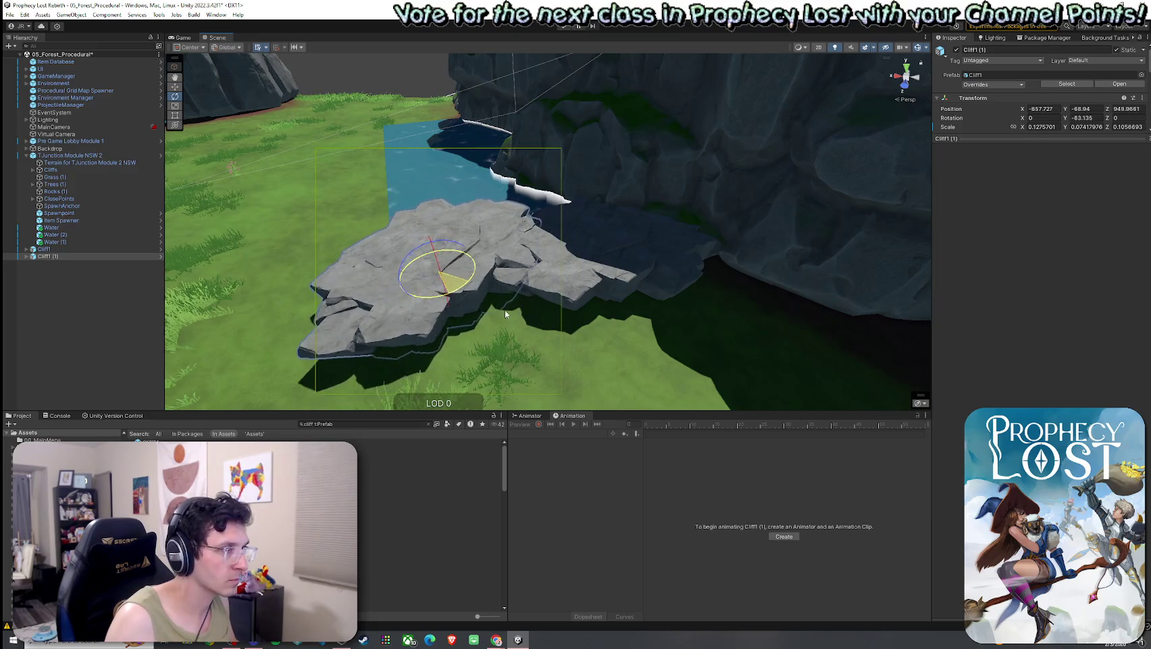
key(w)
mouse_move(450, 283)
mouse_down()
mouse_move(432, 300)
mouse_move(406, 287)
mouse_move(581, 325)
mouse_move(503, 308)
mouse_up()
key(e)
key(w)
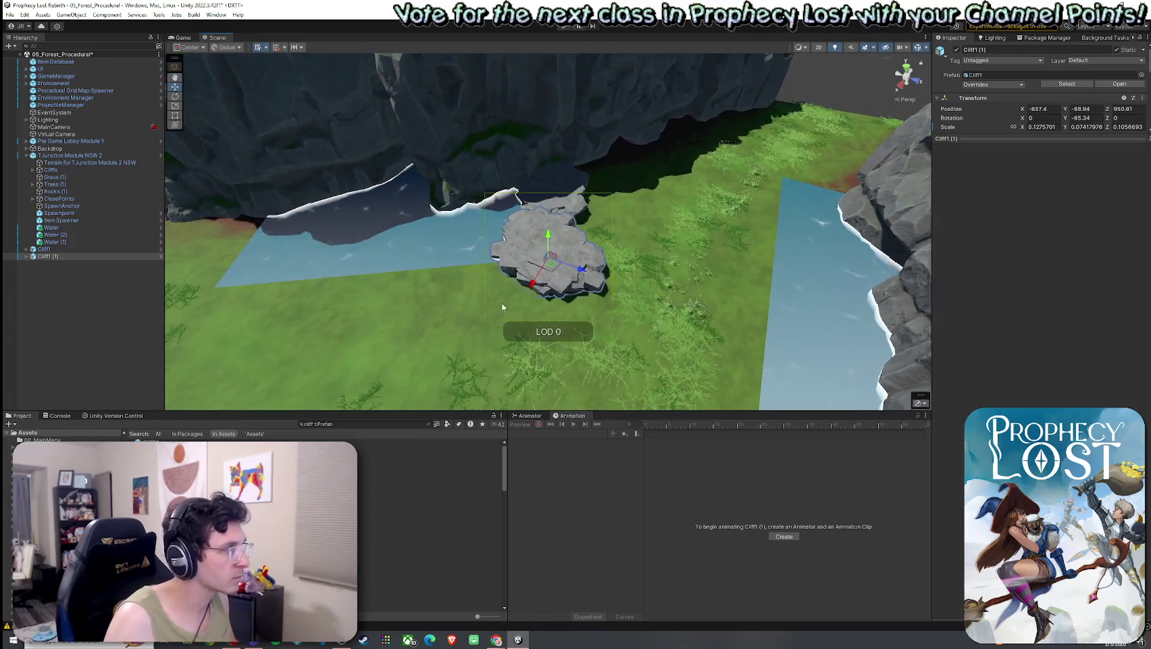
key(ctrl+d)
mouse_move(551, 261)
mouse_down()
mouse_move(433, 264)
mouse_move(533, 289)
mouse_up()
key(e)
key(r)
mouse_move(461, 261)
mouse_down()
mouse_move(436, 277)
mouse_move(445, 304)
mouse_move(290, 287)
mouse_up()
key(e)
- Add Cliff1 (3) and Cliff1 (4), placing Cliff1 (4) at the far end of the row
key(ctrl+d)
key(w)
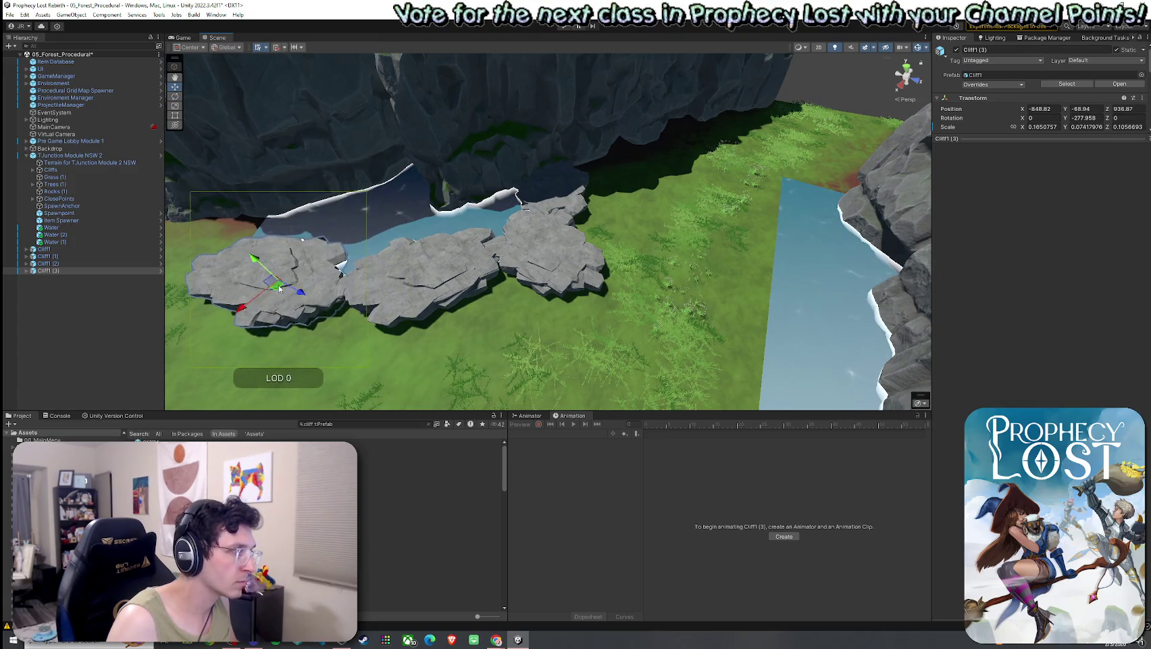
key(f)
key(ctrl+d)
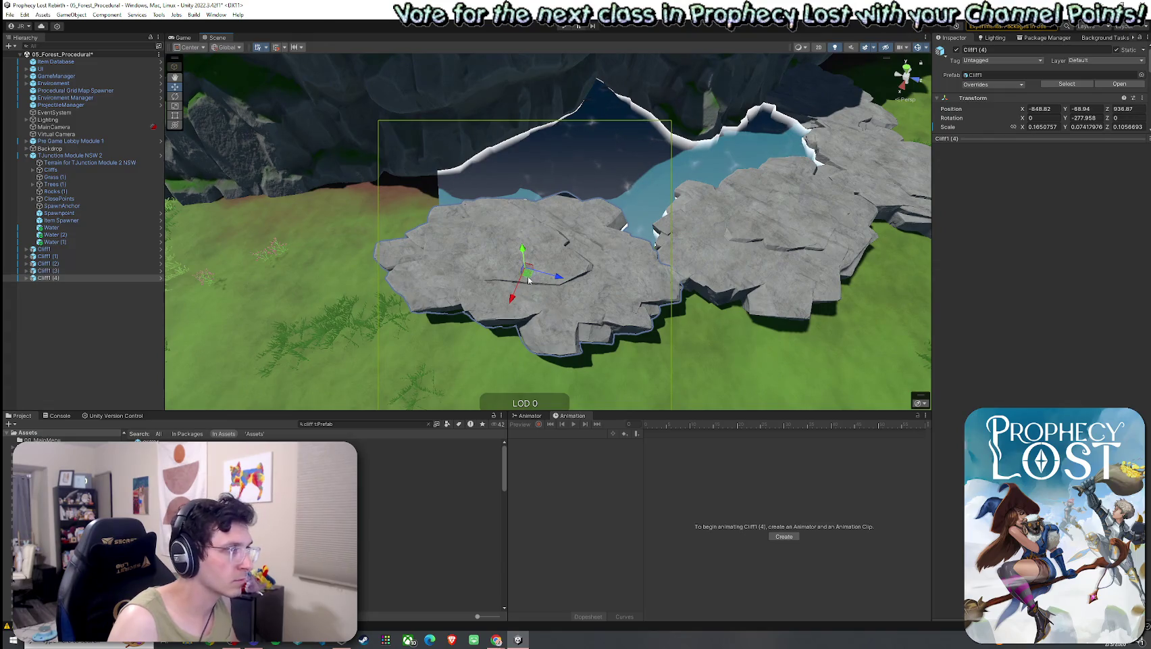
mouse_move(527, 272)
mouse_down()
mouse_move(439, 222)
mouse_move(418, 181)
mouse_up()
key(w)
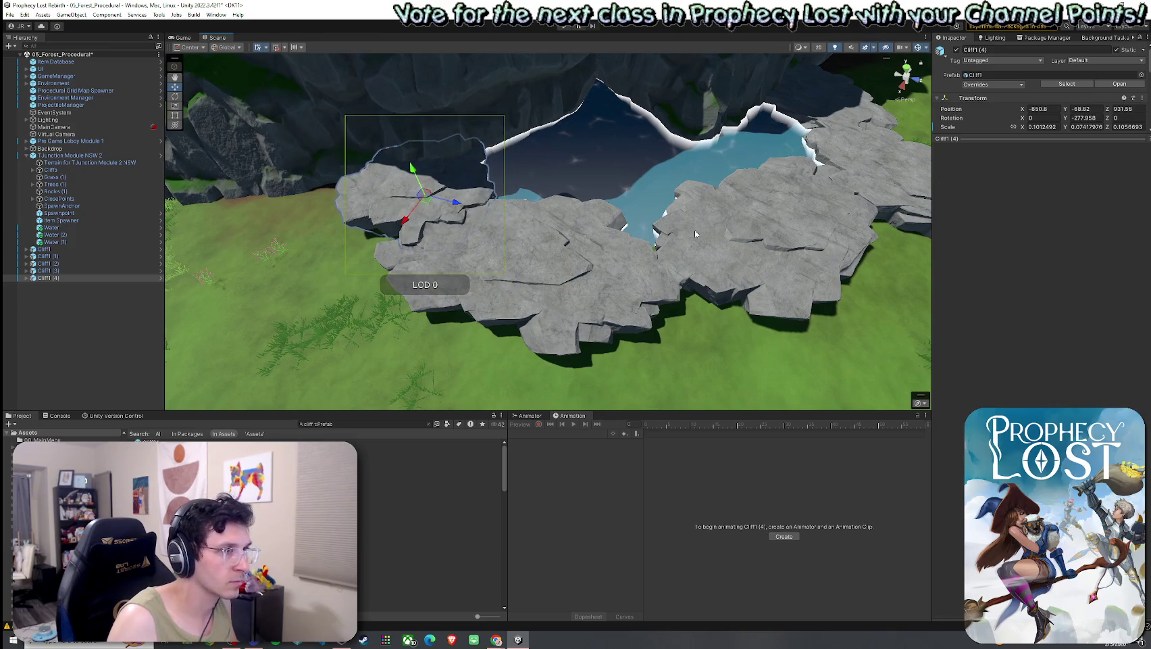
click(696, 234)
key(f)
mouse_move(513, 230)
mouse_down()
mouse_move(486, 238)
mouse_move(449, 218)
mouse_move(550, 303)
mouse_move(564, 268)
mouse_up()
click(608, 226)
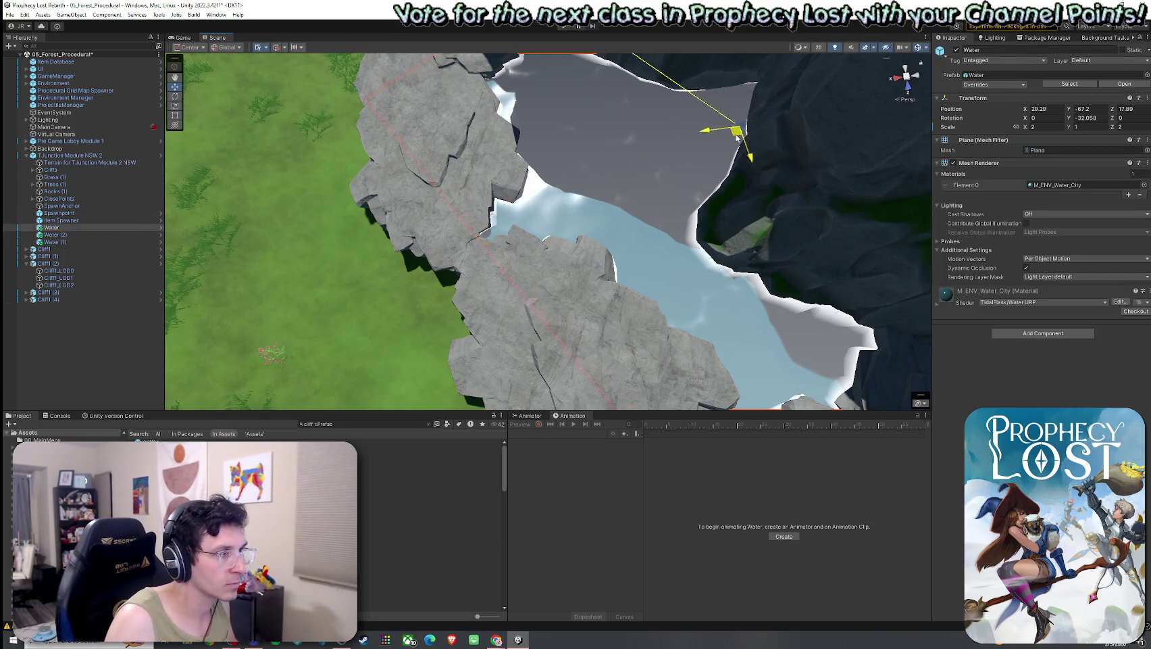
- Stretch Cliff1 (3) along Z to about 0.315, then select Cliff1 (4)
mouse_move(738, 137)
mouse_down()
mouse_move(865, 196)
mouse_move(999, 41)
mouse_move(835, 631)
mouse_move(740, 539)
mouse_move(557, 144)
mouse_up()
click(557, 145)
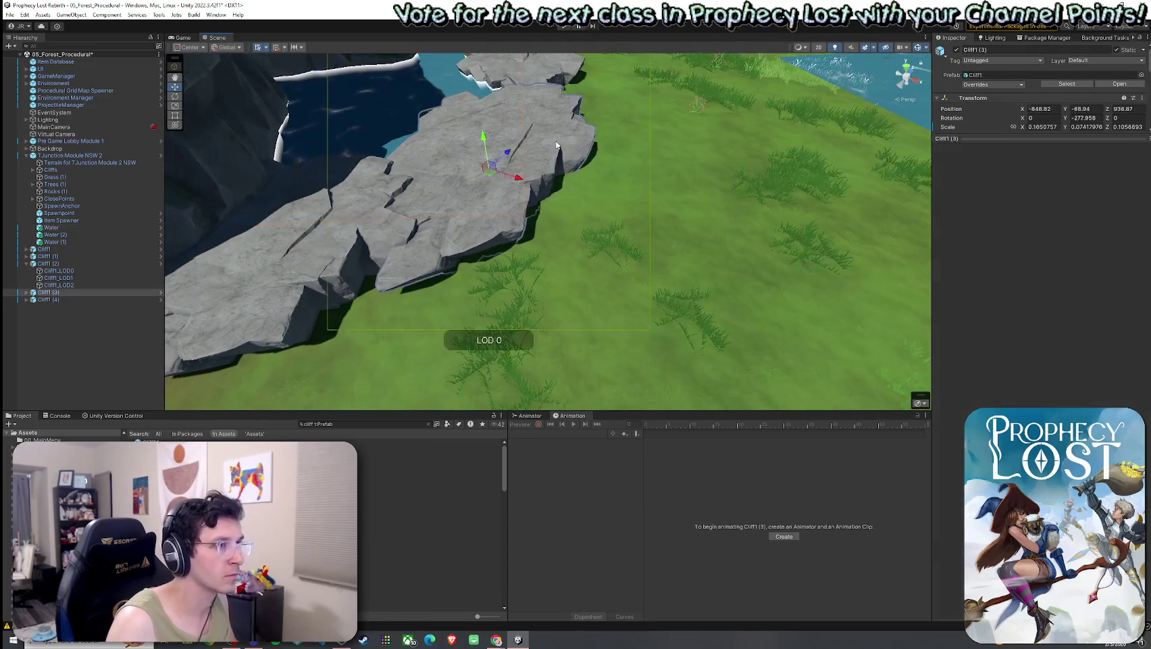
click(558, 145)
click(522, 177)
key(r)
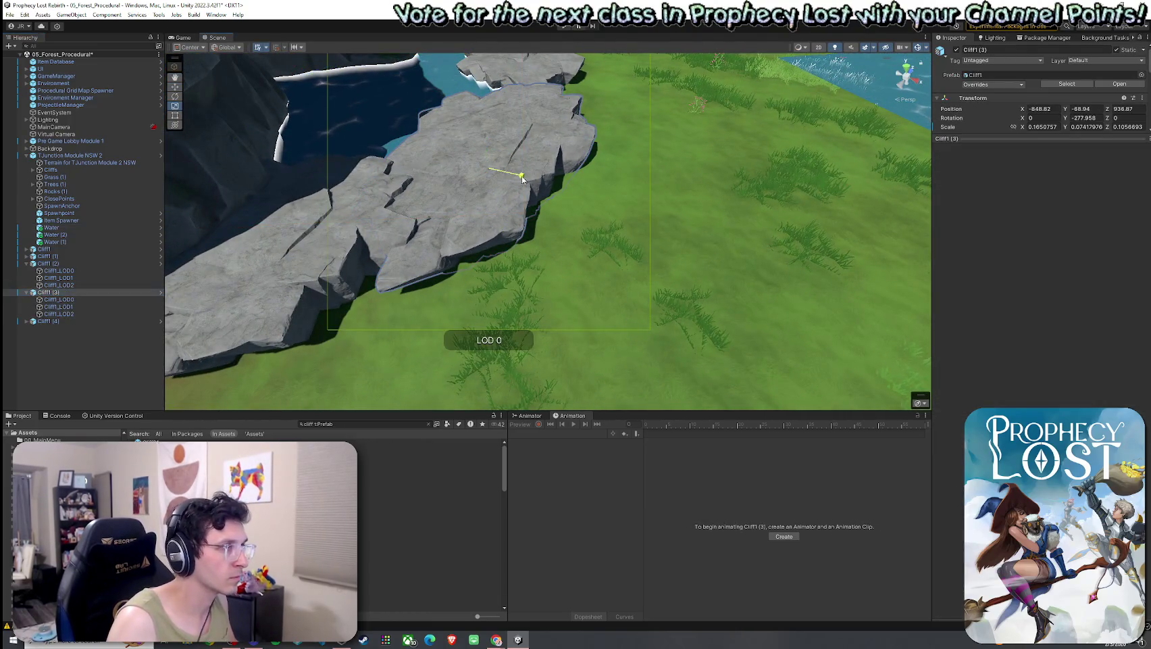
drag(523, 177, 494, 190)
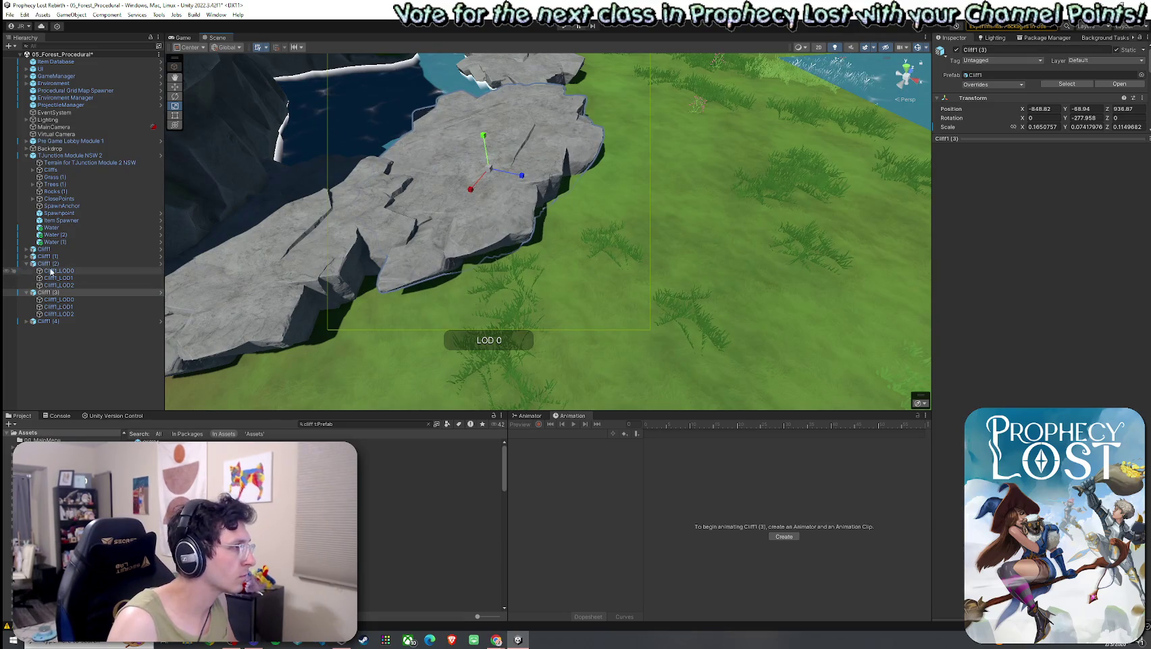
click(128, 271)
click(405, 309)
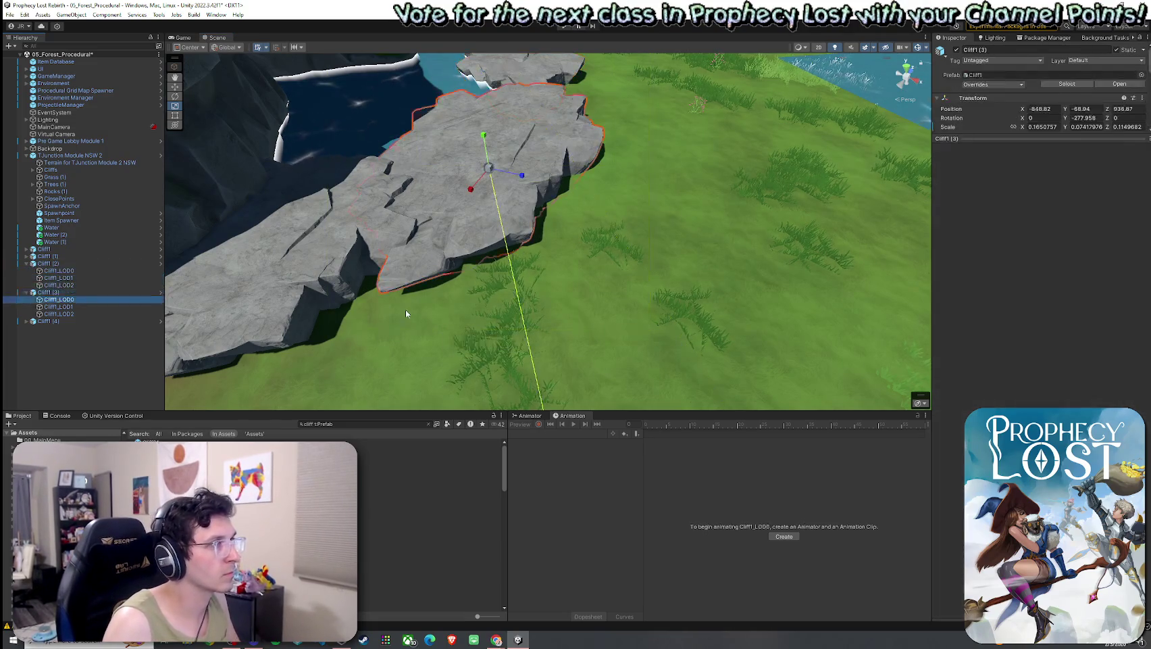
click(405, 310)
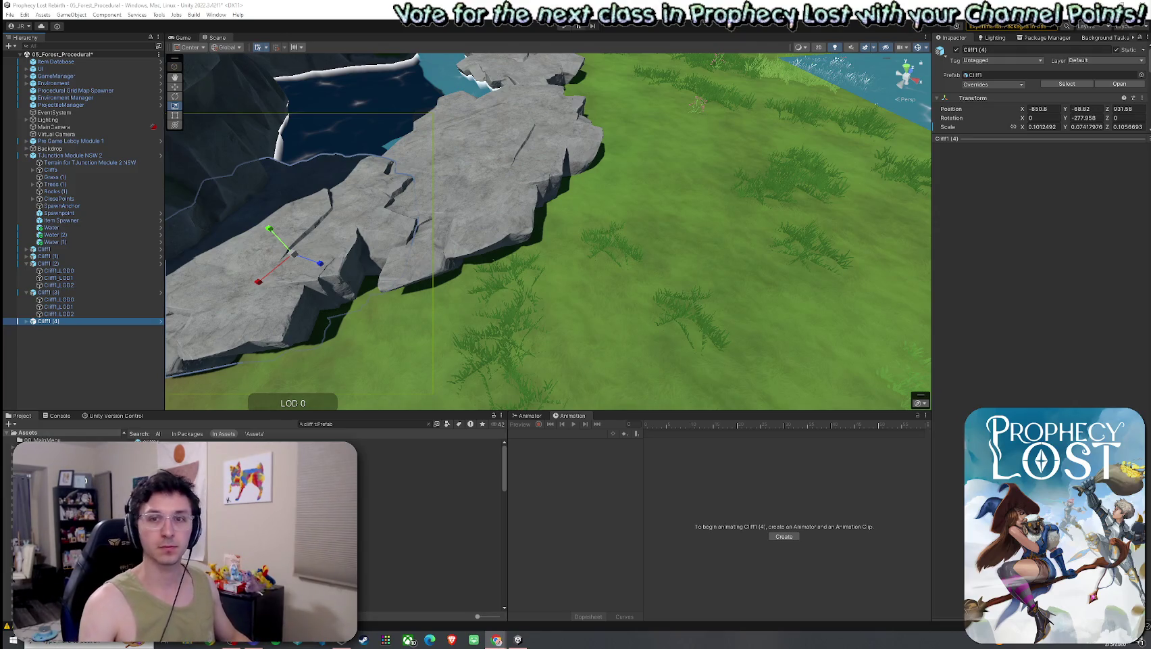
- Place a Cliff3 rock by the pond and flatten it to 0.425 × 0.174 × 0.425
drag(666, 265, 512, 198)
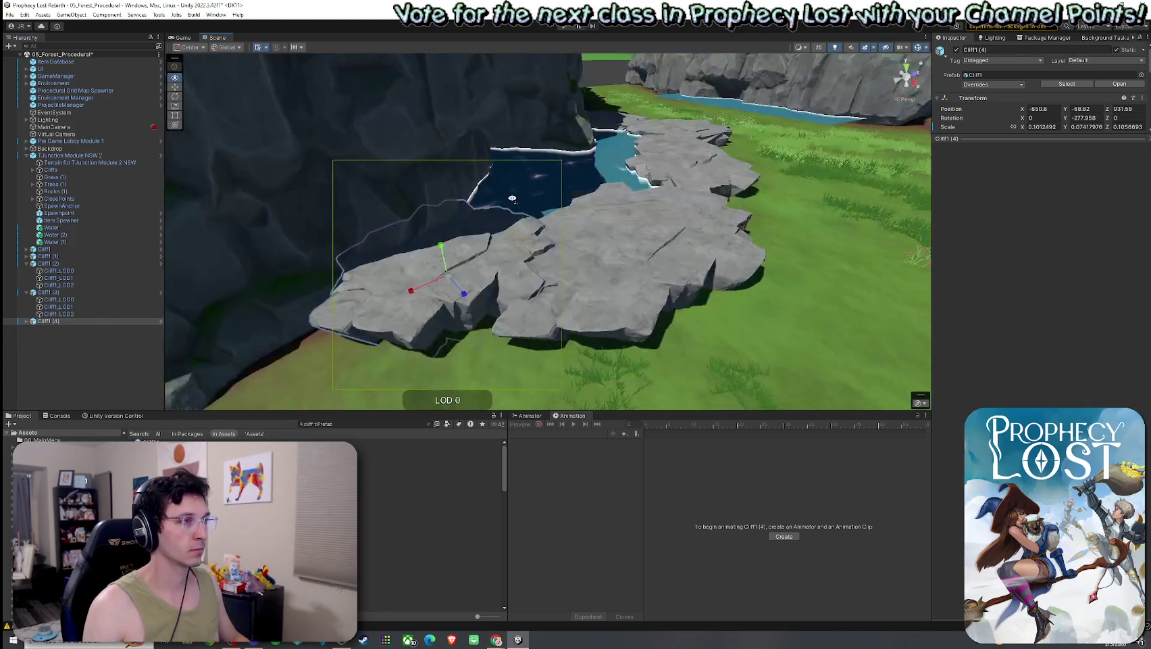
scroll(457, 180, up, 5)
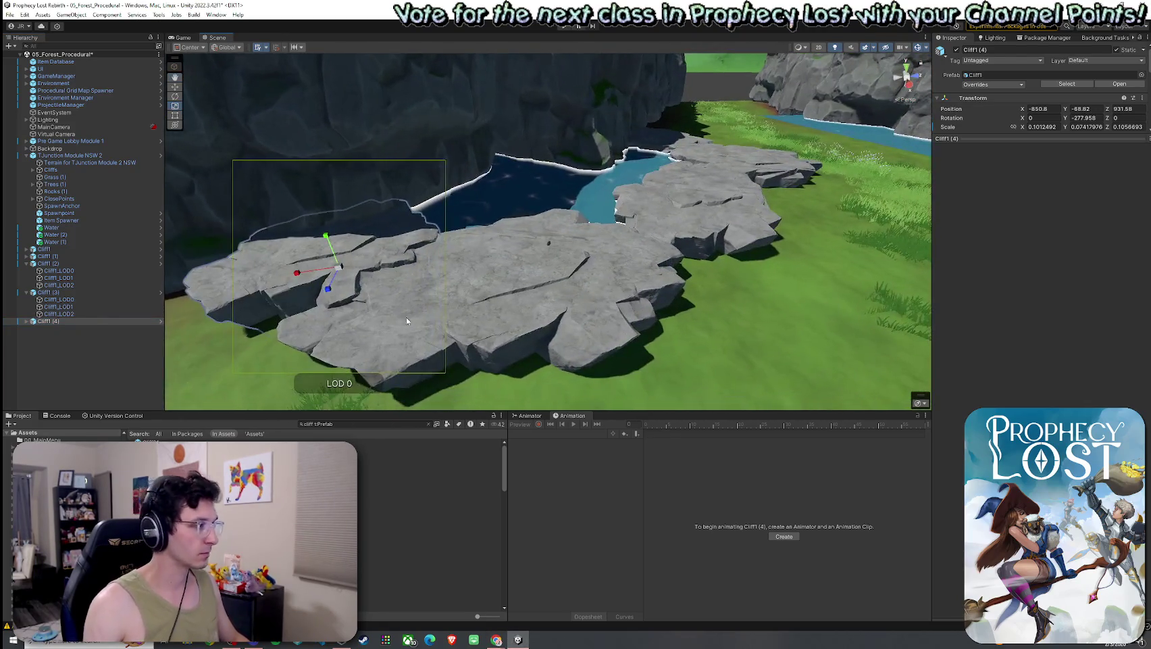
key(Down)
key(Down)
key(Down)
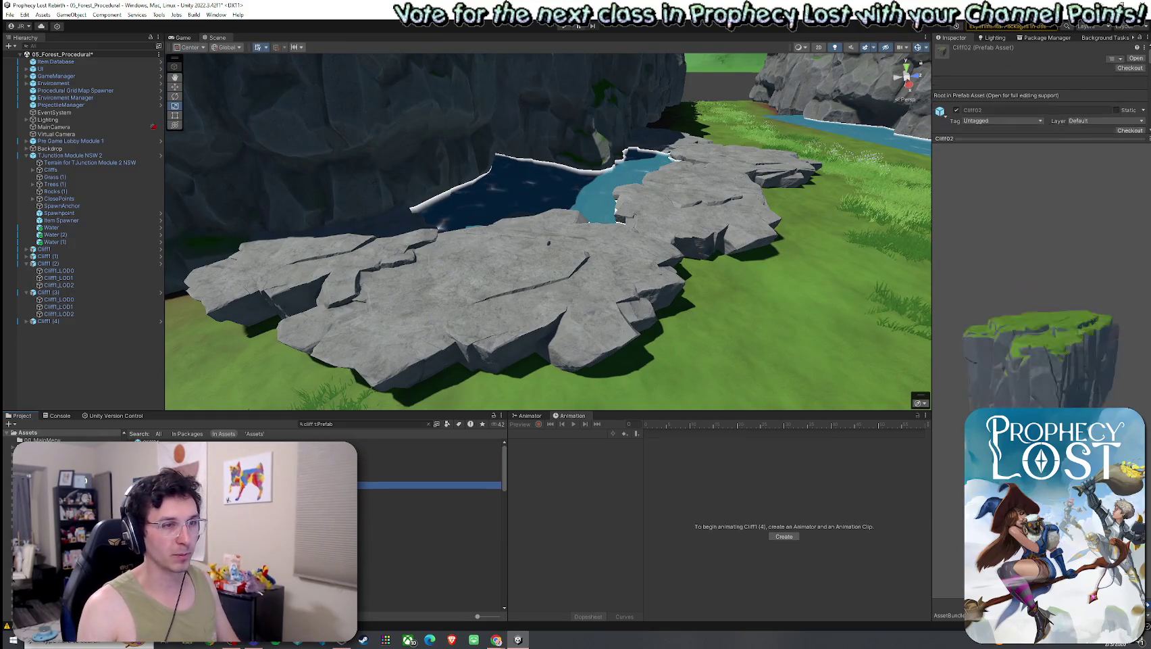
key(Down)
key(Down)
key(Down)
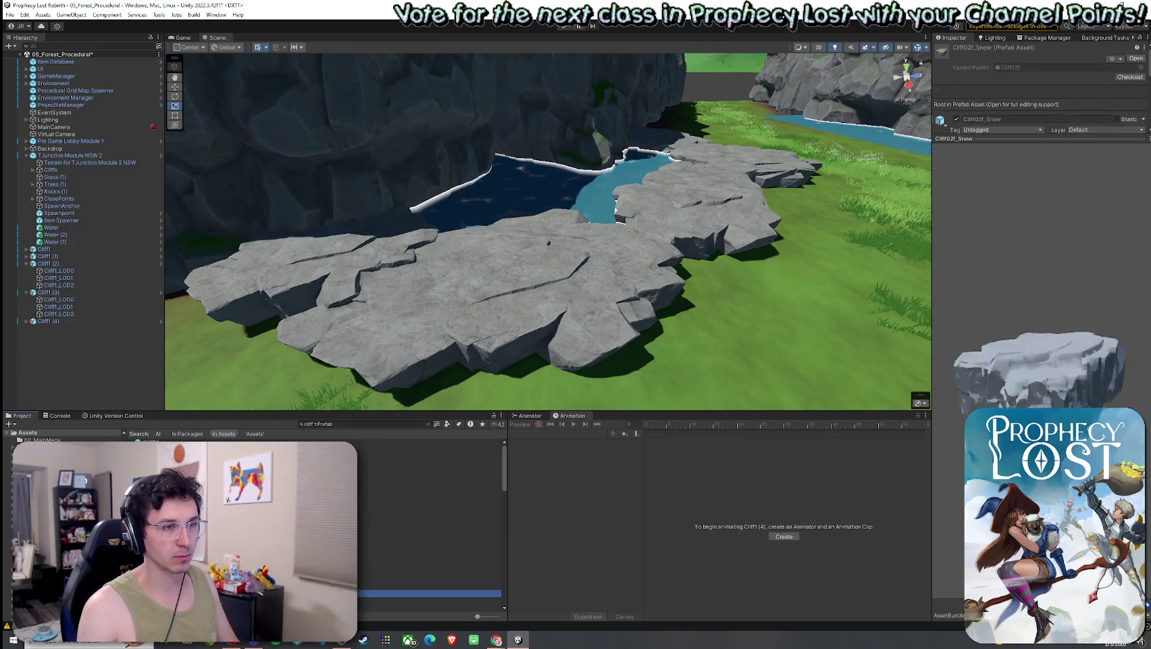
scroll(429, 527, down, 1)
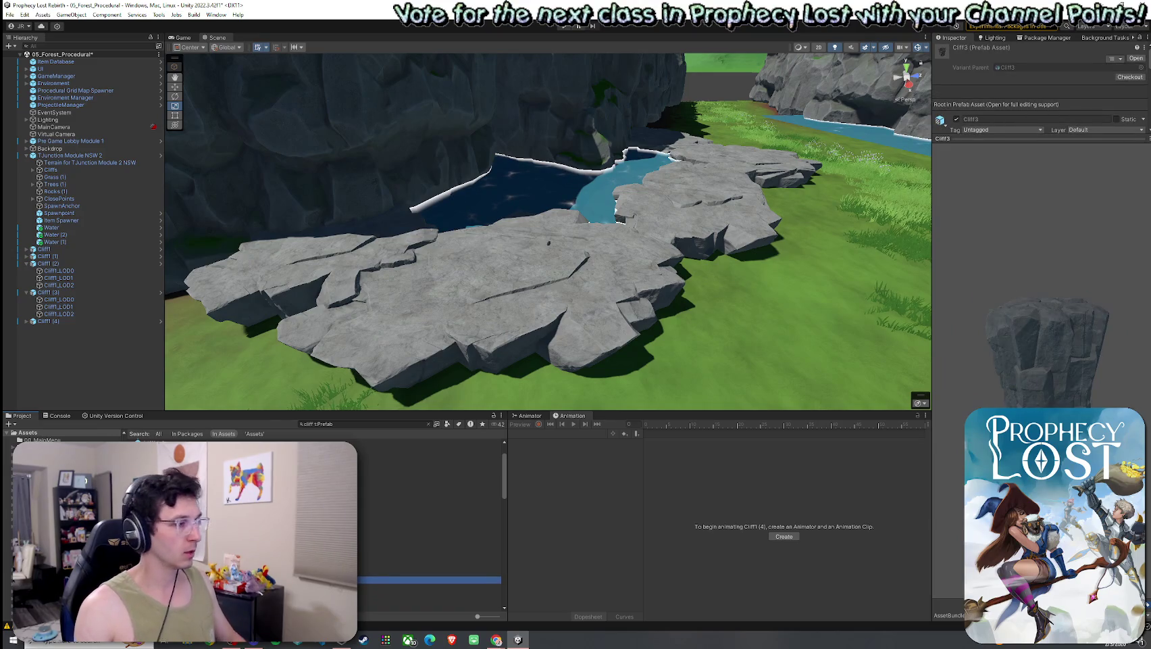
drag(429, 579, 578, 354)
key(f)
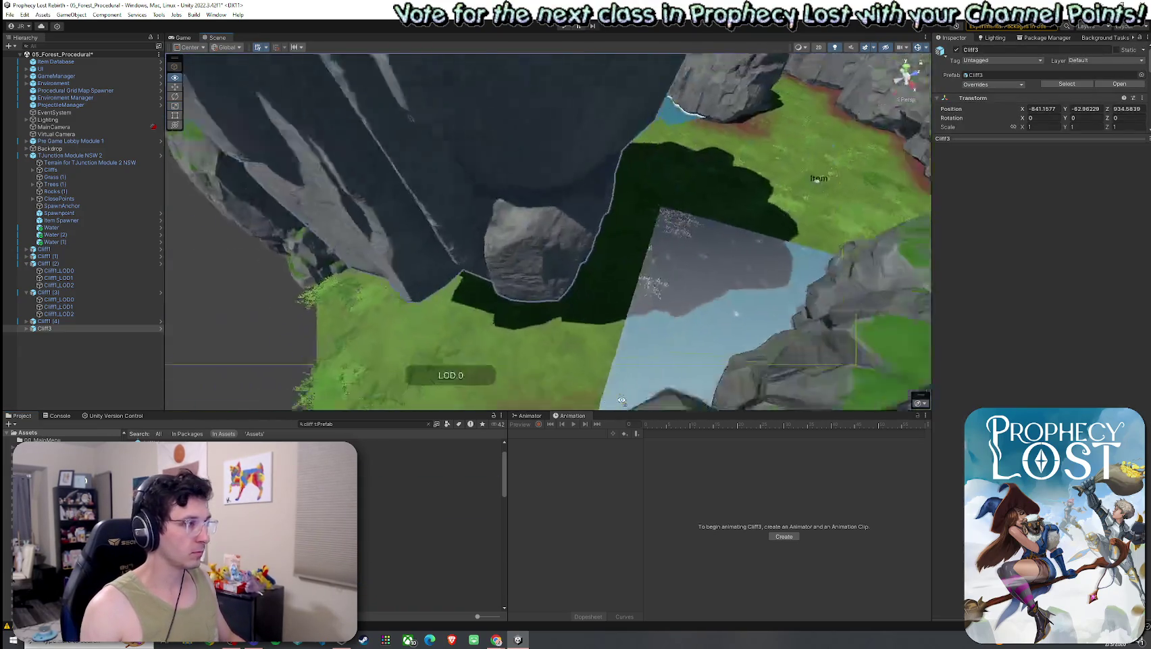
scroll(591, 349, up, 3)
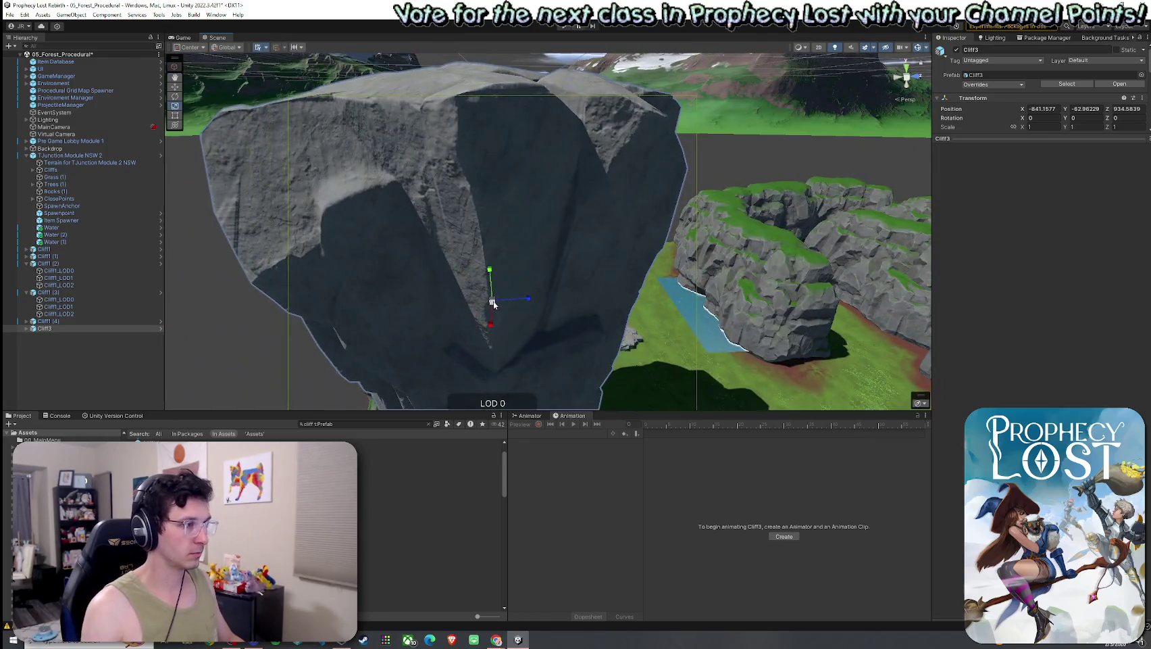
mouse_move(493, 303)
mouse_down()
mouse_move(471, 312)
mouse_move(498, 301)
mouse_up()
key(f)
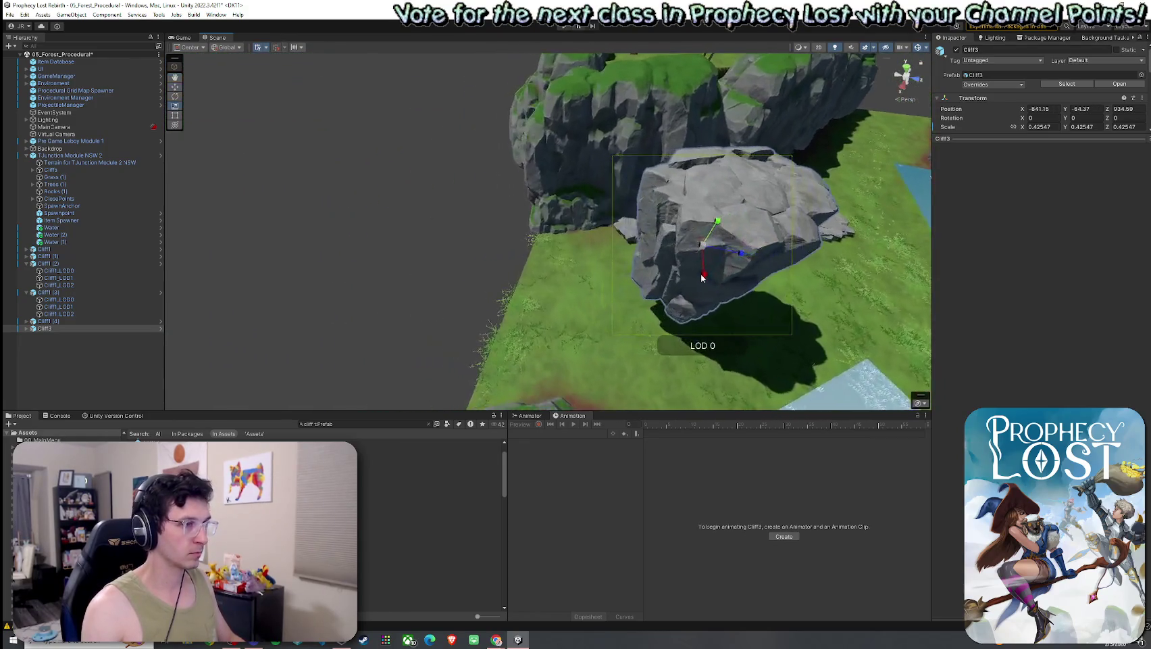
mouse_move(716, 225)
mouse_down()
mouse_move(700, 244)
mouse_move(708, 256)
mouse_up()
- Delete the neighbouring Cliff1 (2) slab and reselect Cliff3
key(w)
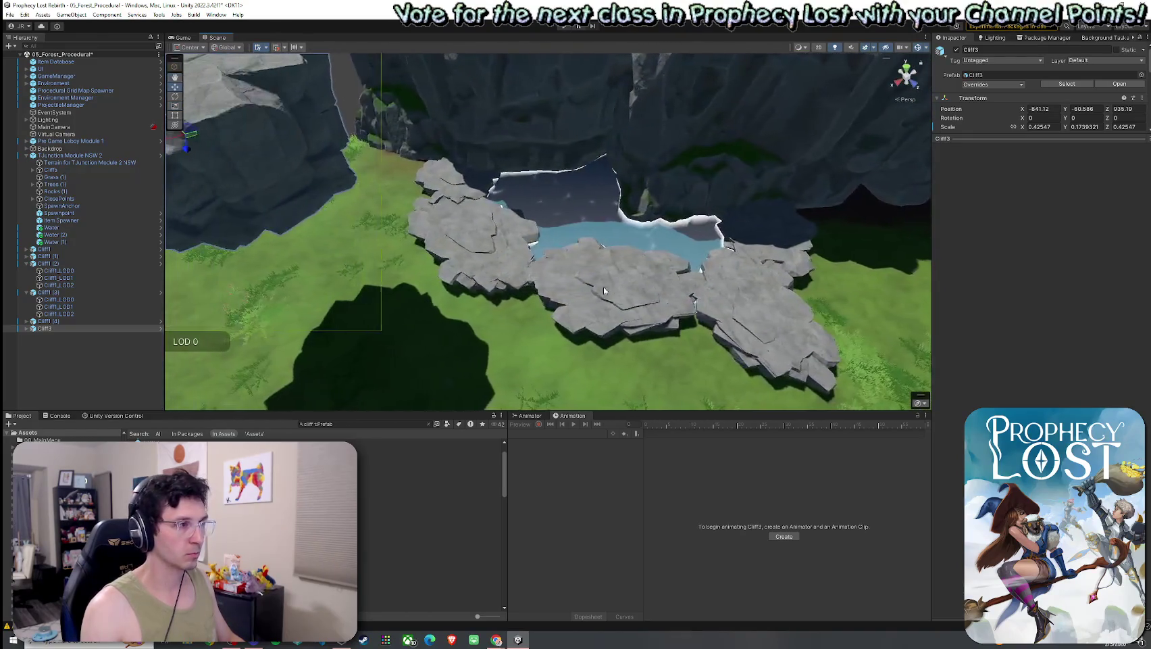
click(603, 294)
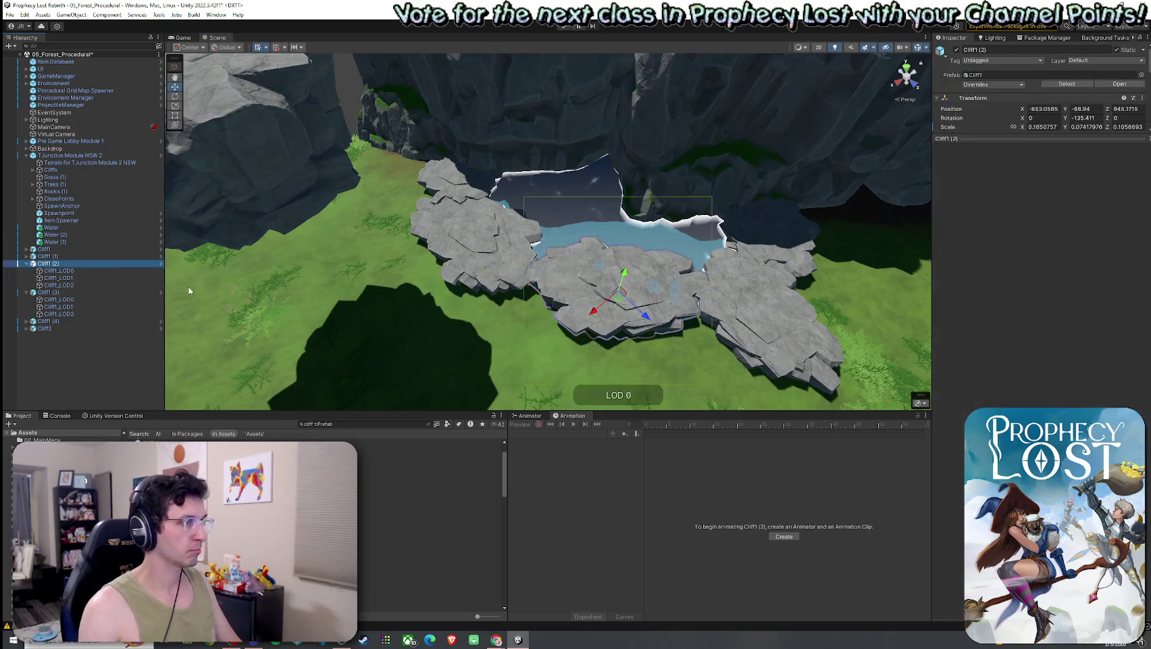
key(Delete)
click(325, 195)
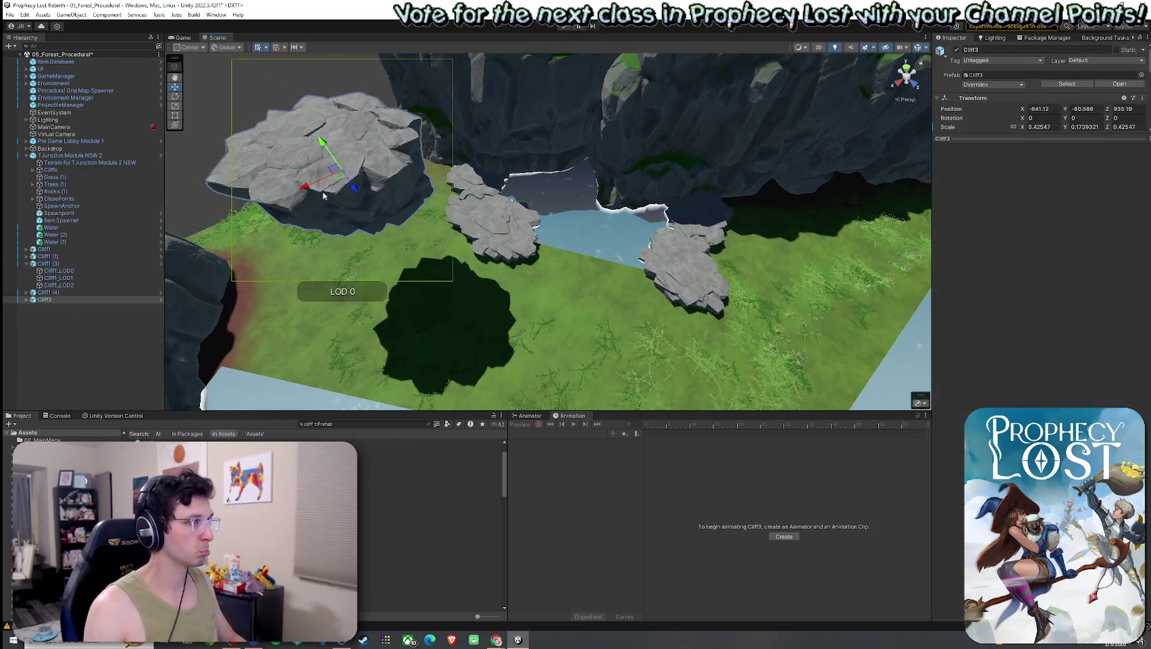
- Move Cliff3 beside the pond slabs and narrow it to 0.292 × 0.174 × 0.353
mouse_move(332, 188)
mouse_down()
mouse_move(570, 198)
mouse_move(566, 252)
mouse_move(450, 256)
mouse_move(406, 274)
mouse_move(412, 283)
mouse_move(398, 276)
mouse_up()
key(r)
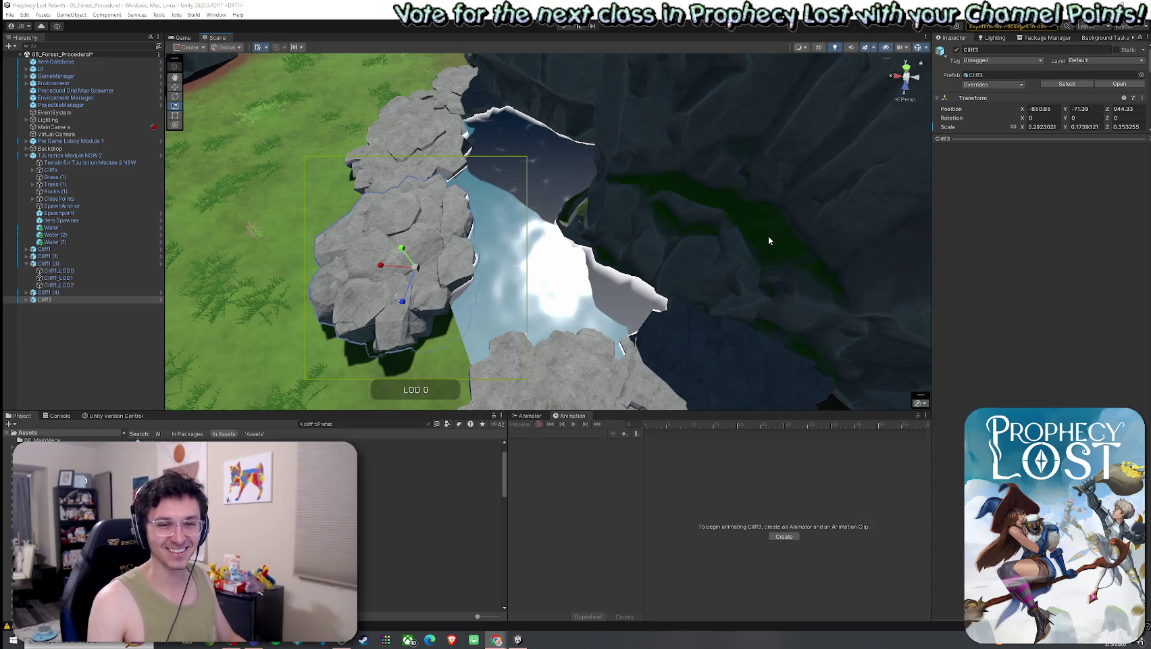
mouse_move(614, 231)
mouse_down()
mouse_move(521, 249)
mouse_move(593, 236)
mouse_move(596, 145)
mouse_move(479, 292)
mouse_up()
- Reposition the Cliff1 (3) slab vertically to Y -73.1
click(480, 293)
click(466, 296)
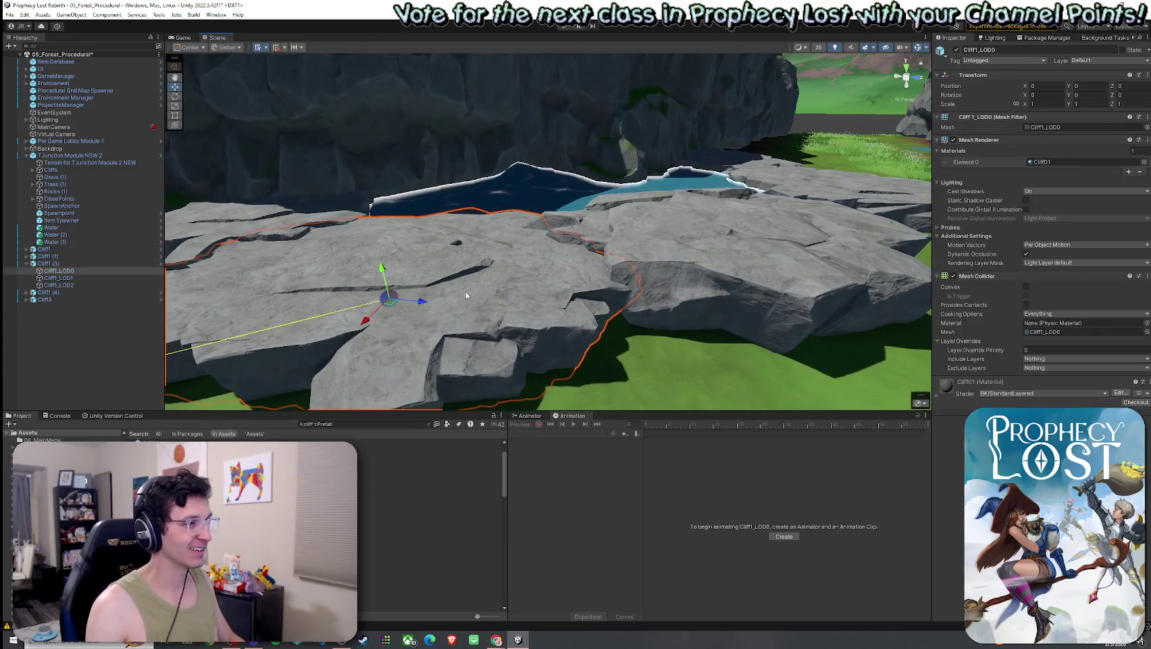
click(59, 264)
mouse_move(381, 277)
mouse_down()
mouse_move(368, 214)
mouse_move(455, 328)
mouse_move(519, 378)
mouse_move(530, 348)
mouse_up()
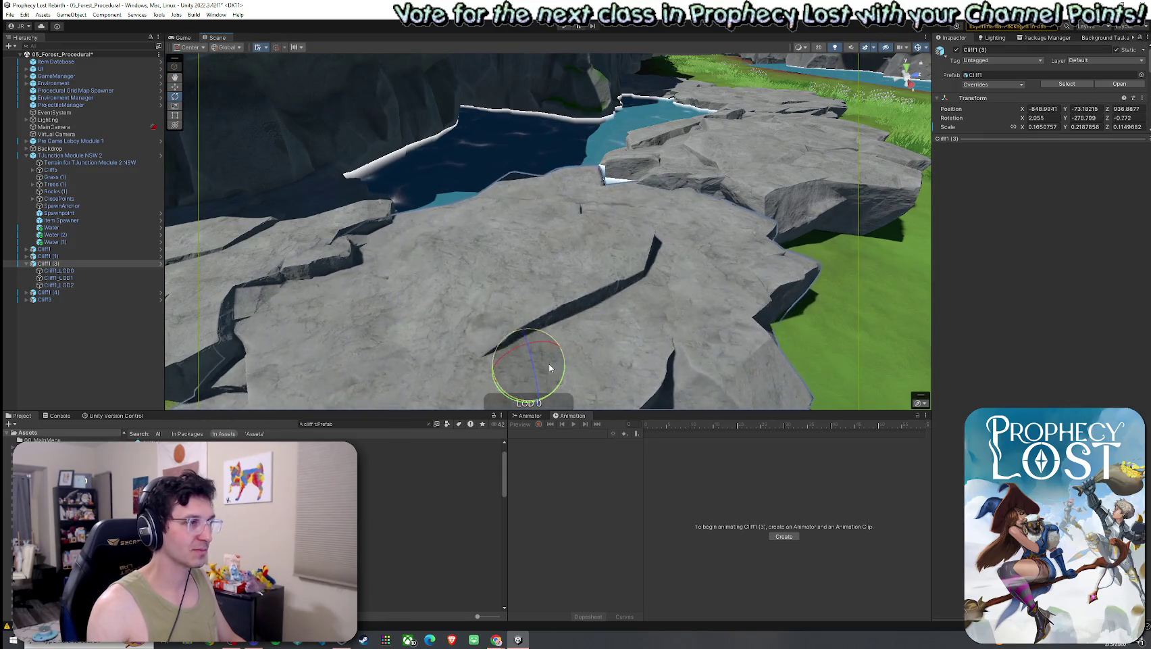
key(w)
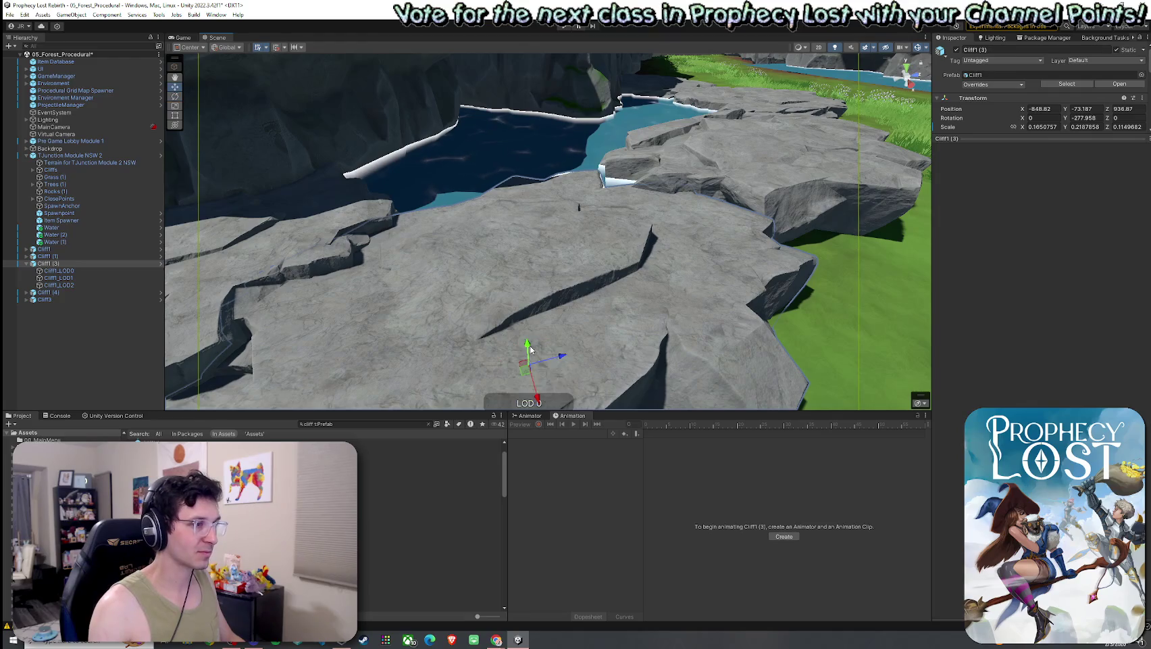
mouse_move(528, 348)
mouse_down()
mouse_move(423, 343)
mouse_move(425, 304)
mouse_up()
scroll(533, 352, down, 5)
scroll(425, 296, up, 3)
click(425, 295)
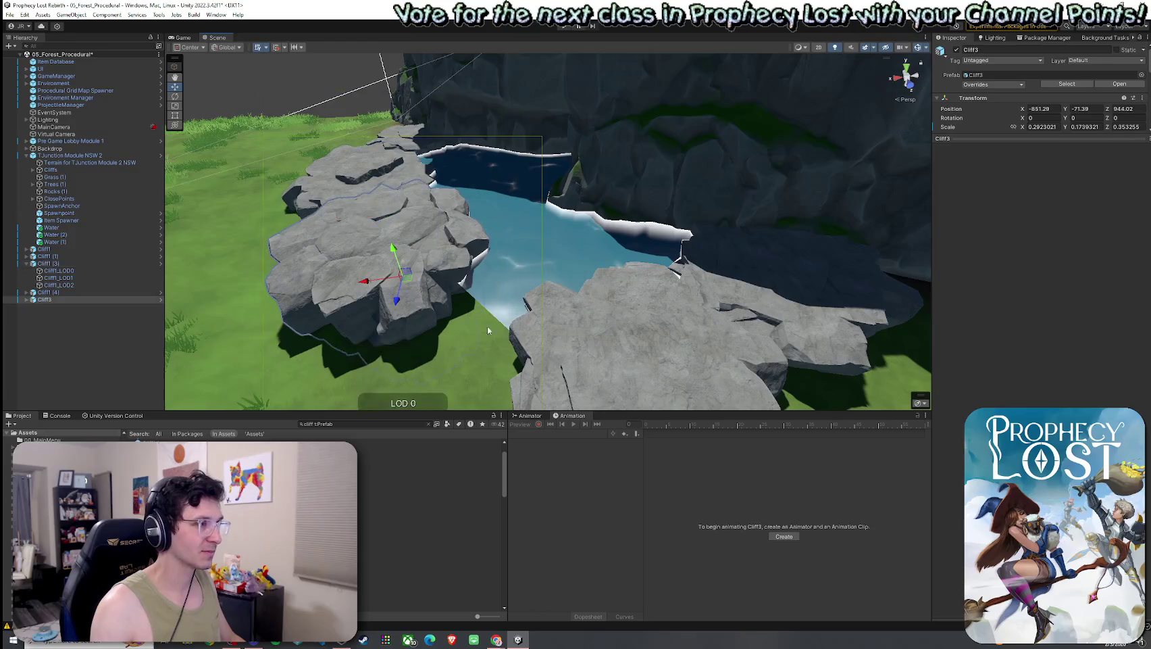
click(533, 349)
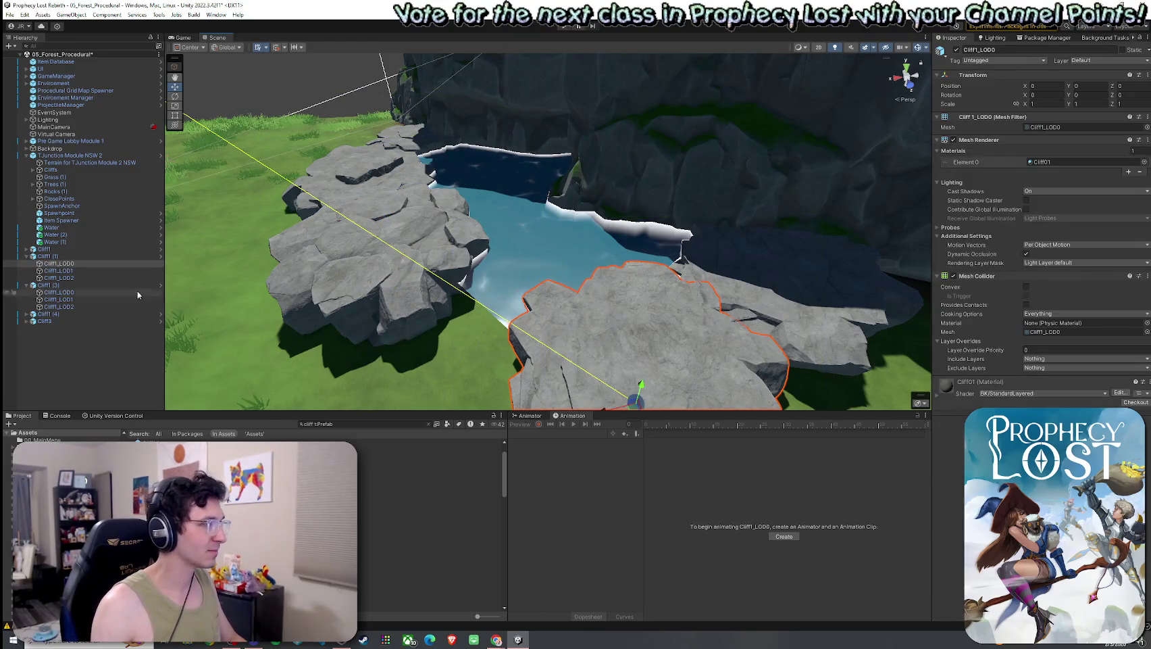
- Turn the Cliff1 (1) slab around its vertical axis and lower it to expose the water
click(77, 256)
key(f)
drag(628, 342, 629, 279)
key(w)
key(e)
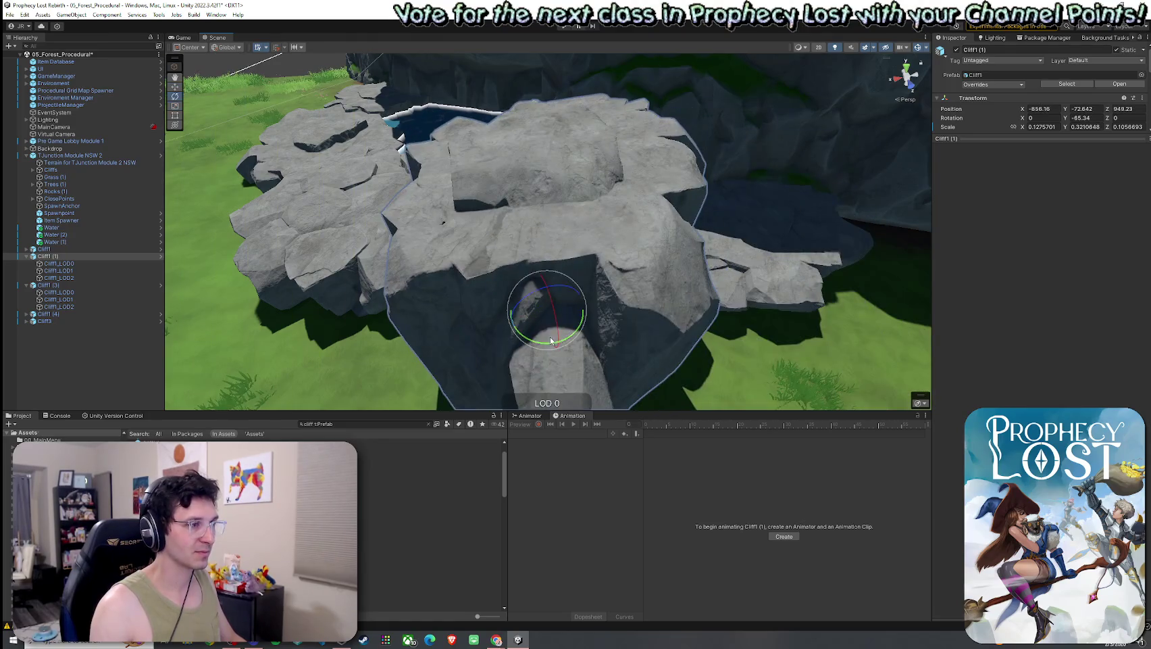
mouse_move(626, 343)
mouse_down()
mouse_move(591, 345)
mouse_move(597, 330)
mouse_up()
key(w)
mouse_move(548, 297)
mouse_down()
mouse_move(546, 353)
mouse_move(565, 374)
mouse_move(573, 320)
mouse_move(415, 346)
mouse_move(457, 301)
mouse_move(617, 293)
mouse_move(498, 308)
mouse_move(574, 308)
mouse_up()
- Widen the Cliff1 slab sideways to about 0.148 × 0.089 × 0.316
click(575, 308)
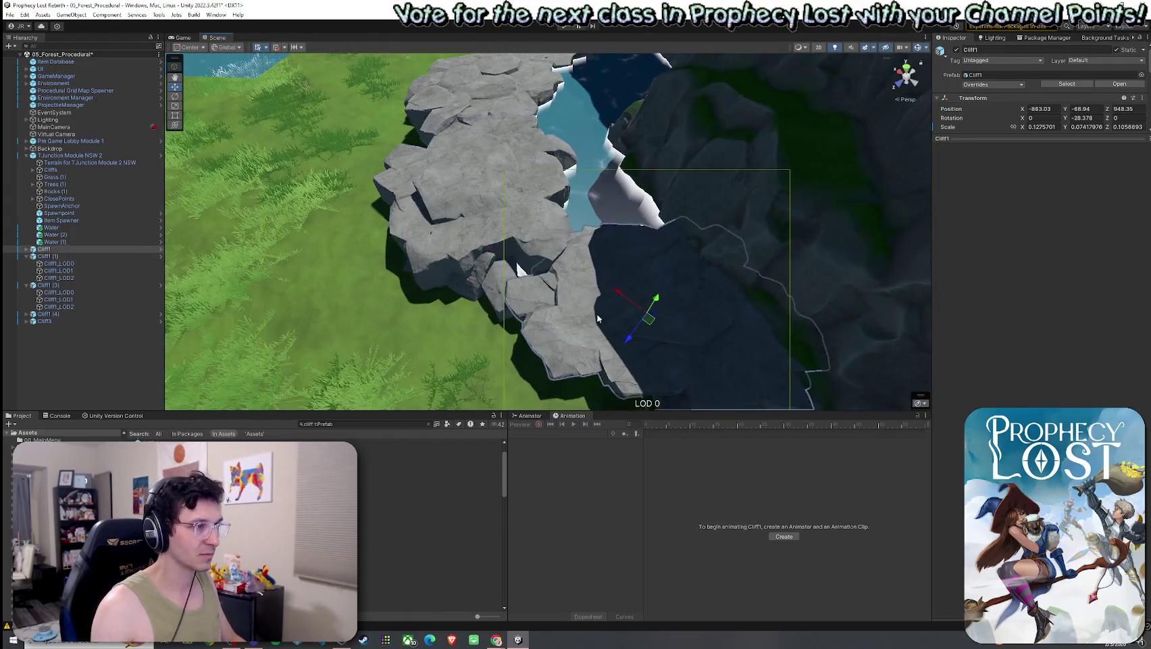
click(81, 249)
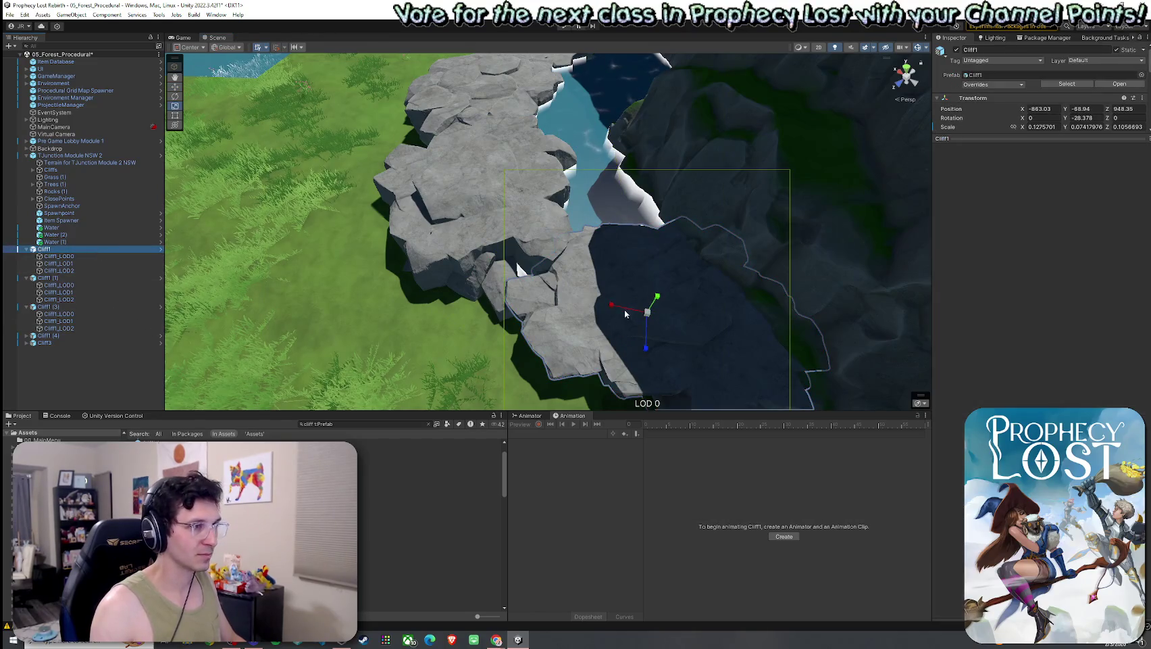
mouse_move(625, 313)
mouse_down()
mouse_move(646, 340)
mouse_move(653, 296)
mouse_up()
scroll(627, 262, up, 5)
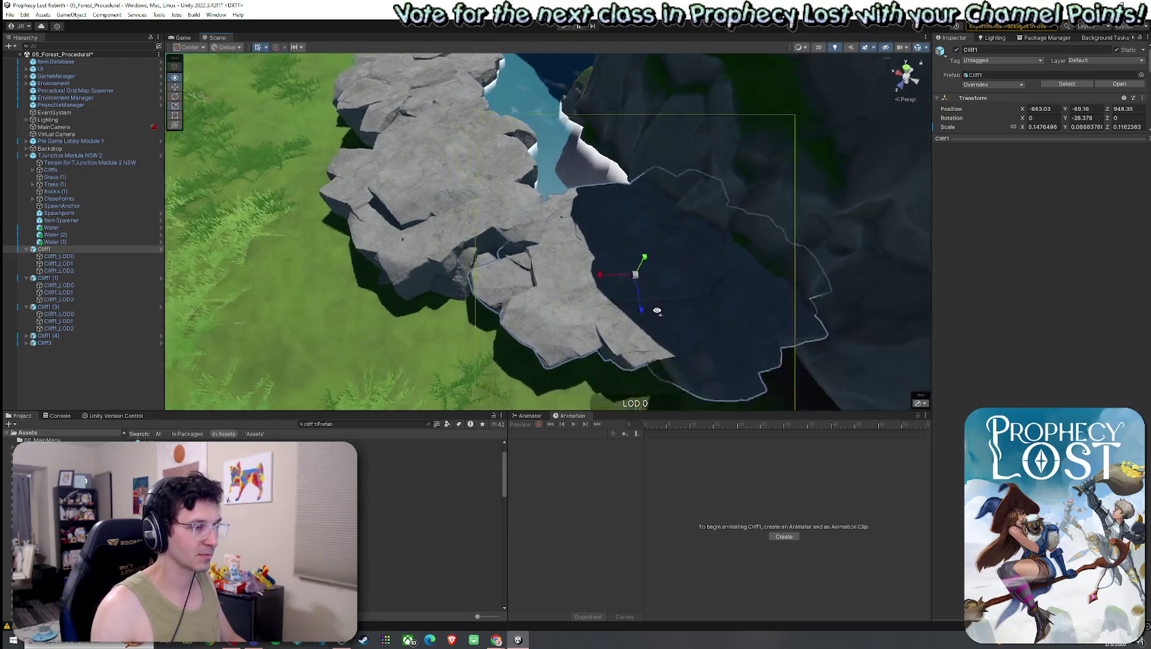
- Select the terrain and switch it to Paint Texture mode
mouse_move(742, 313)
mouse_down()
mouse_move(787, 247)
mouse_move(770, 210)
mouse_move(690, 251)
mouse_move(725, 177)
mouse_move(727, 187)
mouse_move(763, 142)
mouse_move(737, 203)
mouse_move(702, 234)
mouse_up()
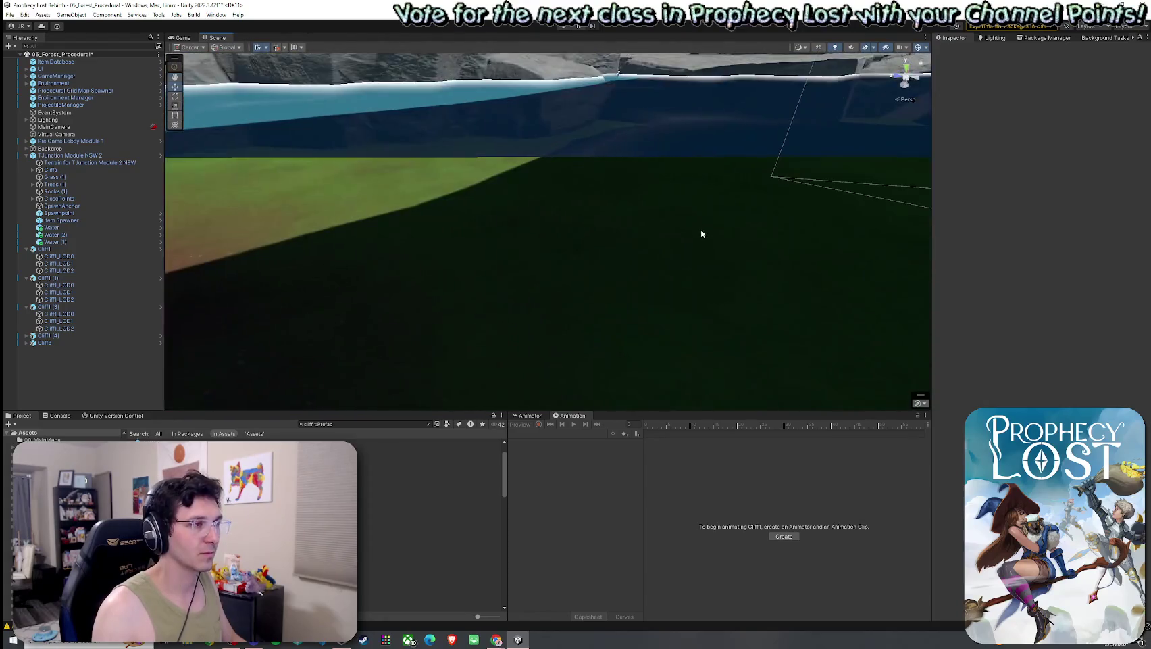
click(644, 234)
click(1029, 129)
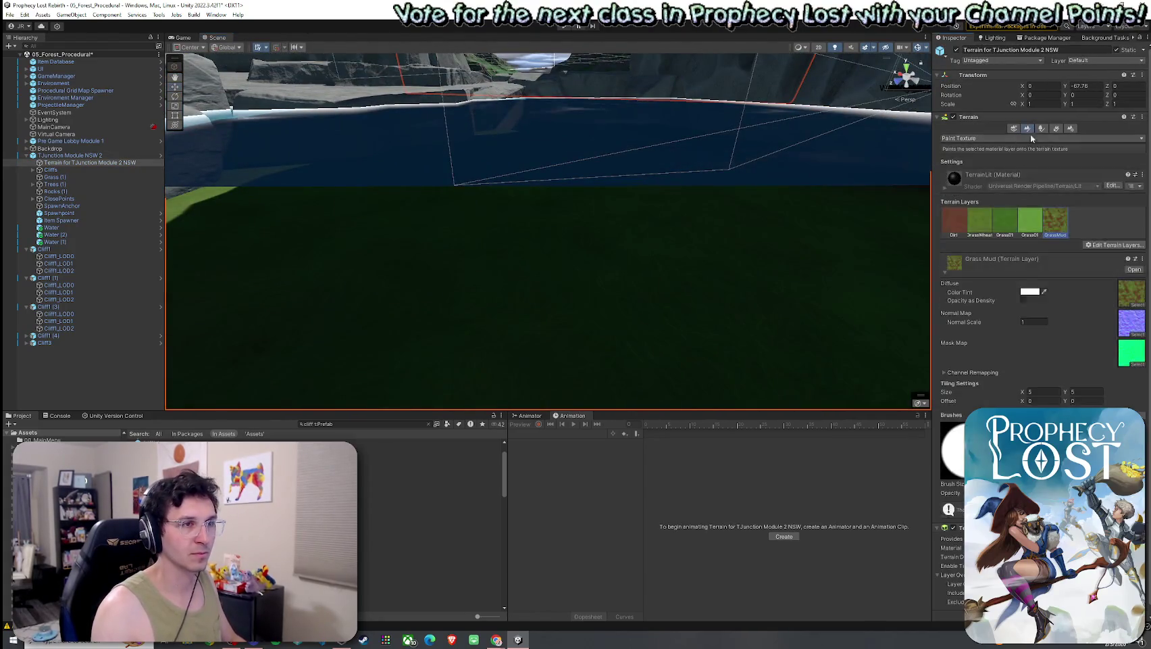
- Pick the Dirt terrain layer and inspect the pond from water level
click(956, 223)
scroll(542, 234, up, 5)
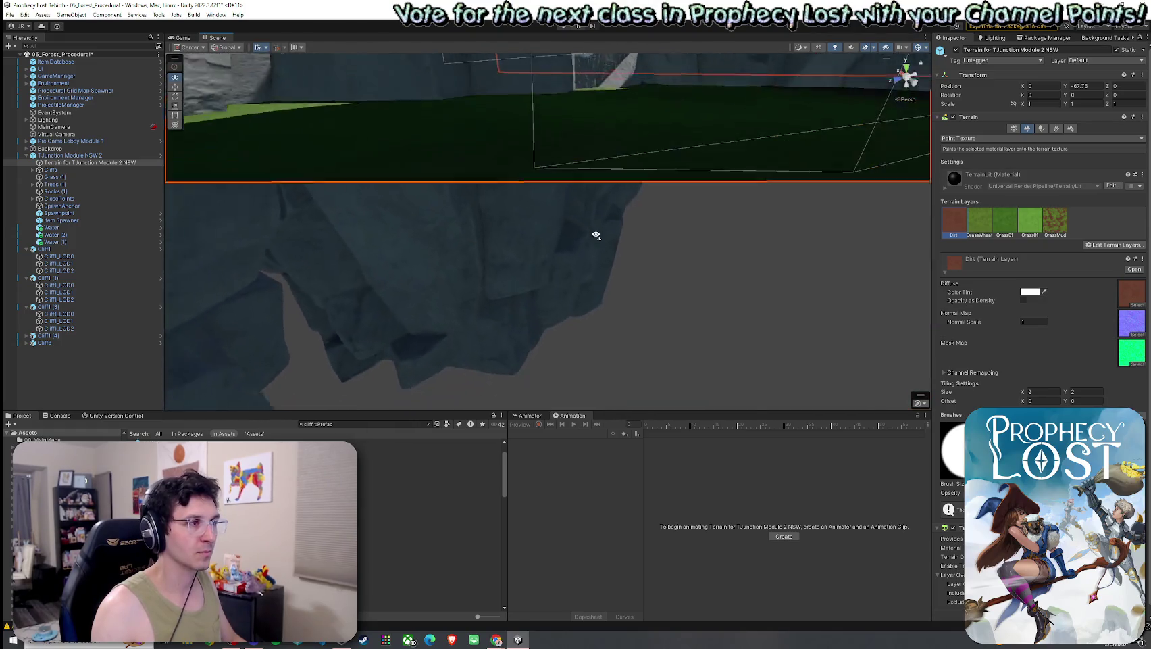
mouse_move(599, 158)
mouse_down()
mouse_move(704, 143)
mouse_move(544, 193)
mouse_move(314, 174)
mouse_move(463, 146)
mouse_move(815, 216)
mouse_move(640, 229)
mouse_move(408, 174)
mouse_up()
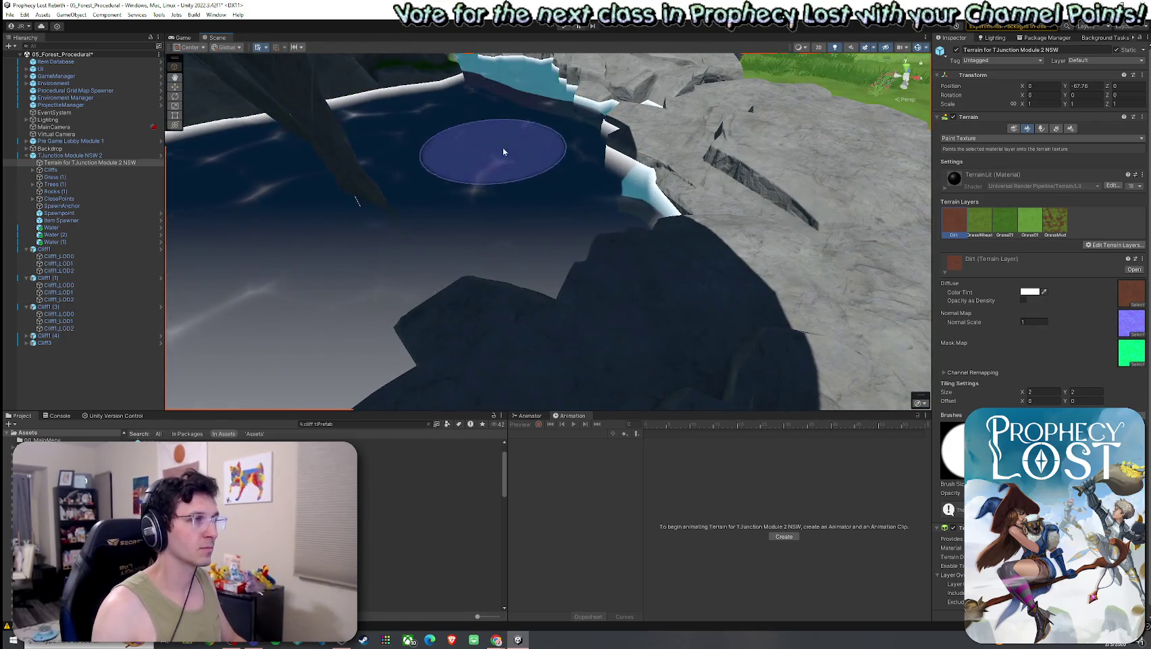
mouse_move(503, 151)
mouse_down()
mouse_move(458, 85)
mouse_move(472, 119)
mouse_move(319, 149)
mouse_move(370, 180)
mouse_move(509, 177)
mouse_up()
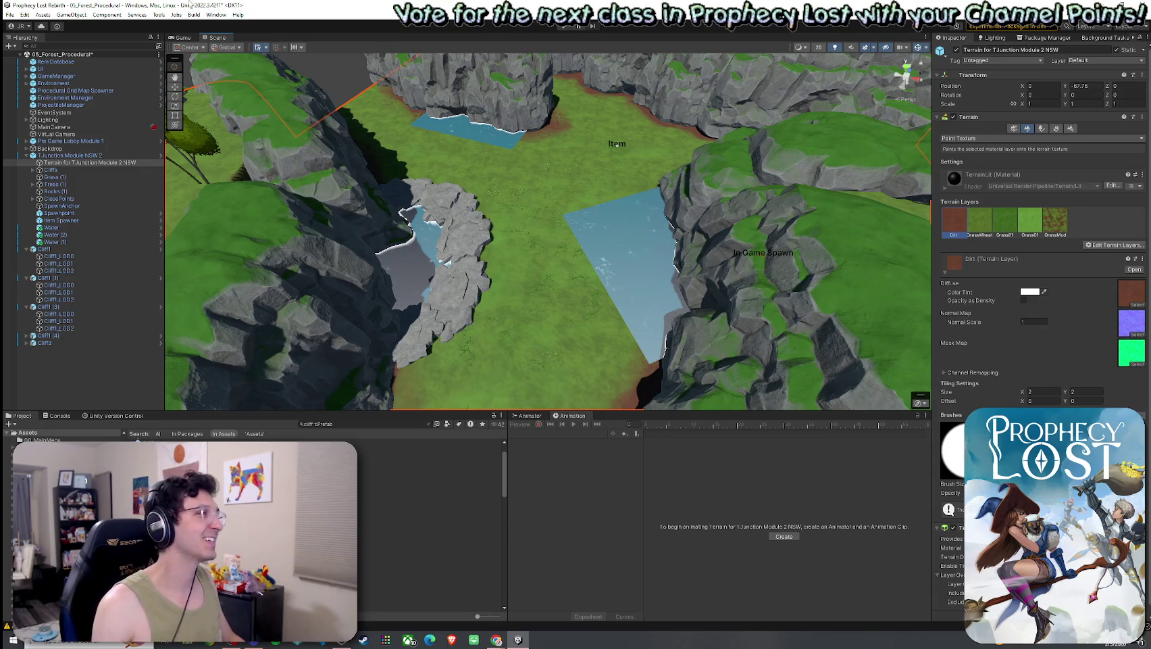
- Save the scene and take a close look around the rock pool
click(10, 15)
click(27, 59)
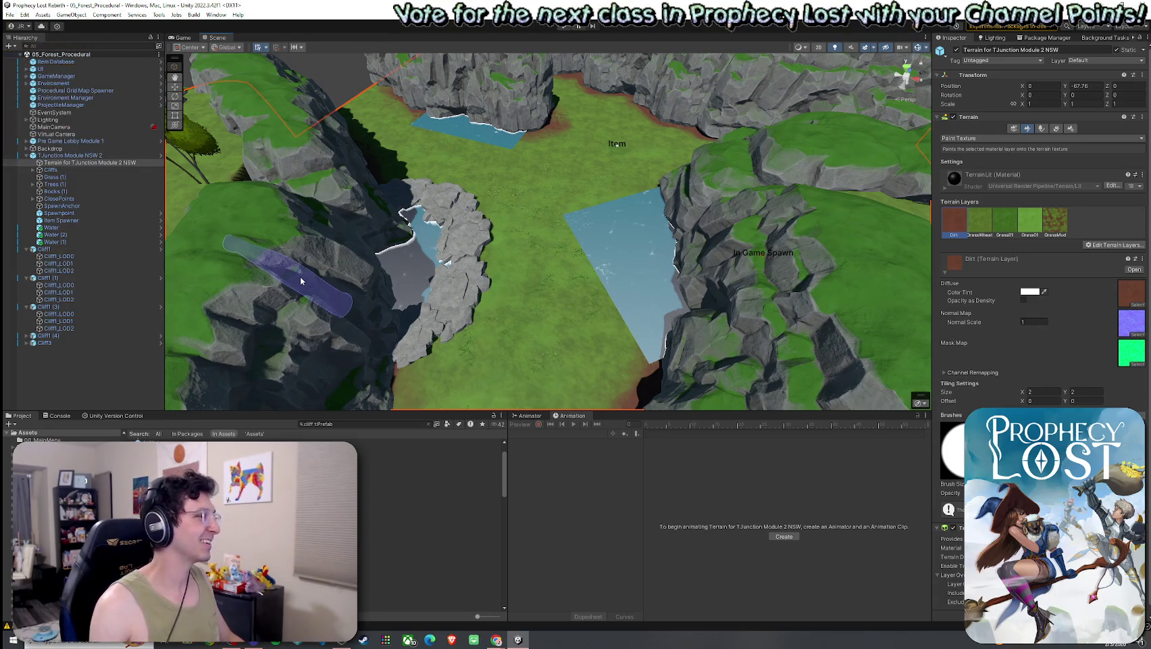
mouse_move(403, 273)
mouse_down()
mouse_move(375, 232)
mouse_move(284, 227)
mouse_up()
scroll(284, 226, up, 2)
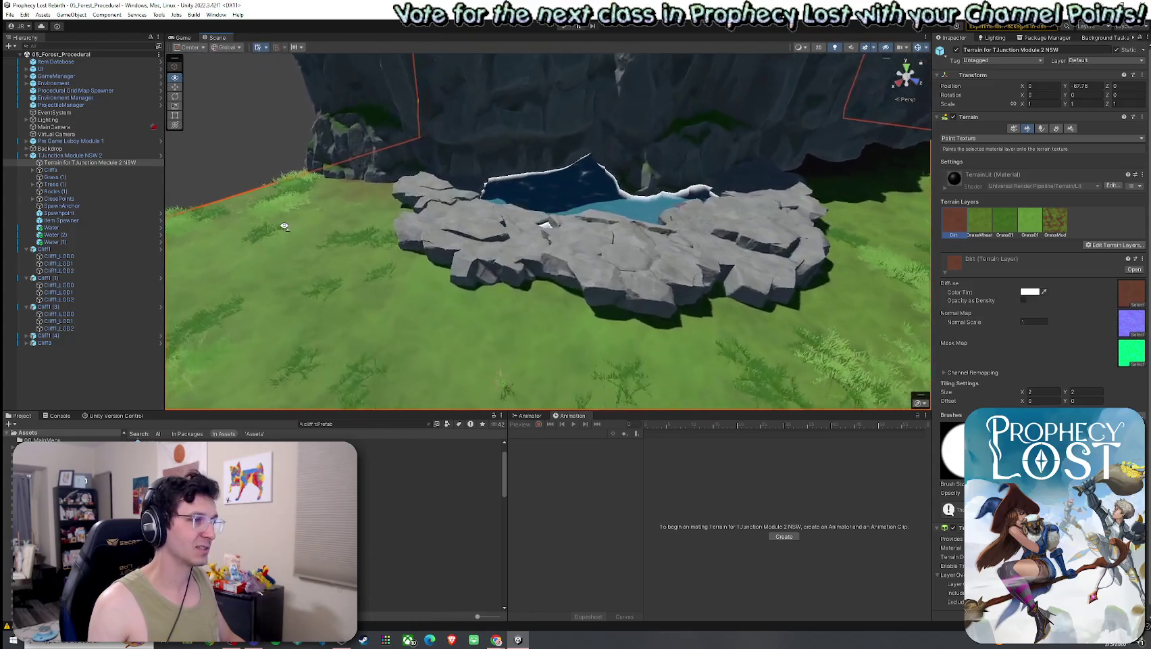
scroll(392, 229, up, 5)
mouse_move(393, 228)
mouse_down()
mouse_move(325, 223)
mouse_move(230, 238)
mouse_up()
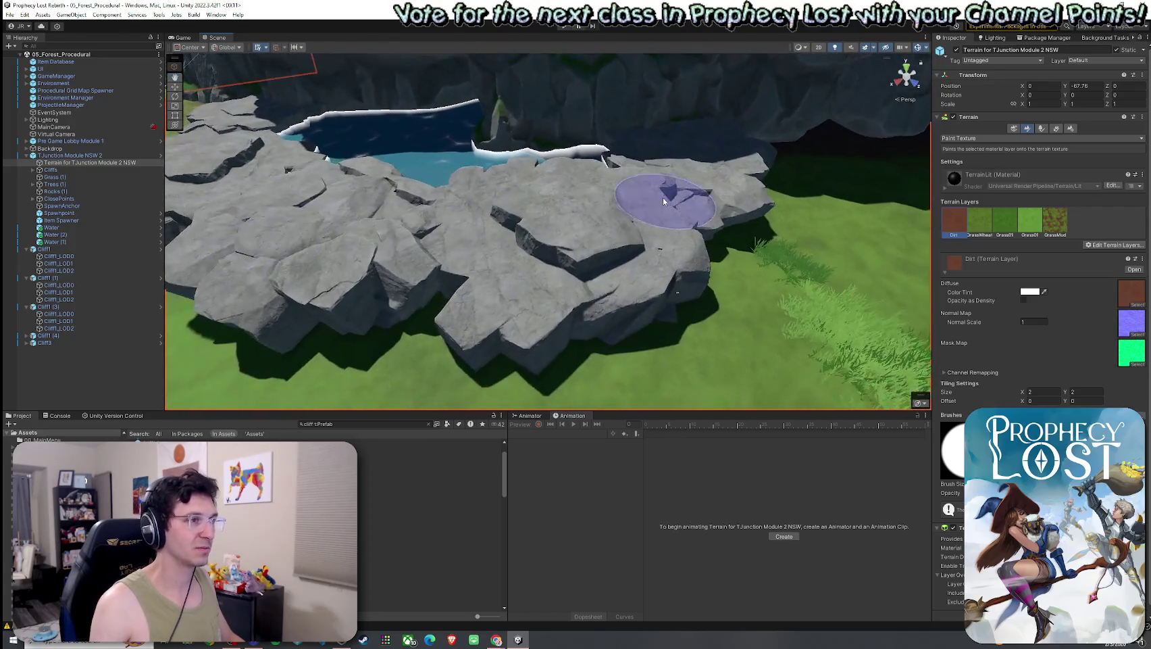
- Select the Cliff1 rock mesh at the pond
click(445, 482)
click(701, 183)
click(701, 183)
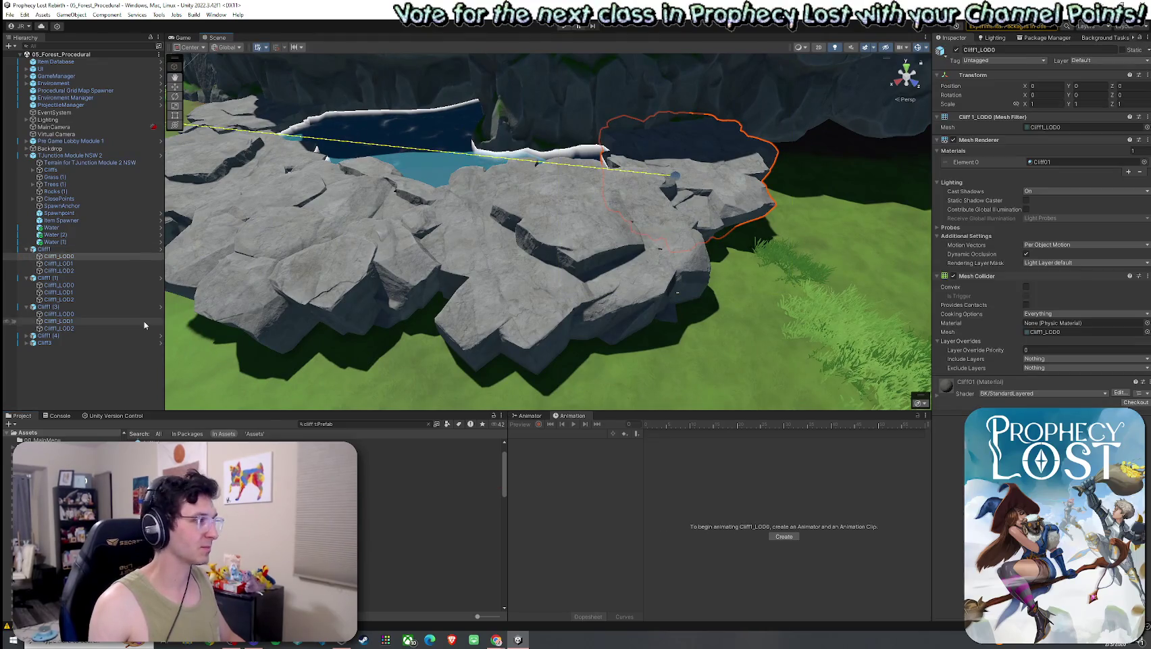
- Delete the Cliff1 slab and drop a copy of Cliff3 onto the pond's right ledge
key(Delete)
click(211, 287)
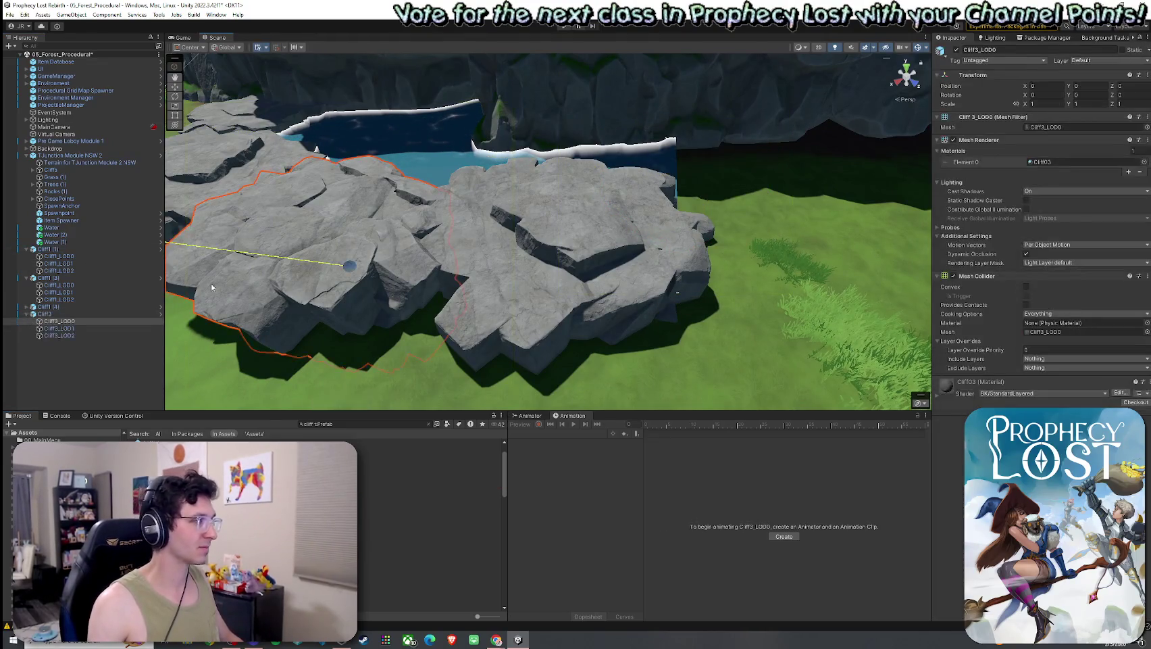
click(80, 313)
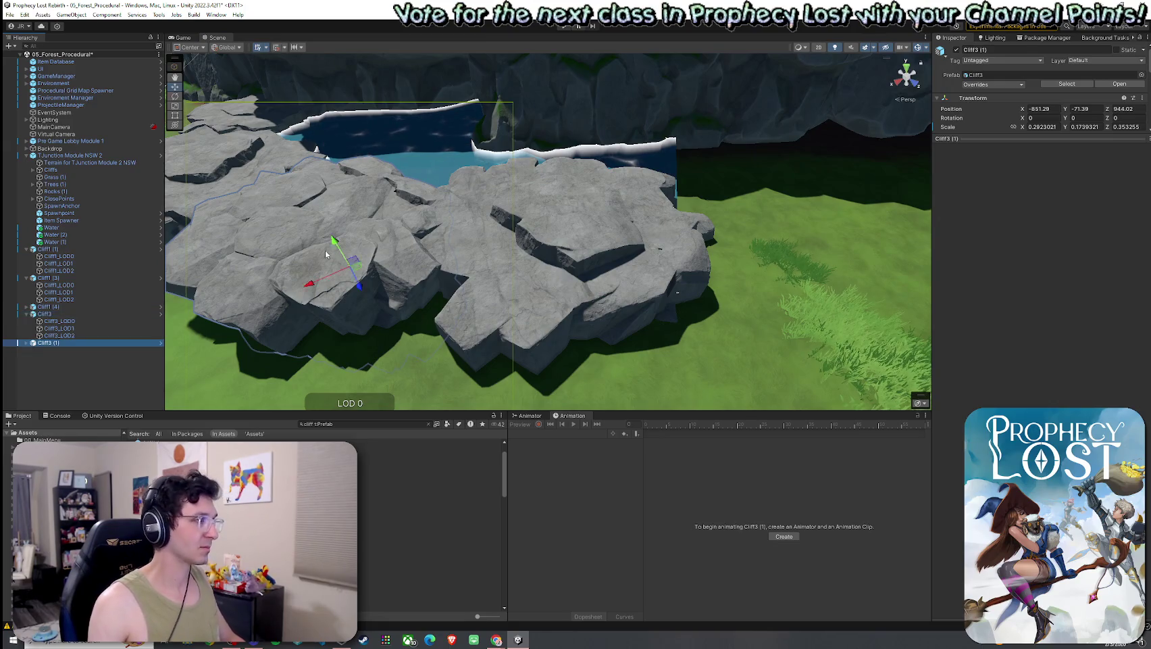
mouse_move(358, 277)
mouse_down()
mouse_move(632, 240)
mouse_move(728, 203)
mouse_move(764, 168)
mouse_move(744, 194)
mouse_move(767, 216)
mouse_move(844, 223)
mouse_move(696, 203)
mouse_move(615, 210)
mouse_move(596, 230)
mouse_up()
key(e)
key(r)
key(f)
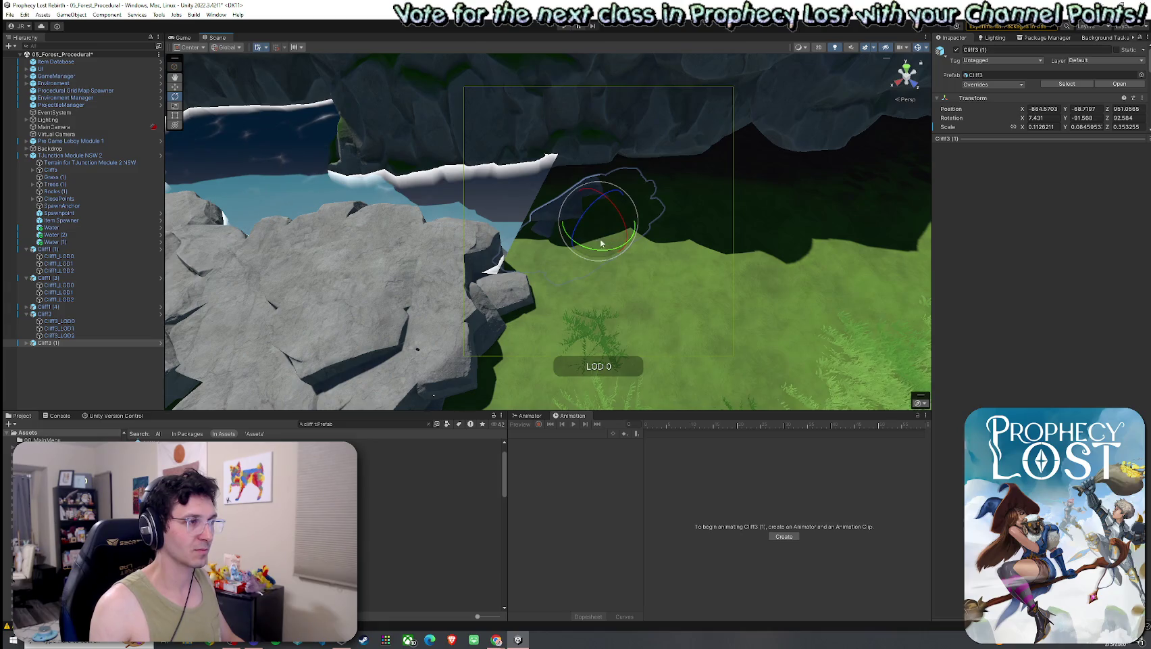
mouse_move(599, 217)
mouse_down()
mouse_move(630, 222)
mouse_move(437, 213)
mouse_up()
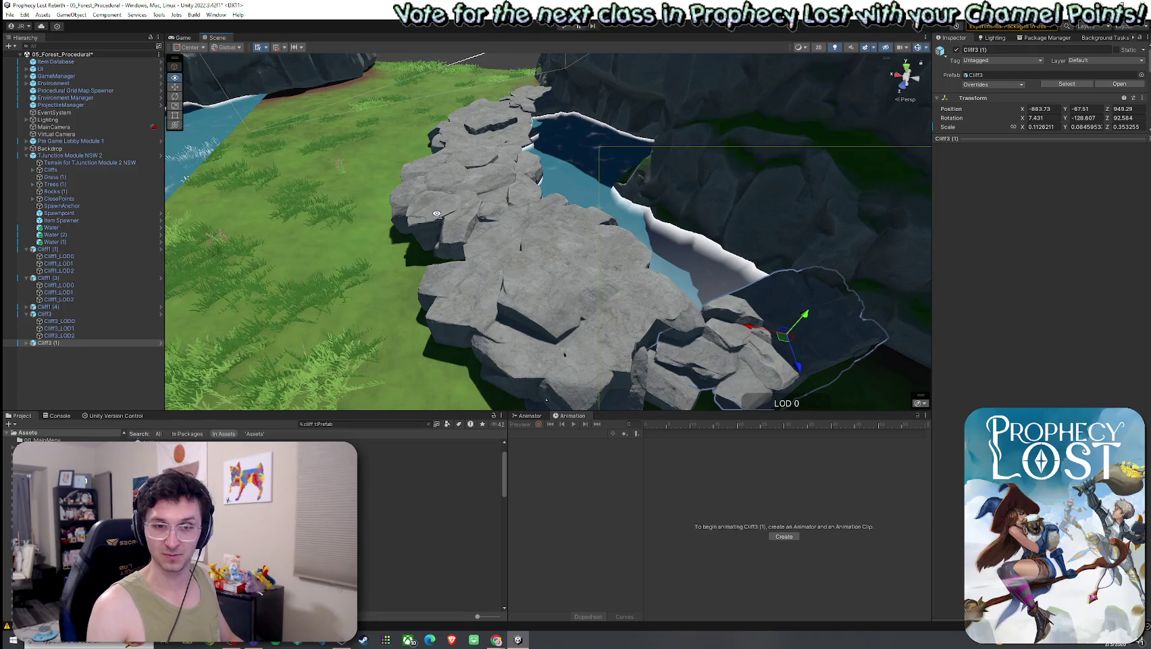
- Tilt Cliff3 (1), thin its depth and nudge it toward the pond edge
mouse_move(436, 213)
mouse_down()
mouse_move(472, 284)
mouse_move(613, 184)
mouse_move(130, 202)
mouse_move(218, 217)
mouse_move(1015, 238)
mouse_move(943, 258)
mouse_move(773, 250)
mouse_up()
click(636, 225)
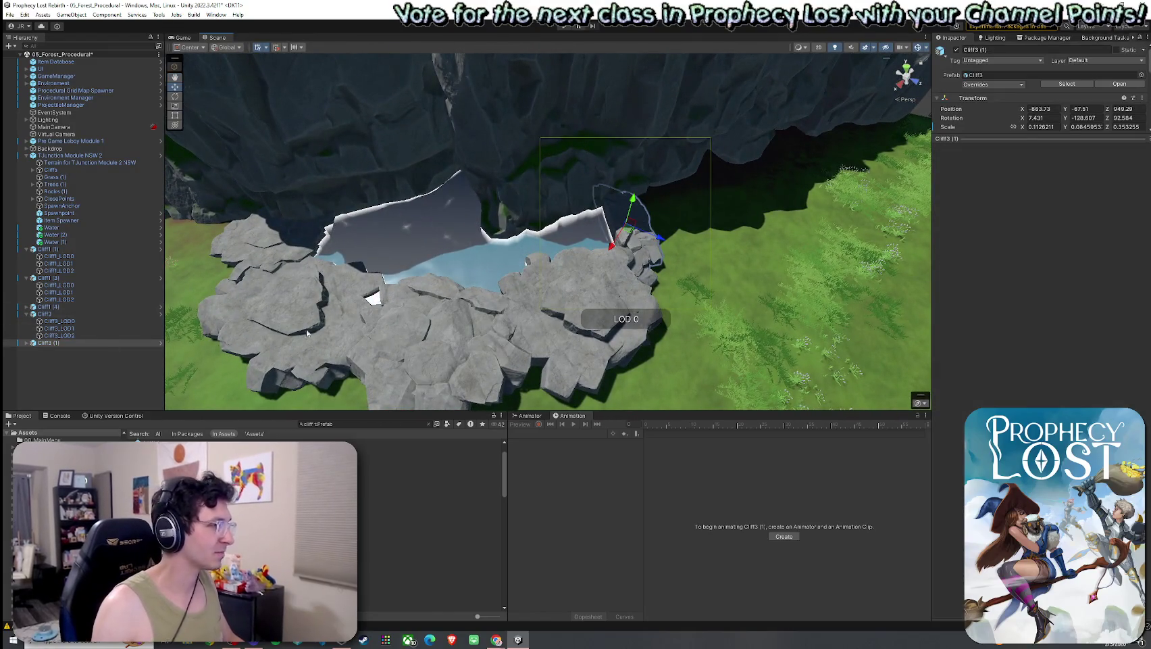
drag(607, 229, 631, 218)
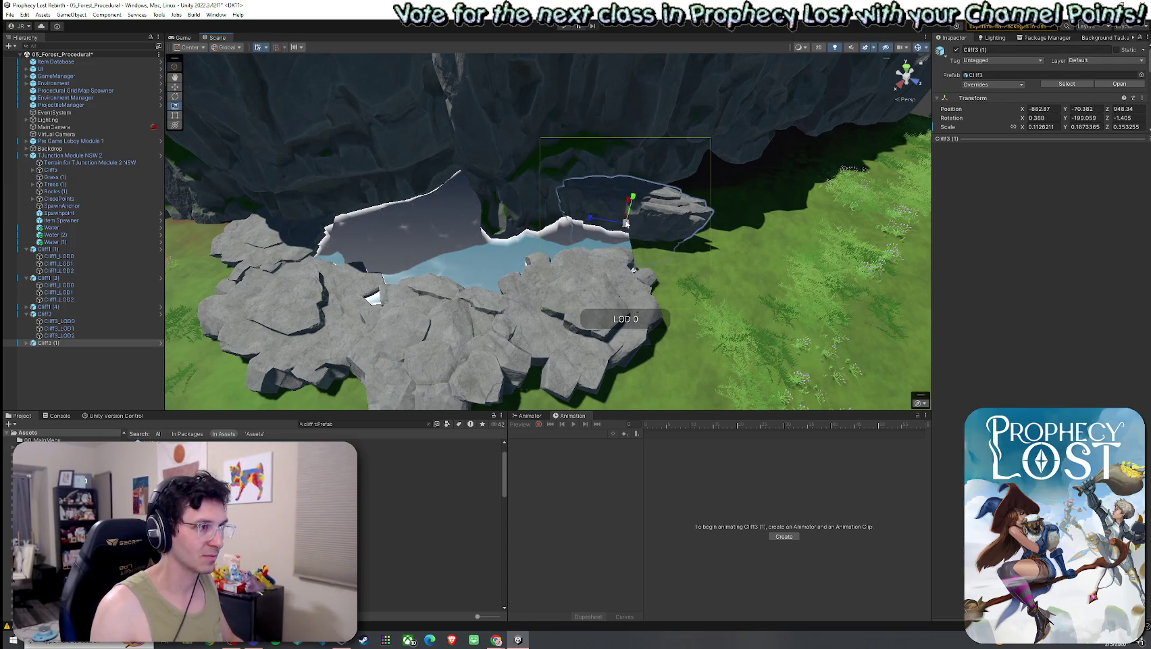
mouse_move(618, 227)
mouse_down()
mouse_move(632, 226)
mouse_move(498, 223)
mouse_move(475, 264)
mouse_move(514, 263)
mouse_up()
scroll(514, 263, down, 5)
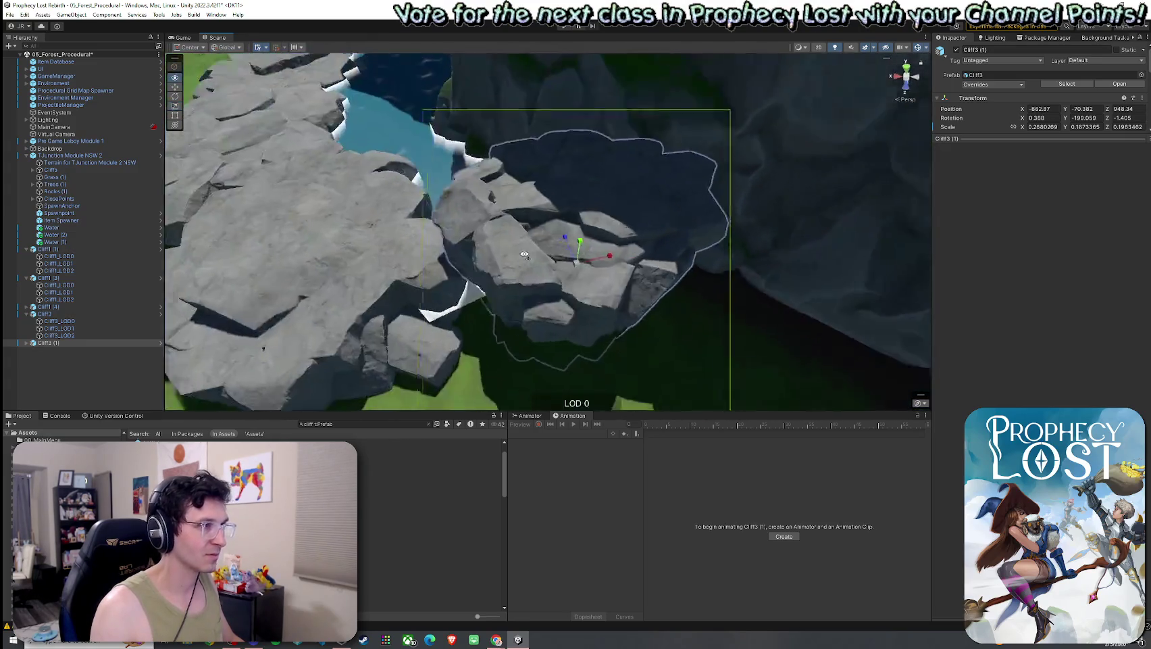
mouse_move(581, 238)
mouse_down()
mouse_move(562, 228)
mouse_move(571, 179)
mouse_move(558, 170)
mouse_up()
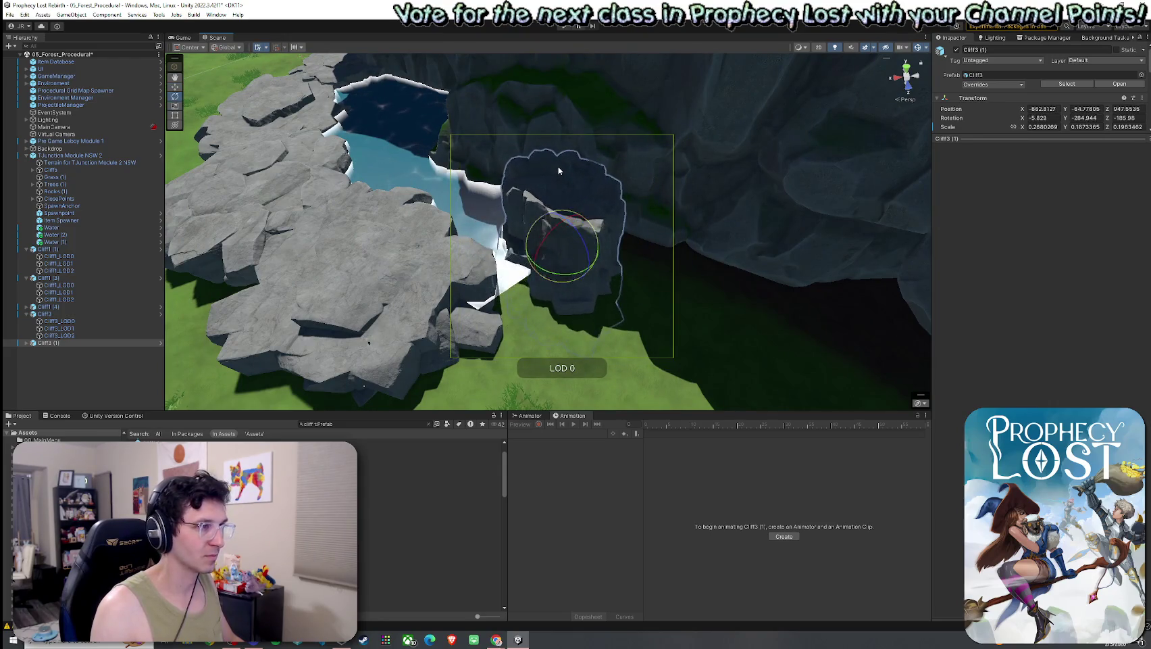
- Turn Cliff3 (1) and enlarge it to about 0.559 × 0.334 × 0.350
drag(573, 248, 480, 278)
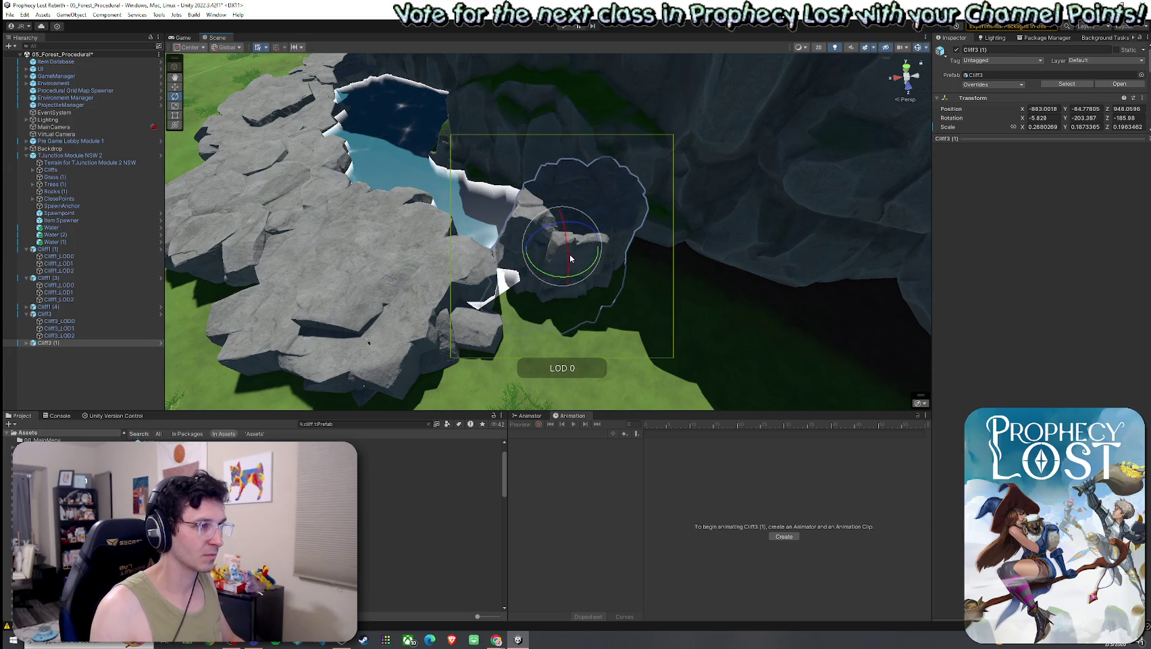
mouse_move(561, 256)
mouse_down()
mouse_move(581, 253)
mouse_move(551, 266)
mouse_up()
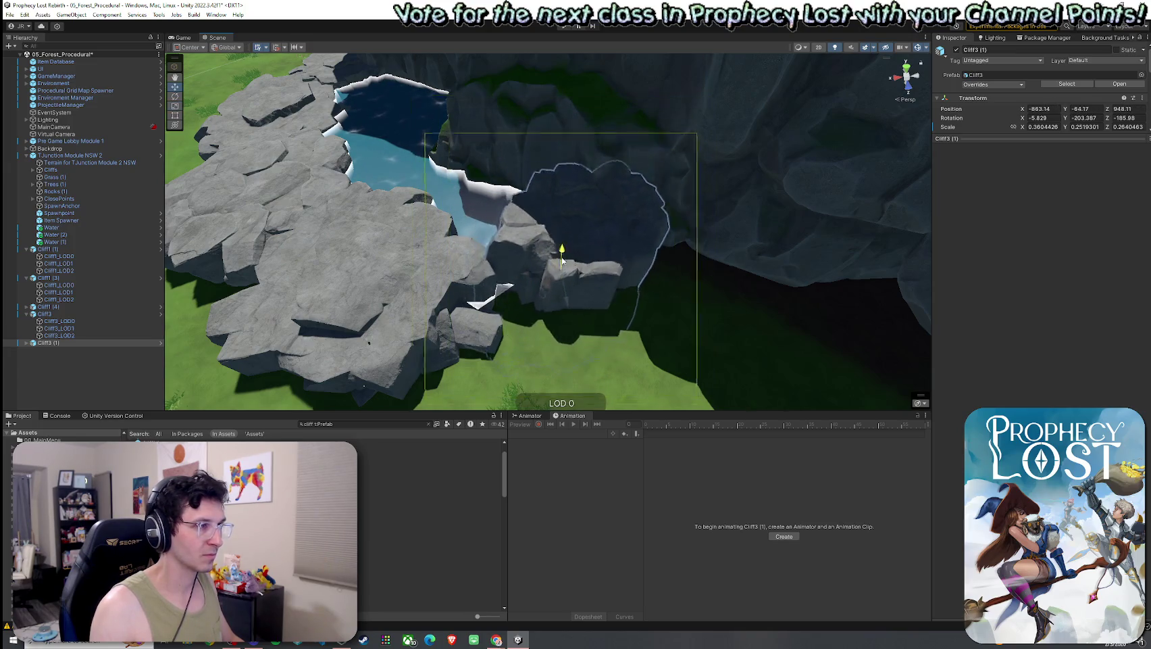
mouse_move(547, 276)
mouse_down()
mouse_move(568, 270)
mouse_move(554, 284)
mouse_move(567, 264)
mouse_move(544, 303)
mouse_move(554, 312)
mouse_move(529, 318)
mouse_up()
key(w)
key(e)
scroll(529, 317, down, 10)
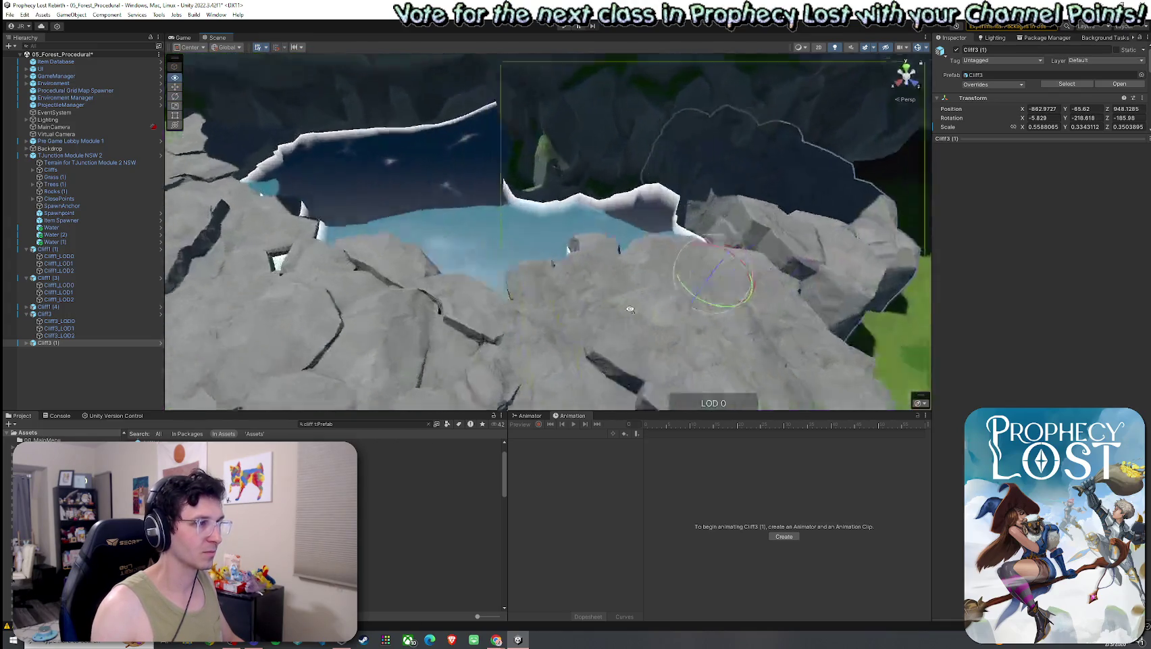
click(346, 203)
scroll(345, 208, up, 10)
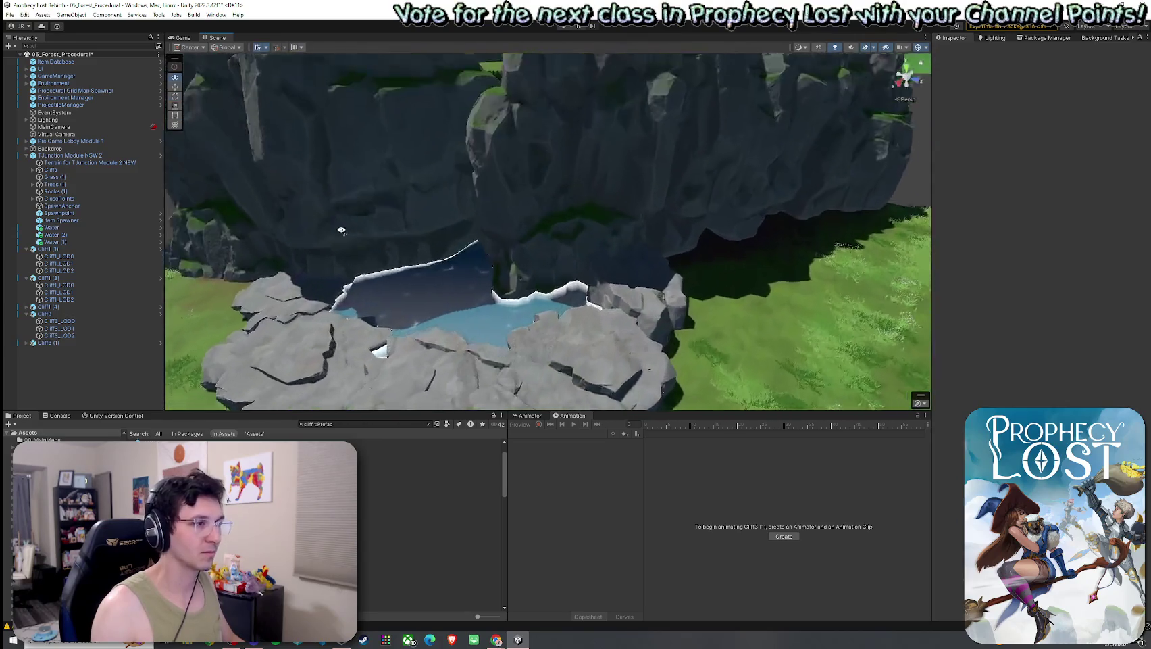
- Rotate the Cliff1 (4) slab and stretch it wider along its X axis
scroll(313, 245, down, 10)
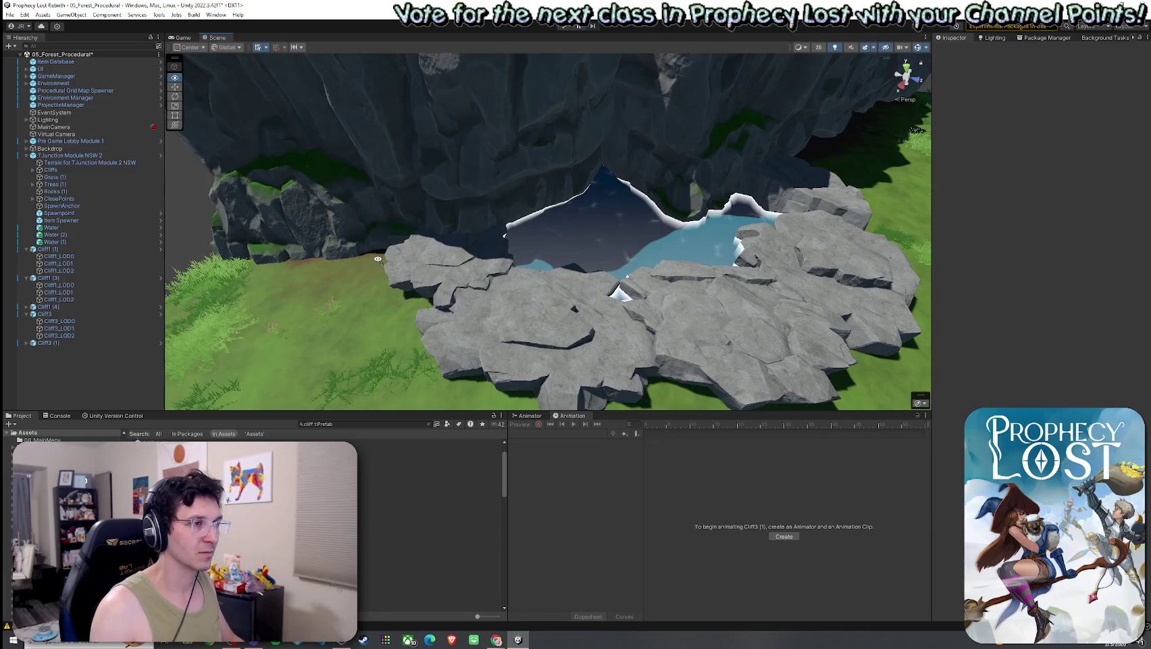
scroll(487, 243, up, 10)
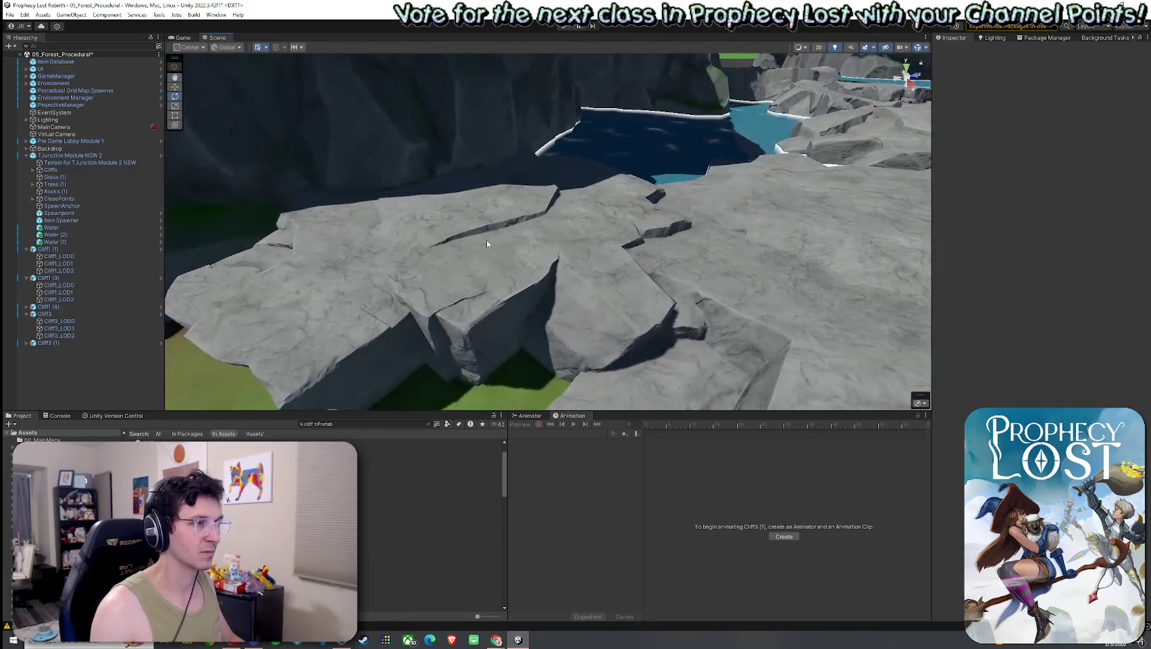
click(487, 243)
mouse_move(490, 271)
mouse_down()
mouse_move(612, 279)
mouse_move(621, 271)
mouse_up()
key(r)
mouse_move(499, 266)
mouse_down()
mouse_move(483, 260)
mouse_move(572, 267)
mouse_move(540, 254)
mouse_move(575, 257)
mouse_move(494, 253)
mouse_move(578, 212)
mouse_move(615, 214)
mouse_up()
- Browse the cliff prefab assets starting from Cliff02b_Snow
scroll(572, 267, down, 5)
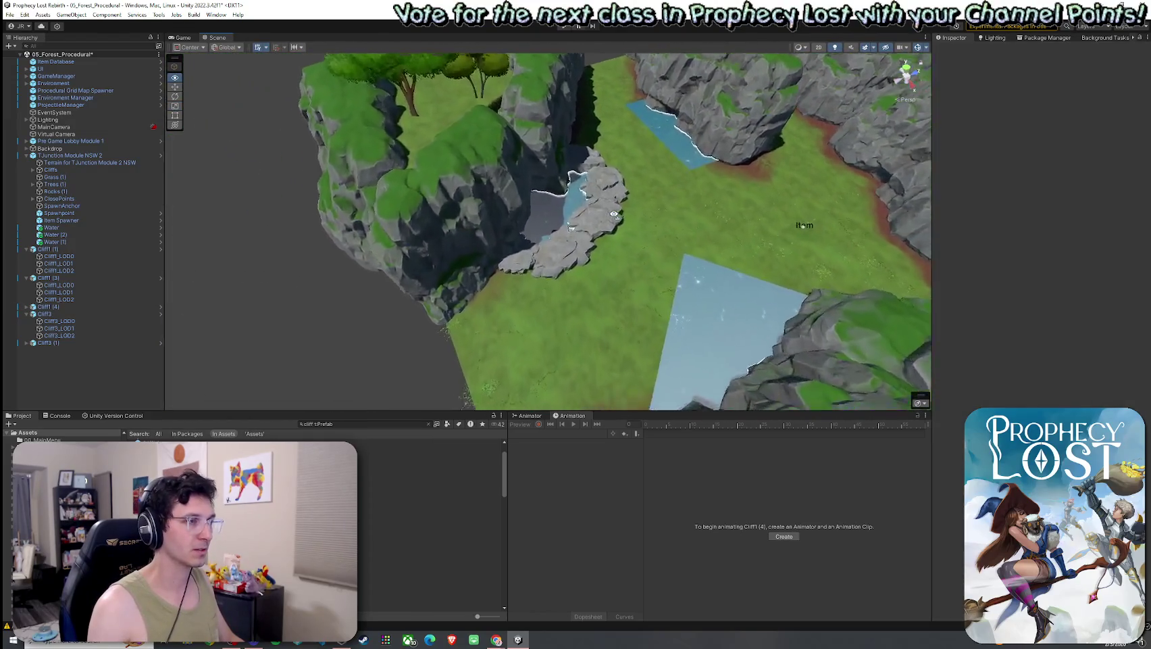
scroll(492, 263, up, 5)
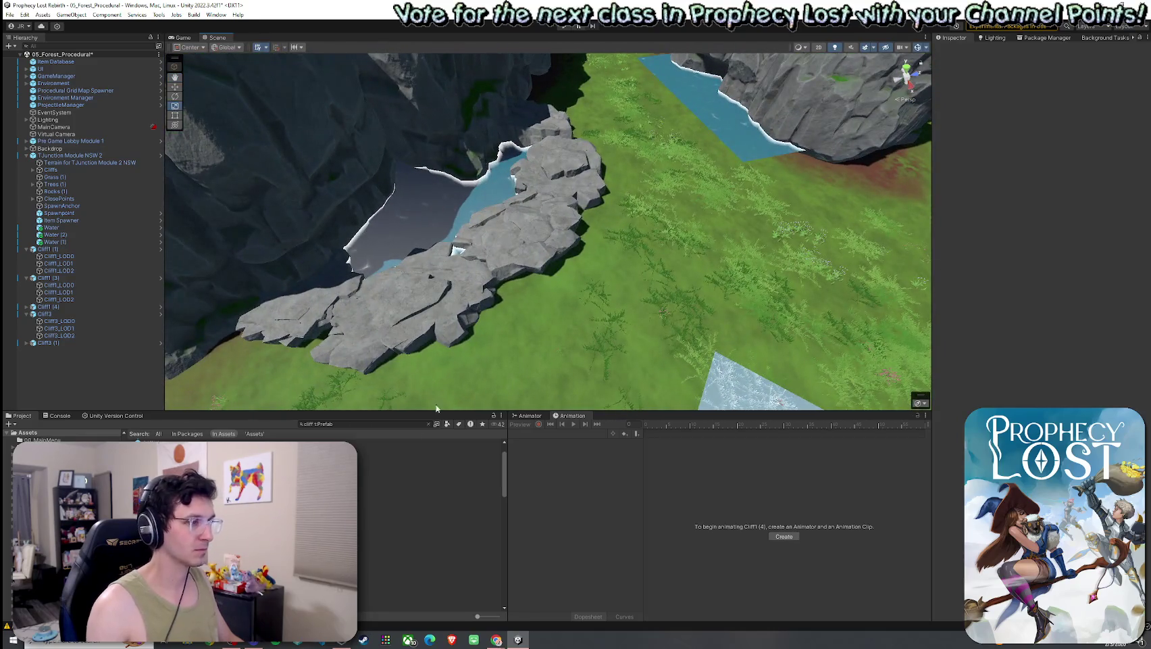
click(430, 479)
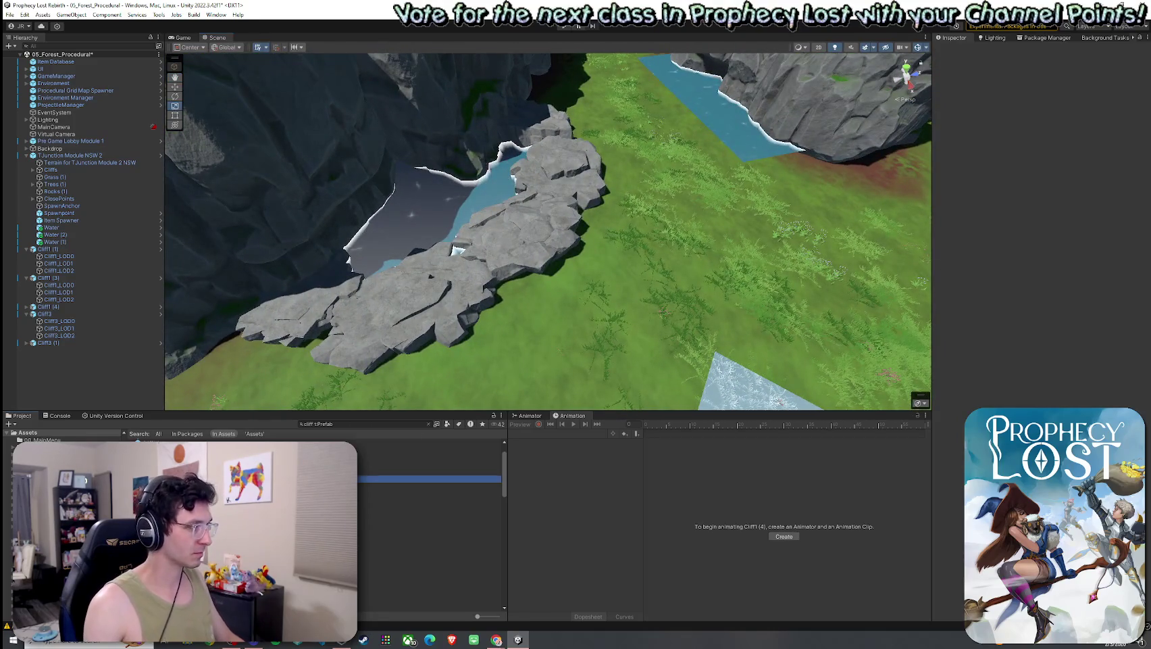
key(Down)
key(Down)
key(Down)
key(Down)
key(Down)
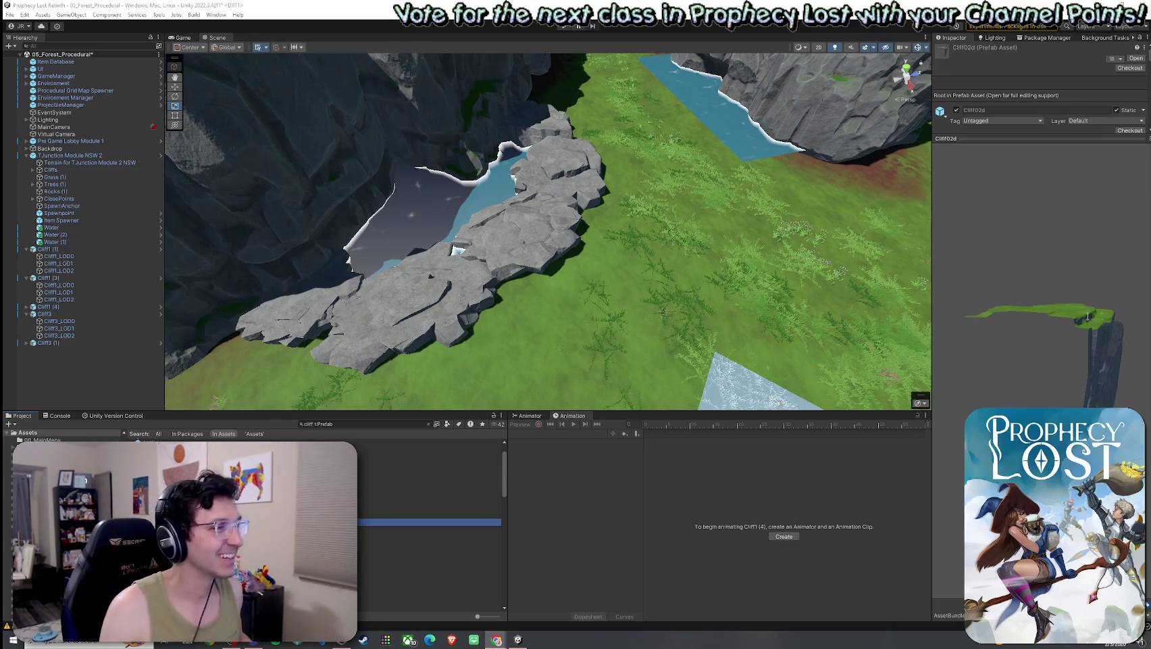
mouse_move(725, 203)
mouse_down()
mouse_move(733, 183)
mouse_move(694, 185)
mouse_move(681, 227)
mouse_up()
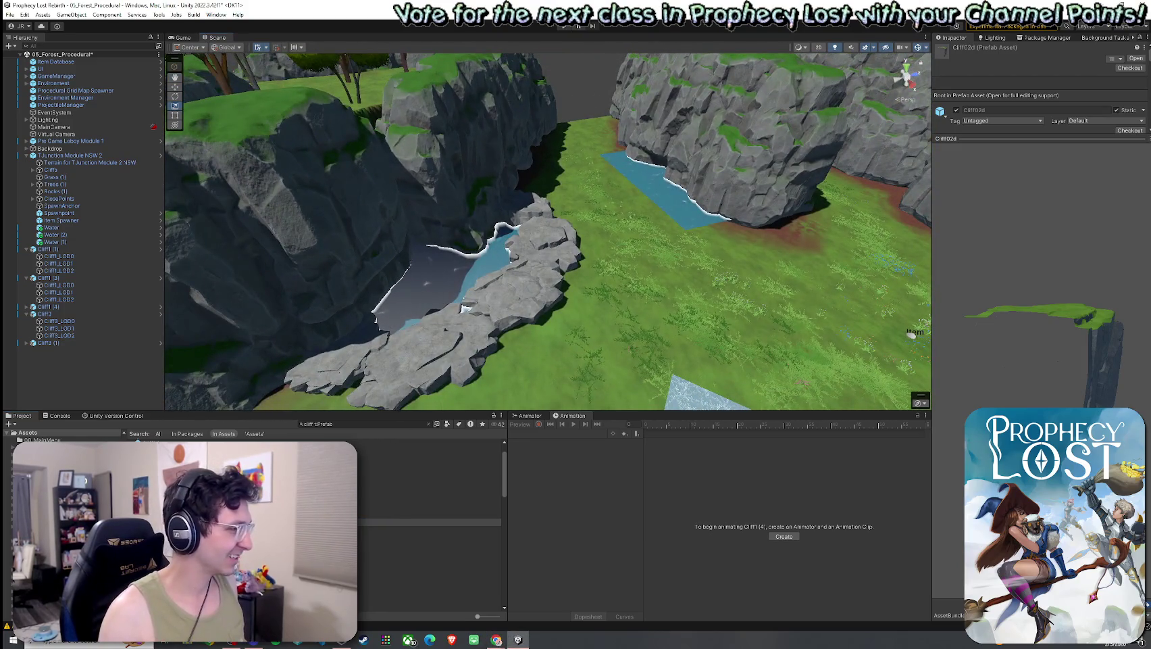
mouse_move(406, 530)
mouse_down()
mouse_move(578, 321)
mouse_move(544, 340)
mouse_up()
key(ctrl+z)
click(430, 545)
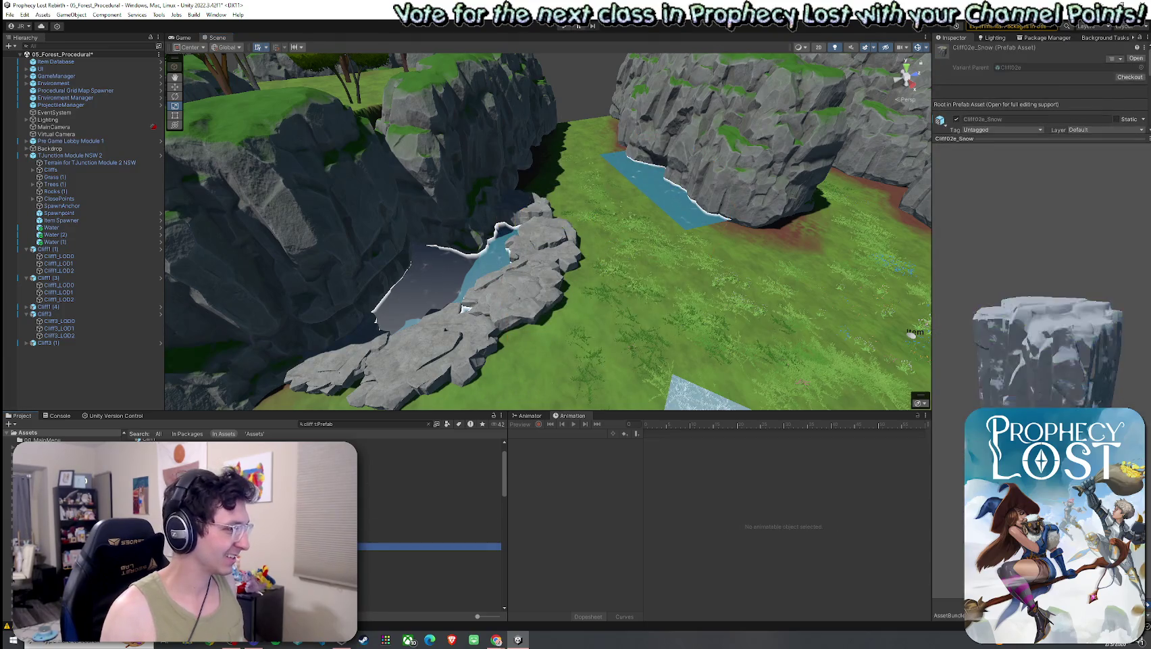
key(Down)
key(Down)
key(Down)
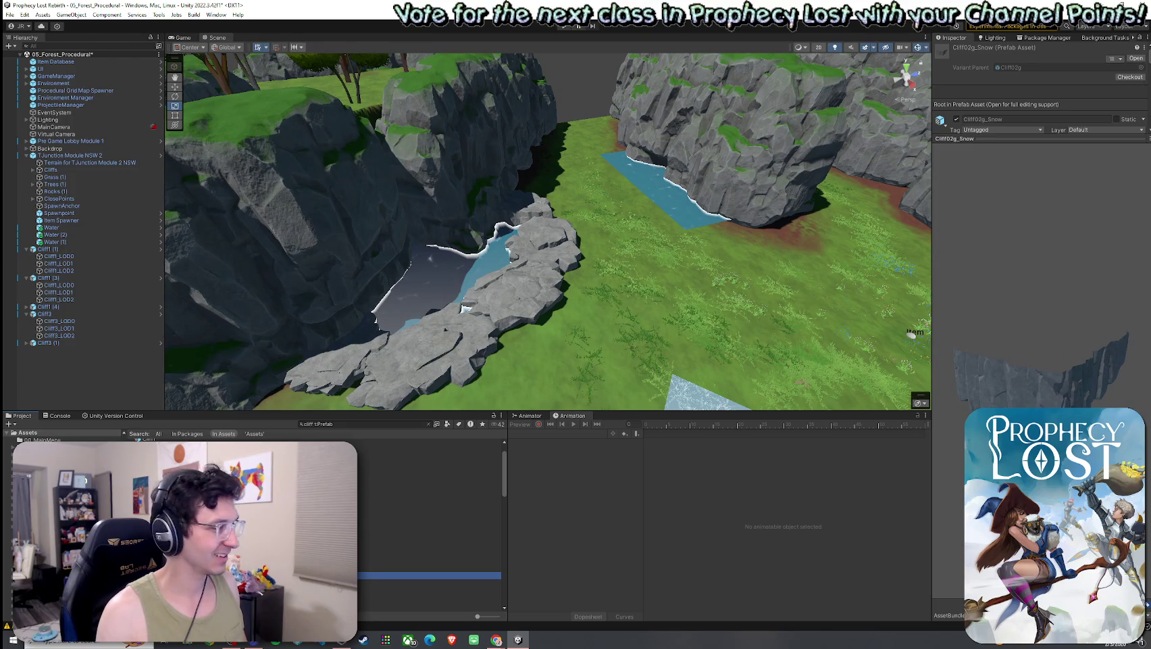
mouse_move(430, 575)
mouse_down()
mouse_move(486, 324)
mouse_move(675, 233)
mouse_move(795, 231)
mouse_up()
key(e)
key(ctrl+z)
key(ctrl+z)
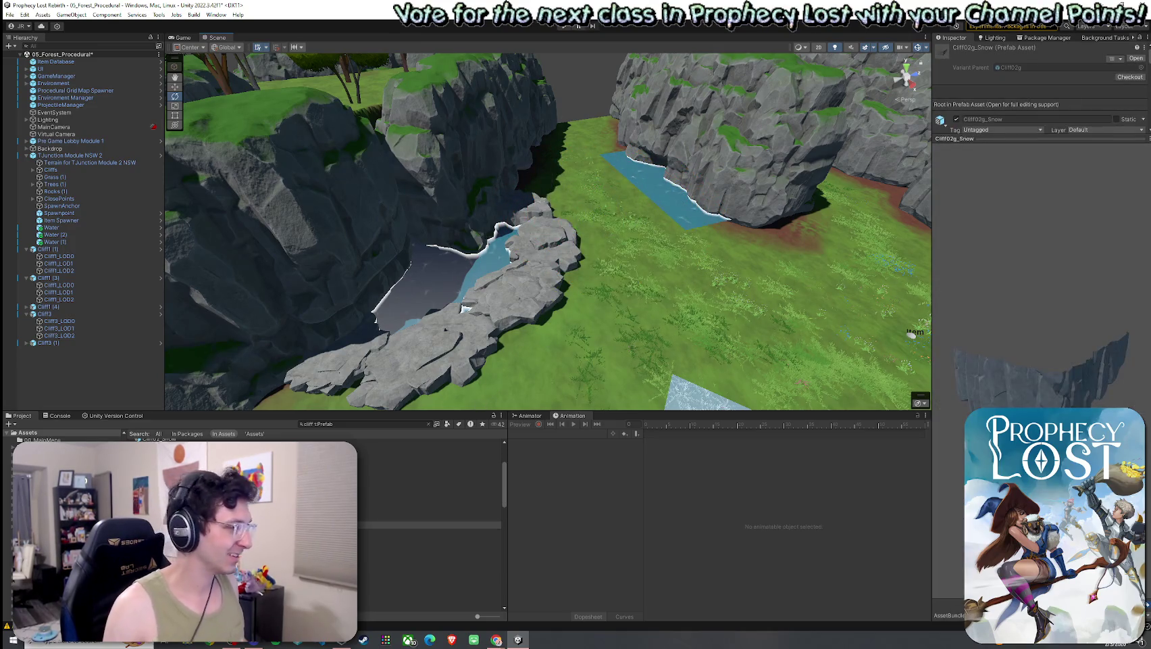
key(Down)
key(Down)
key(Down)
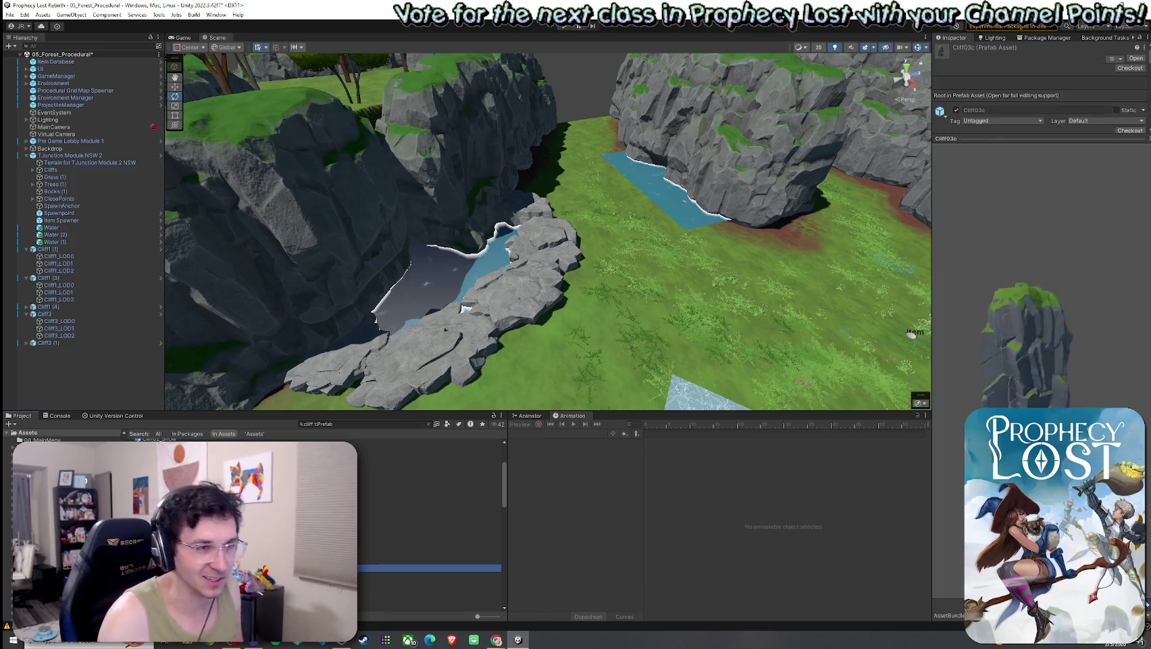
key(Down)
key(Down)
key(Down)
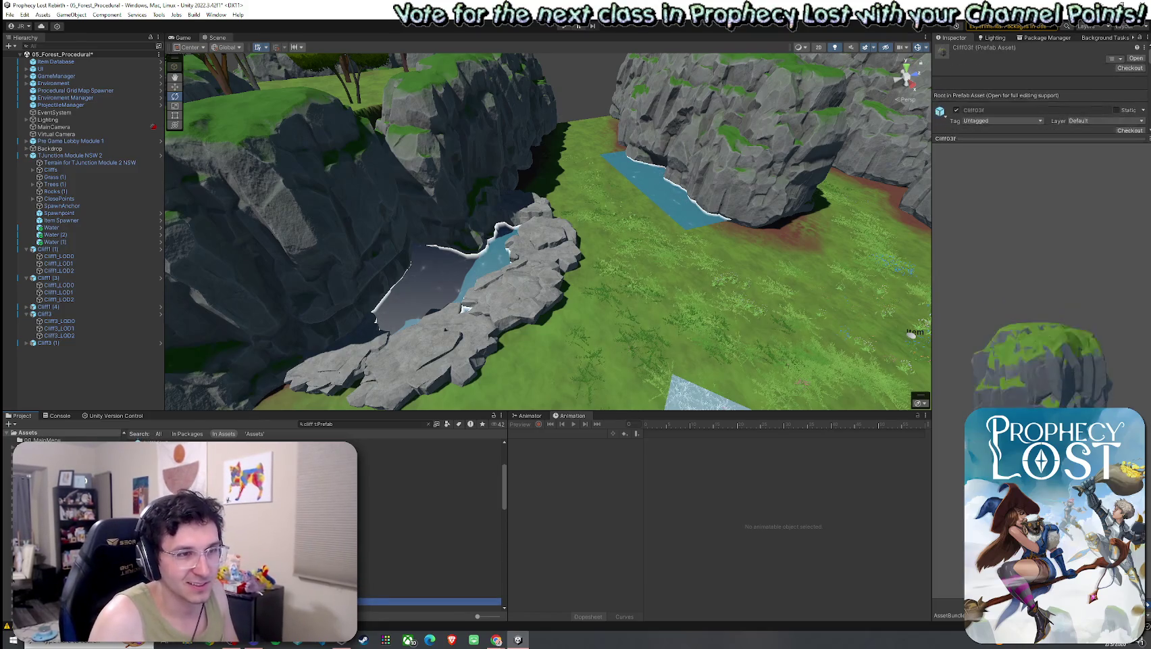
key(Down)
key(Down)
key(Down)
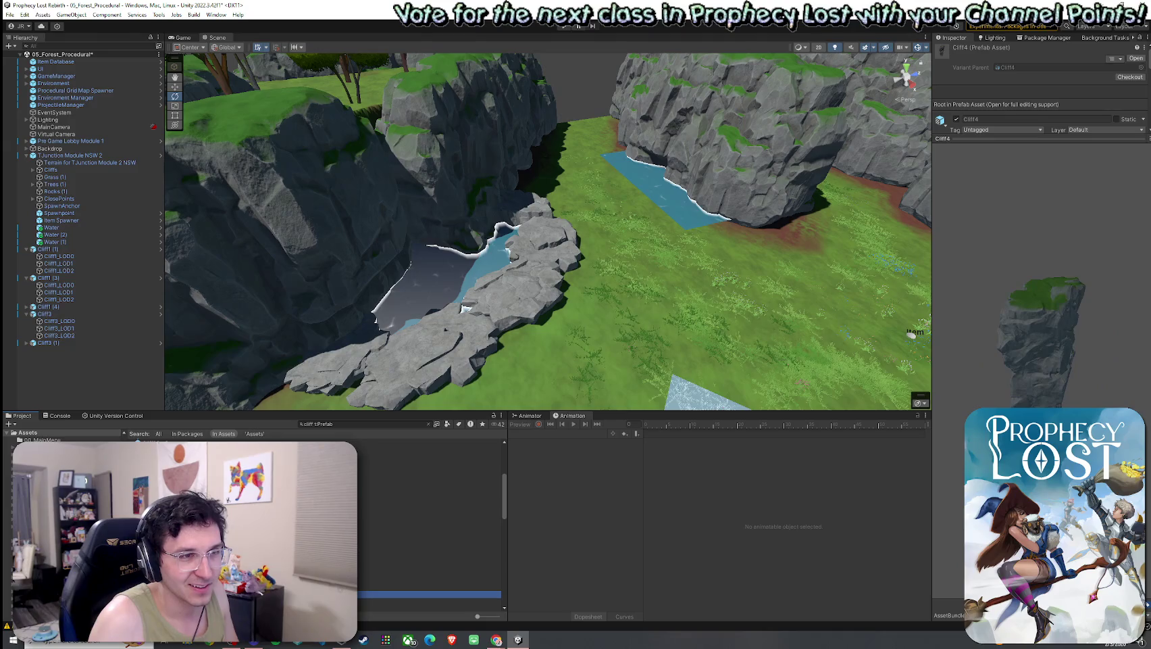
key(Down)
key(Down)
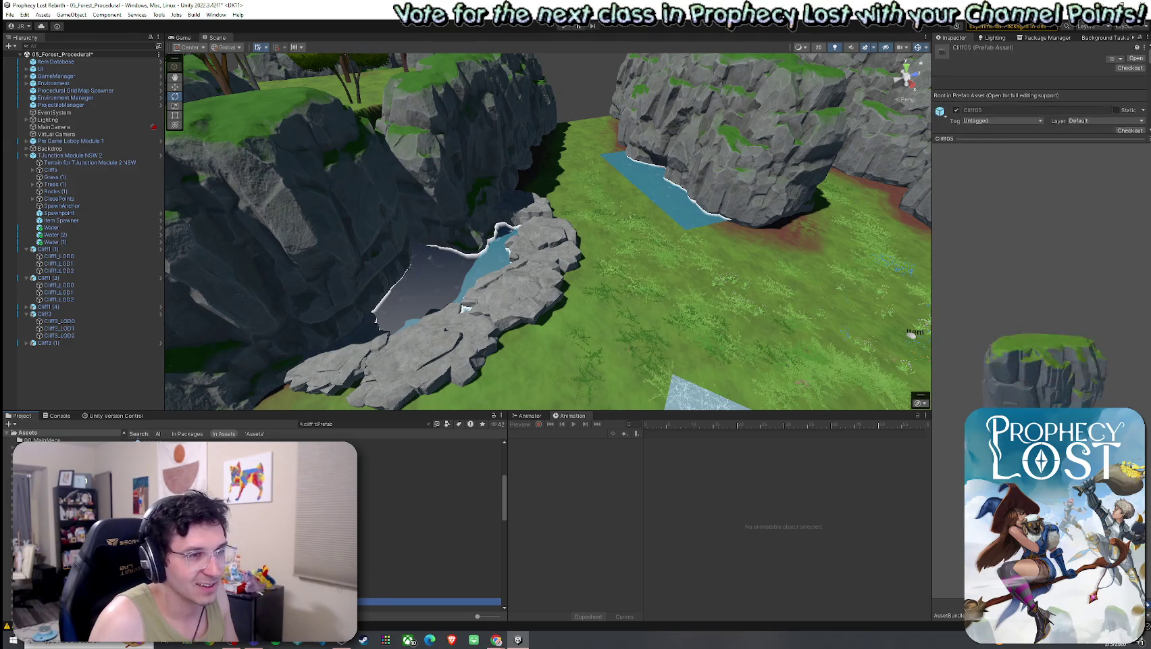
key(Down)
key(Down)
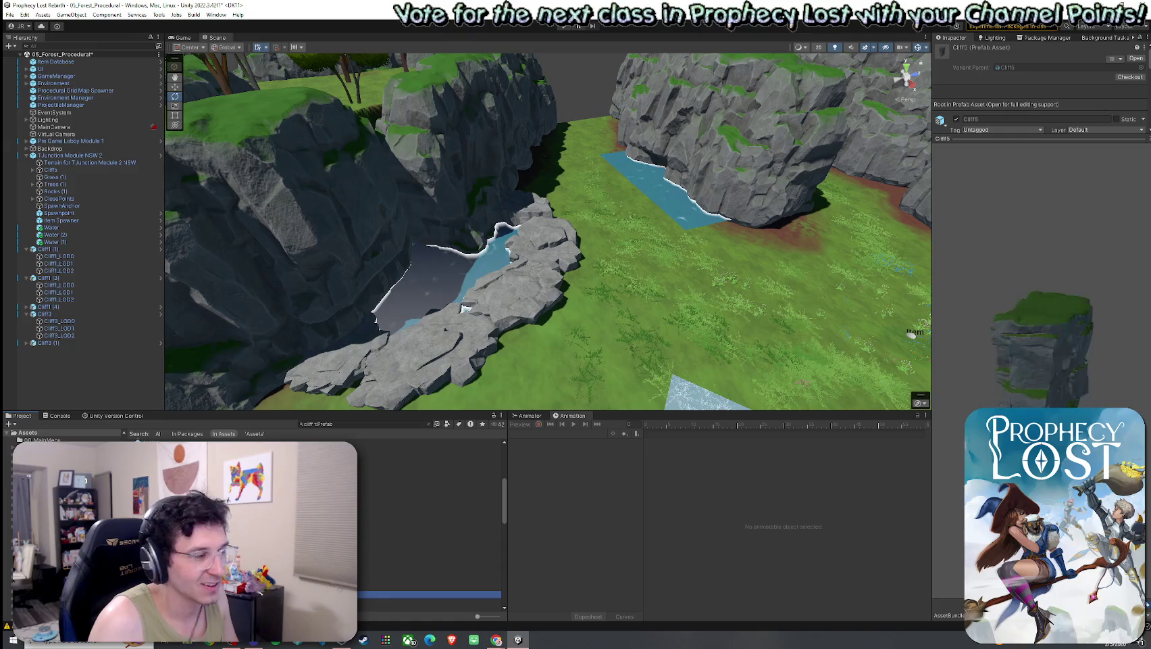
mouse_move(430, 594)
mouse_down()
mouse_move(635, 358)
mouse_move(650, 314)
mouse_up()
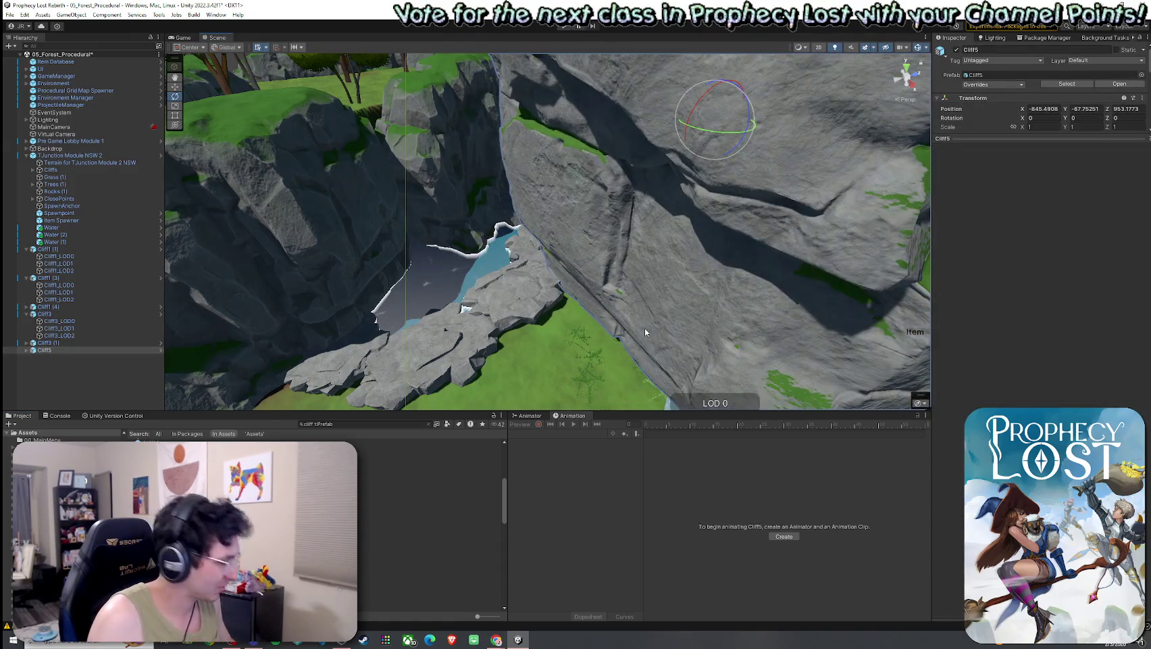
key(w)
mouse_move(727, 94)
mouse_down()
mouse_move(678, 263)
mouse_move(663, 386)
mouse_move(685, 223)
mouse_up()
key(ctrl+z)
key(ctrl+z)
key(ctrl+z)
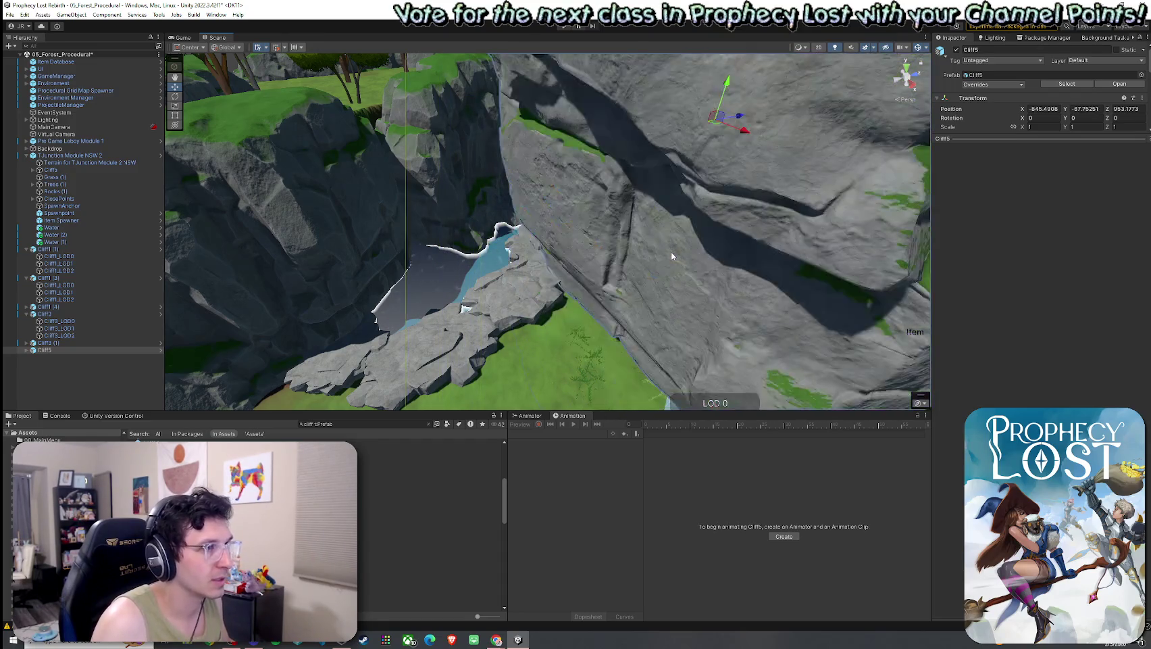
drag(539, 361, 538, 361)
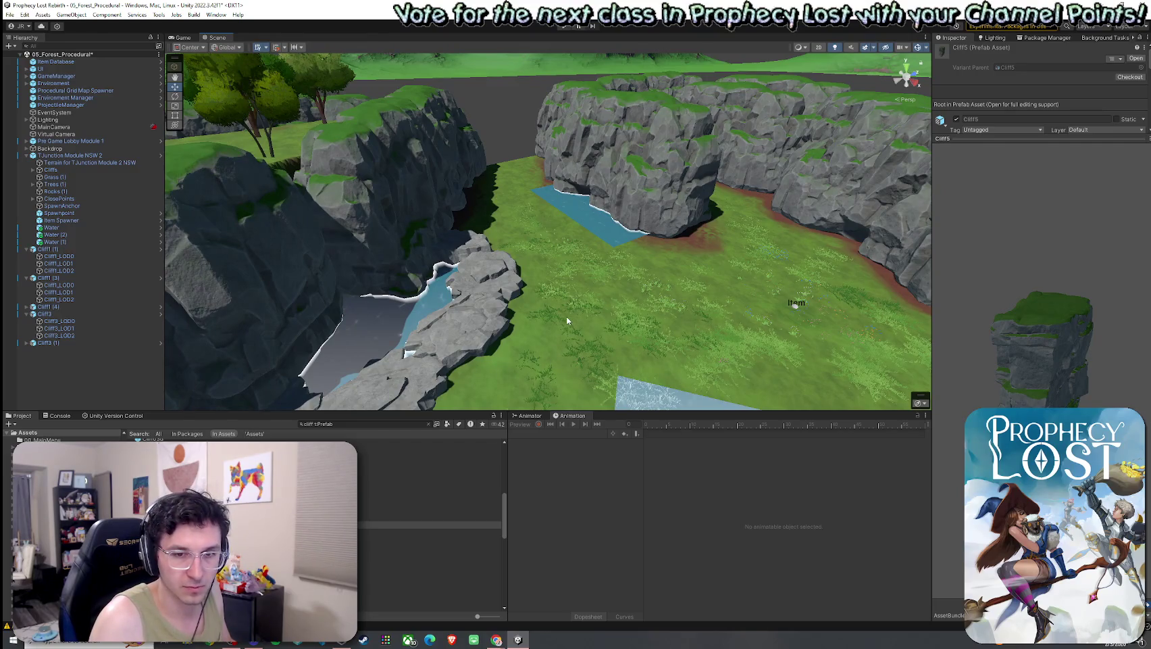
mouse_move(568, 320)
mouse_down()
mouse_move(578, 314)
mouse_move(172, 272)
mouse_move(470, 295)
mouse_move(458, 344)
mouse_move(523, 305)
mouse_up()
click(542, 296)
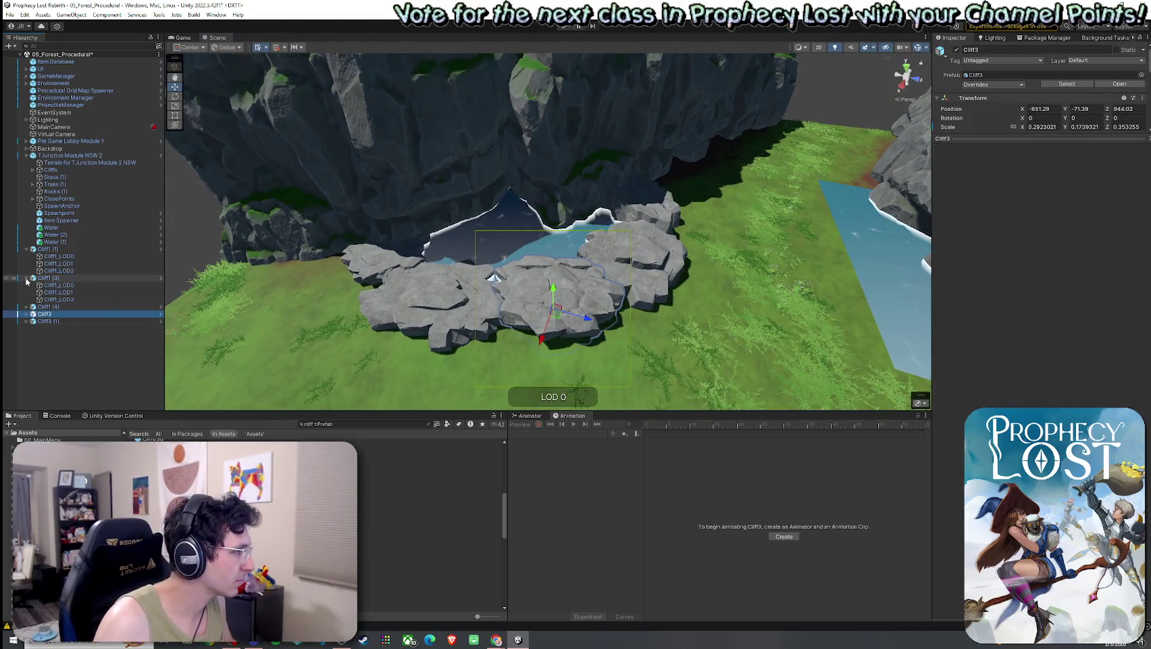
- Select the five pond cliffs together and move them against the far cliff
shift+click(47, 249)
shift+click(48, 278)
key(f)
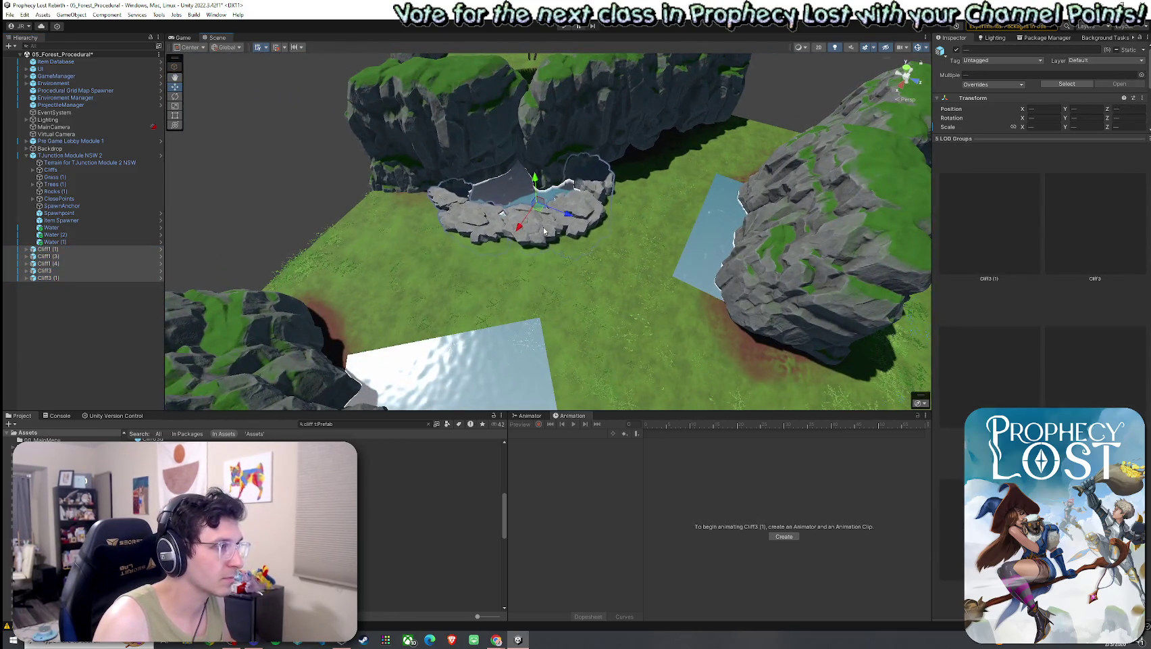
alt+drag(524, 225, 525, 207)
scroll(562, 232, up, 8)
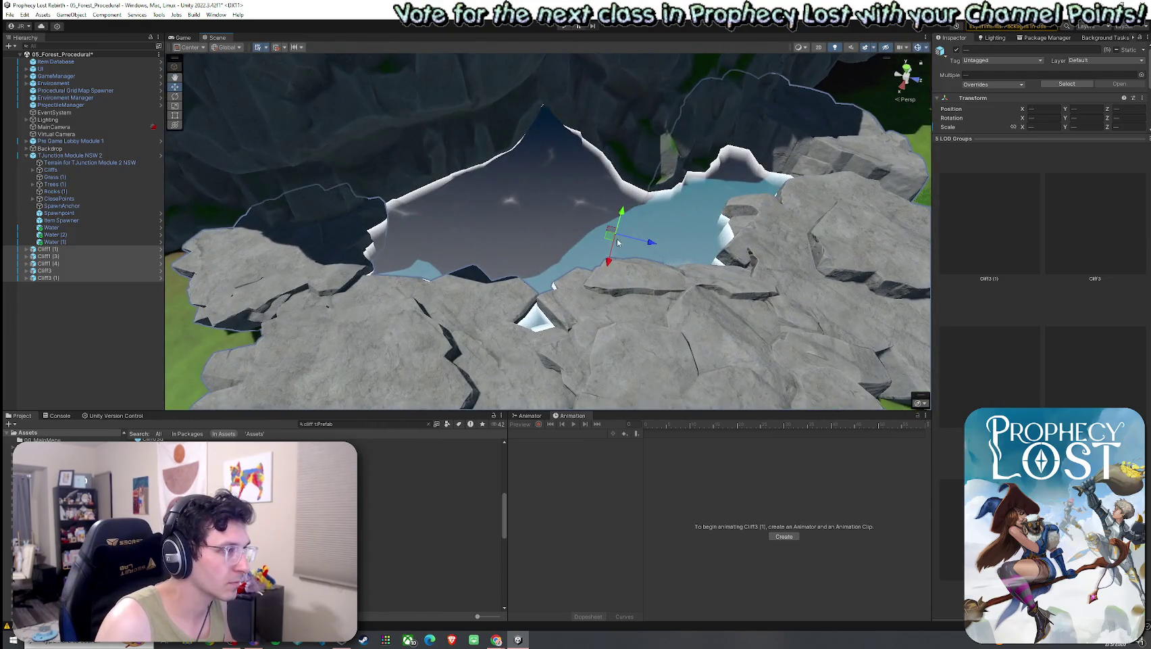
mouse_move(611, 234)
mouse_down()
mouse_move(613, 244)
mouse_move(483, 278)
mouse_move(403, 232)
mouse_move(295, 257)
mouse_move(223, 246)
mouse_move(271, 252)
mouse_up()
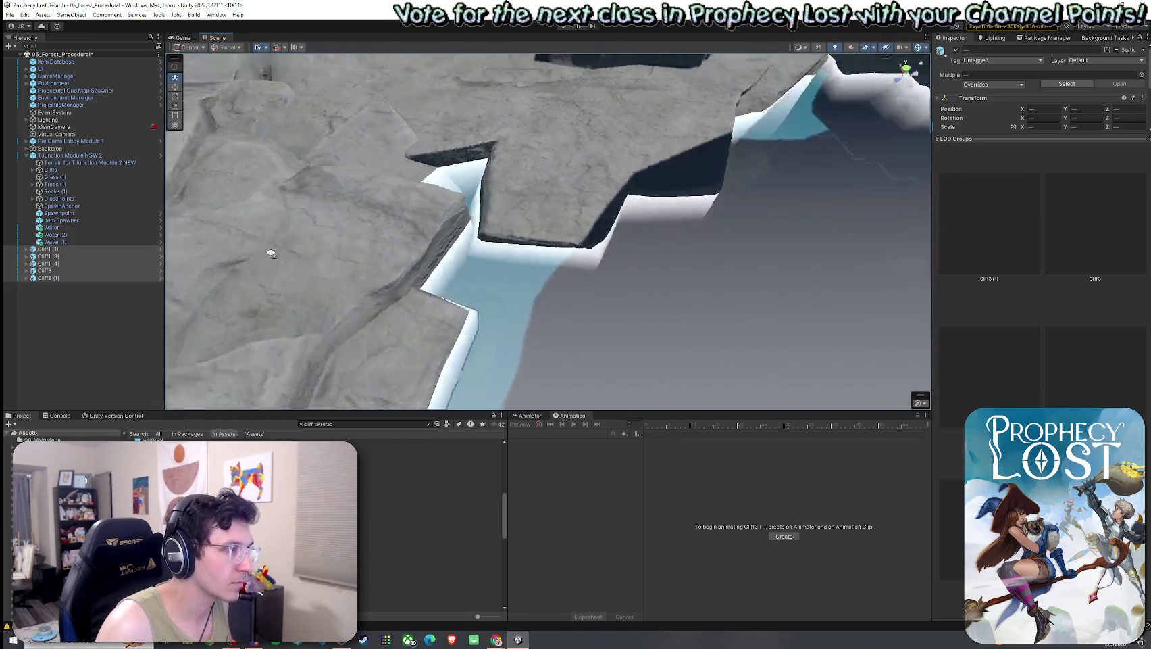
key(f)
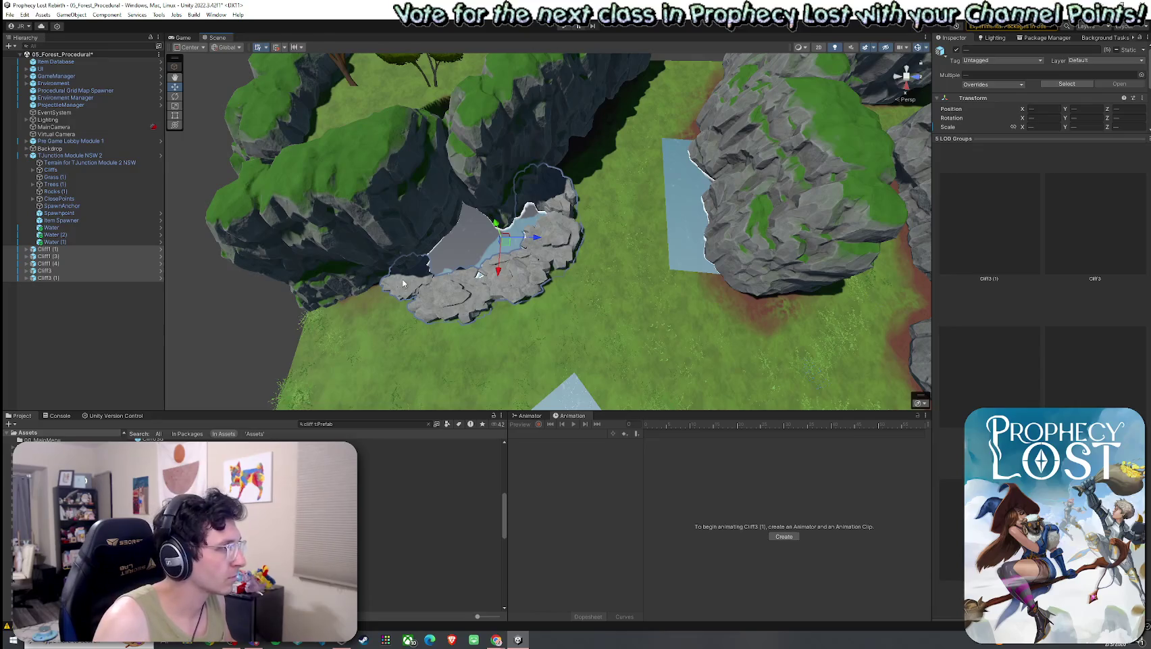
mouse_move(507, 251)
mouse_down()
mouse_move(703, 216)
mouse_move(671, 217)
mouse_move(763, 131)
mouse_move(680, 156)
mouse_move(994, 139)
mouse_move(1001, 128)
mouse_move(869, 112)
mouse_move(624, 111)
mouse_move(710, 160)
mouse_move(753, 164)
mouse_move(760, 143)
mouse_up()
key(e)
key(w)
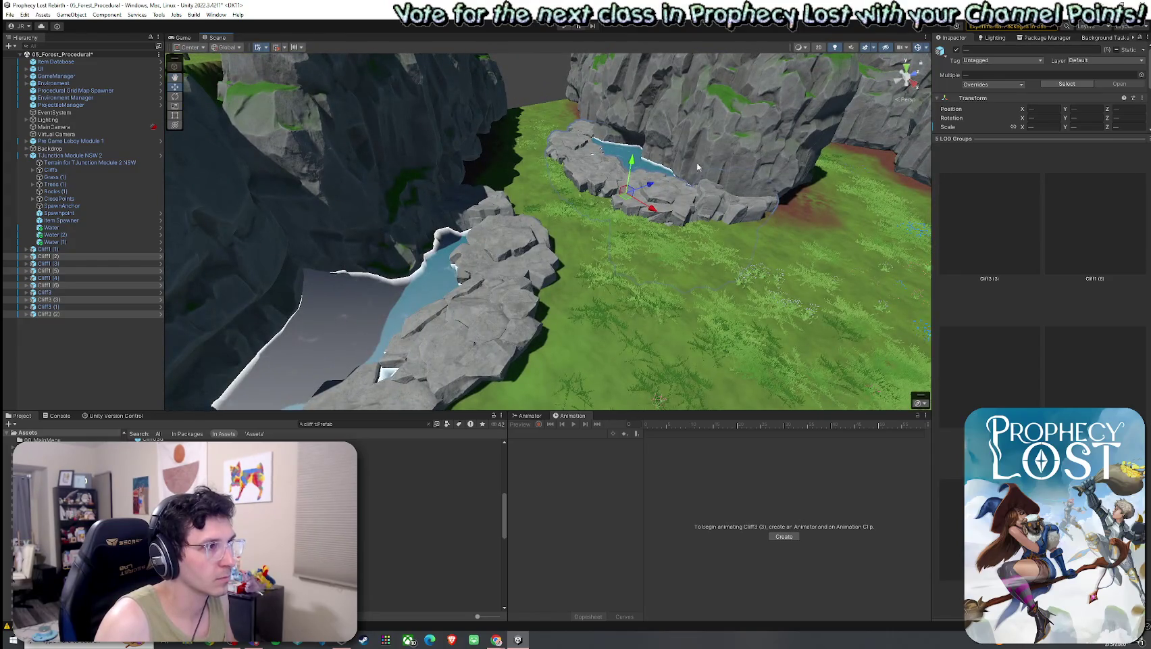
mouse_move(698, 167)
mouse_down()
mouse_move(717, 160)
mouse_move(810, 213)
mouse_up()
- Duplicate the cliff cluster and fit the copies around the centre pool
key(ctrl+d)
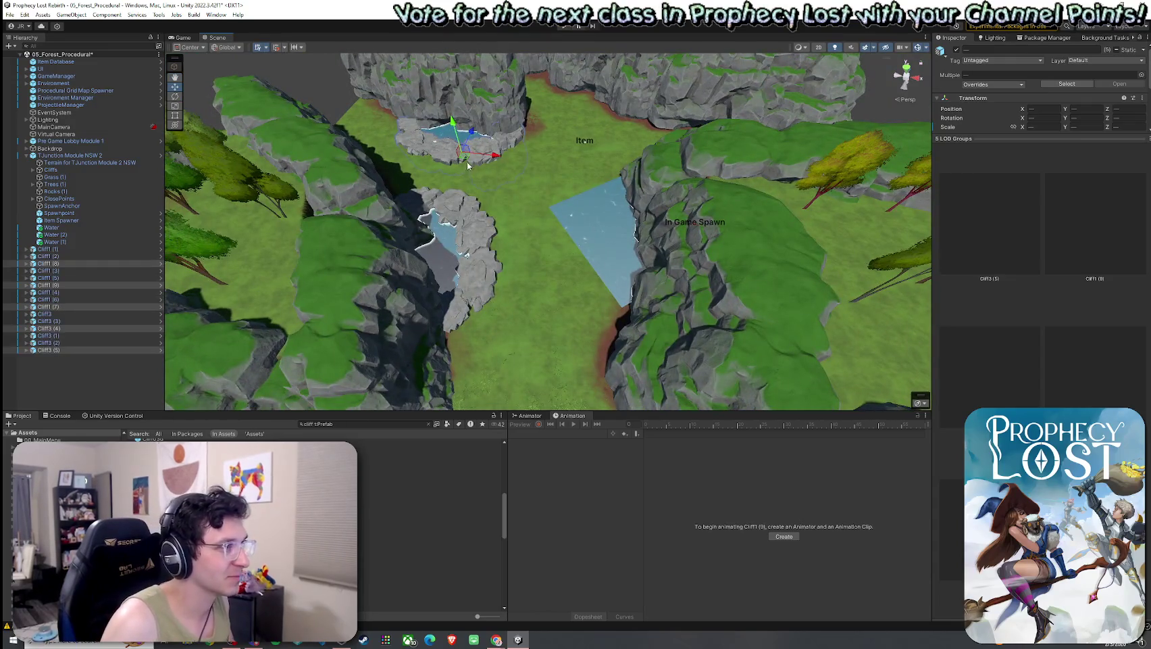
drag(457, 142, 560, 226)
key(e)
drag(575, 291, 540, 307)
key(w)
drag(591, 259, 617, 267)
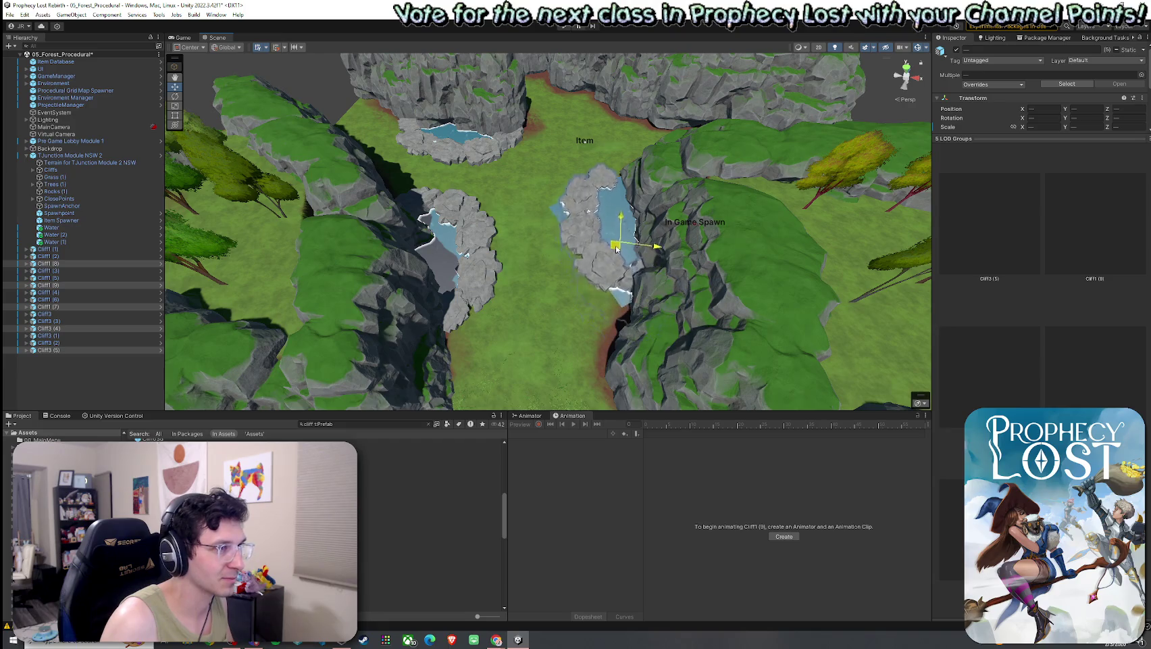
key(r)
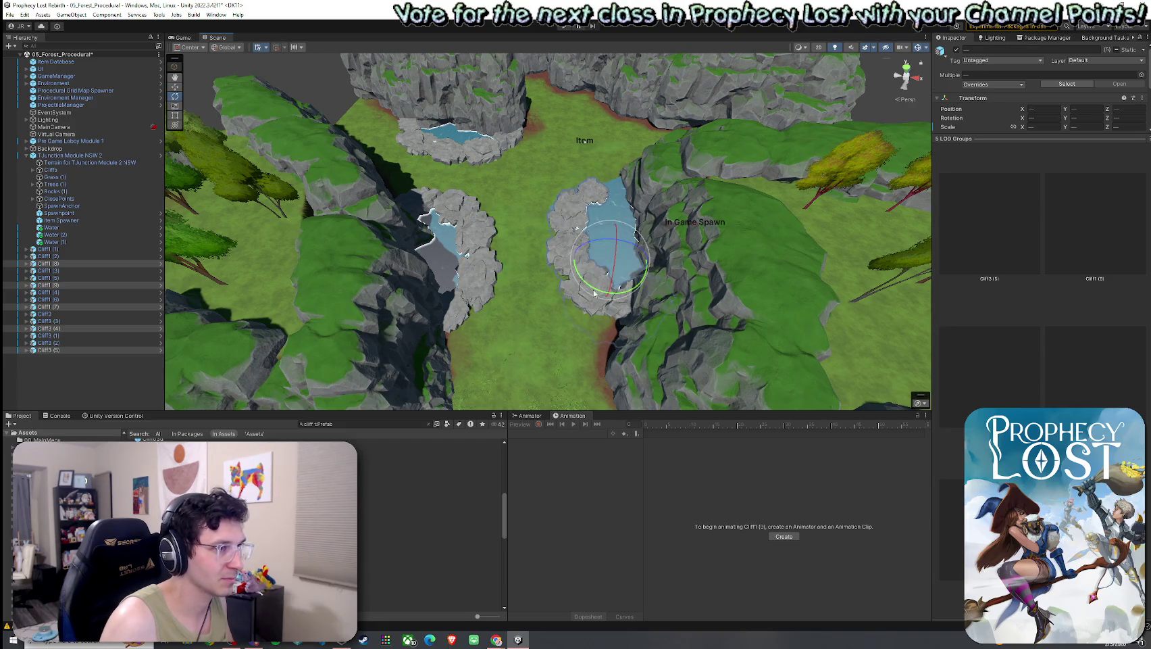
key(w)
mouse_move(605, 263)
mouse_down()
mouse_move(529, 273)
mouse_move(520, 341)
mouse_up()
key(f)
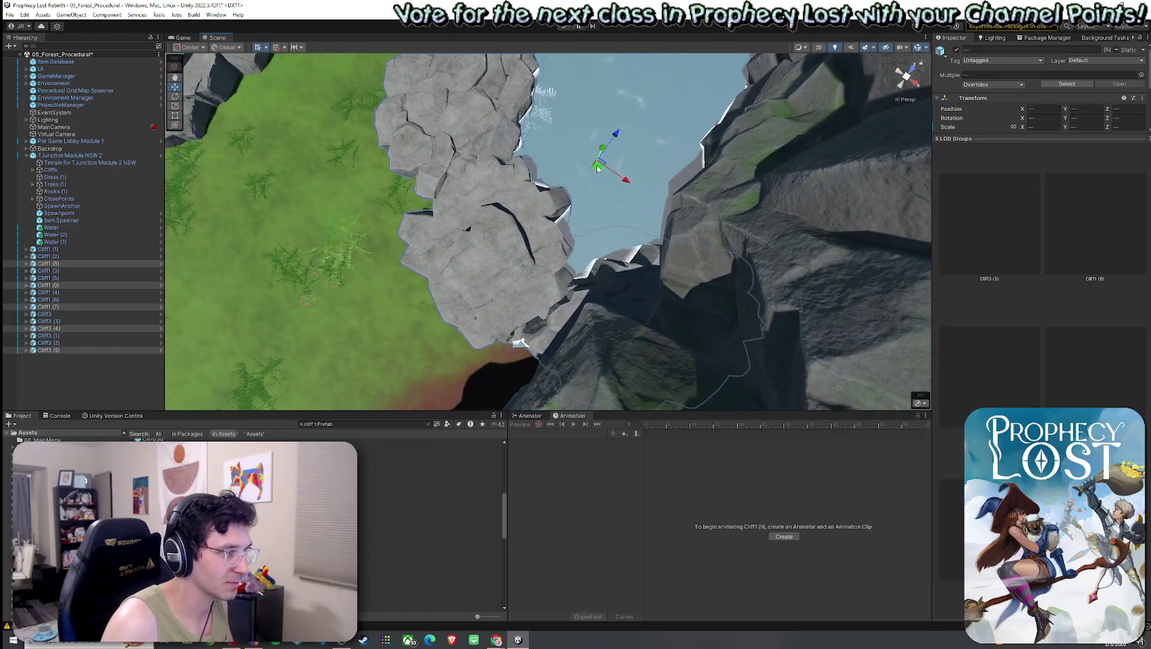
drag(597, 174, 134, 93)
- Duplicate the Cliff3 (4) slab and place the copy along the pool edge
click(135, 328)
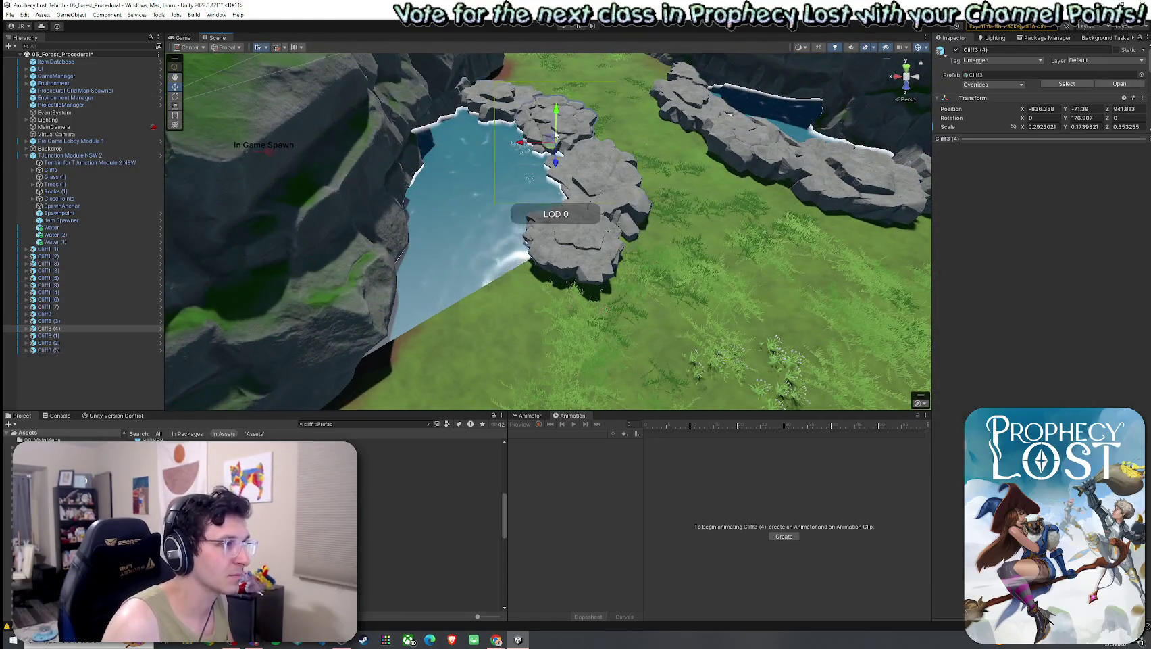
key(ctrl+d)
mouse_move(555, 138)
mouse_down()
mouse_move(503, 298)
mouse_move(676, 331)
mouse_up()
key(e)
key(w)
mouse_move(502, 301)
mouse_down()
mouse_move(473, 306)
mouse_move(509, 308)
mouse_up()
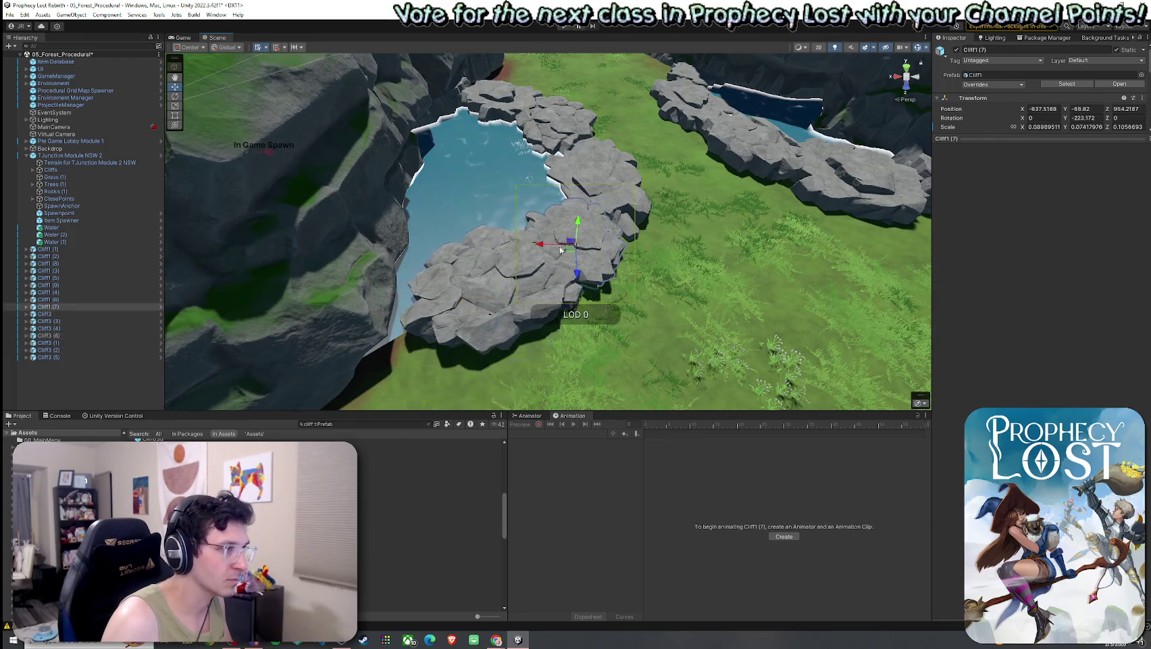
- Duplicate a Cliff1 rock as Cliff1 (10) and move it into the pool gap
click(426, 301)
key(ctrl+d)
mouse_move(426, 301)
mouse_down()
mouse_move(375, 331)
mouse_move(369, 306)
mouse_move(347, 301)
mouse_move(378, 386)
mouse_move(295, 316)
mouse_move(330, 251)
mouse_move(316, 235)
mouse_move(336, 257)
mouse_move(436, 281)
mouse_move(518, 254)
mouse_move(503, 260)
mouse_move(524, 258)
mouse_move(527, 301)
mouse_move(627, 286)
mouse_move(675, 298)
mouse_up()
key(e)
- Enlarge Cliff3 (5) to about 0.858 × 0.393 × 0.412 to close the rim
click(525, 257)
key(r)
key(w)
scroll(676, 297, down, 5)
click(778, 317)
scroll(778, 317, up, 3)
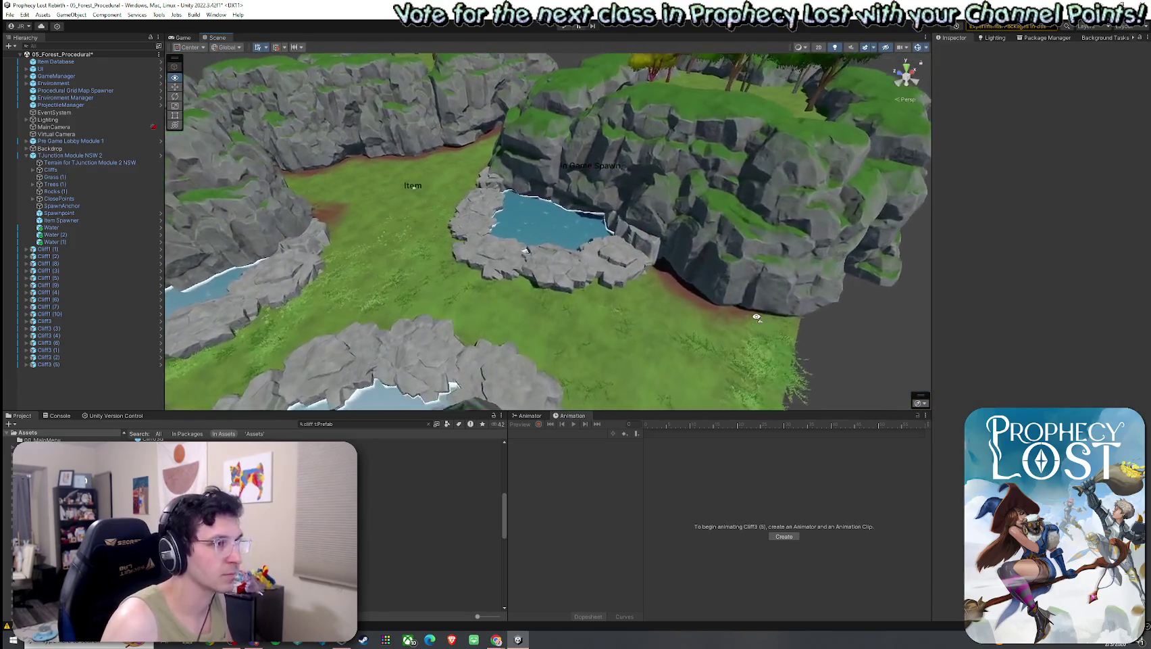
- Orbit over the clearing to review the three rock-rimmed ponds, then bring up the File menu
mouse_move(777, 317)
mouse_down()
mouse_move(759, 314)
mouse_move(766, 292)
mouse_up()
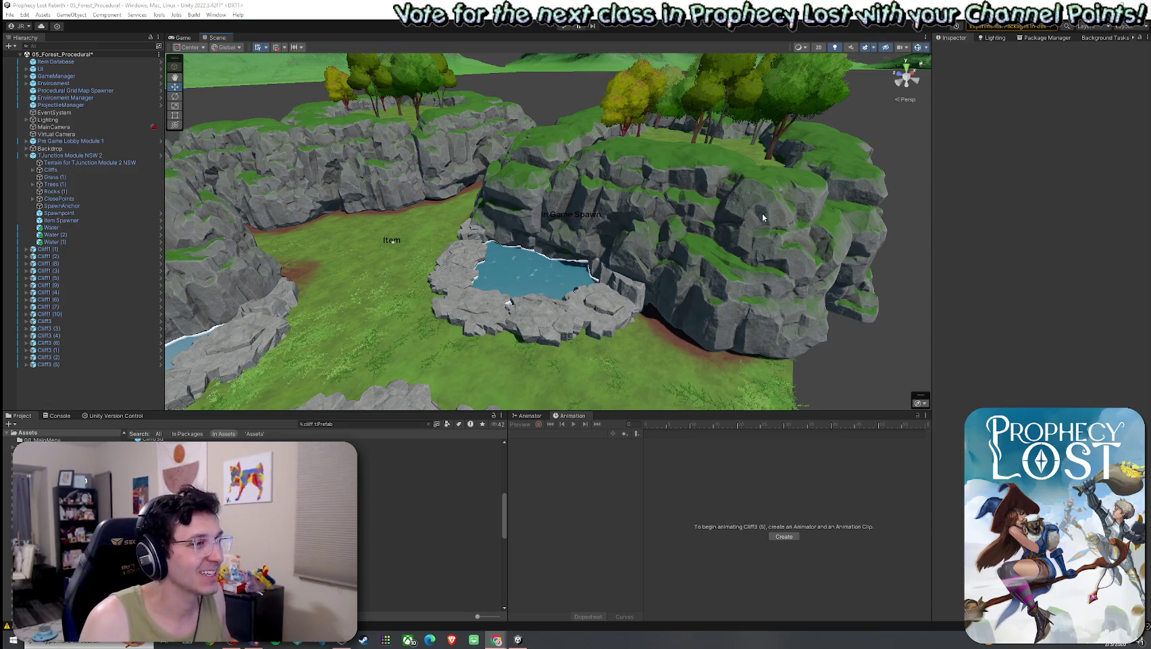
mouse_move(762, 216)
mouse_down()
mouse_move(691, 206)
mouse_move(694, 185)
mouse_move(604, 203)
mouse_move(679, 190)
mouse_move(600, 264)
mouse_move(560, 250)
mouse_up()
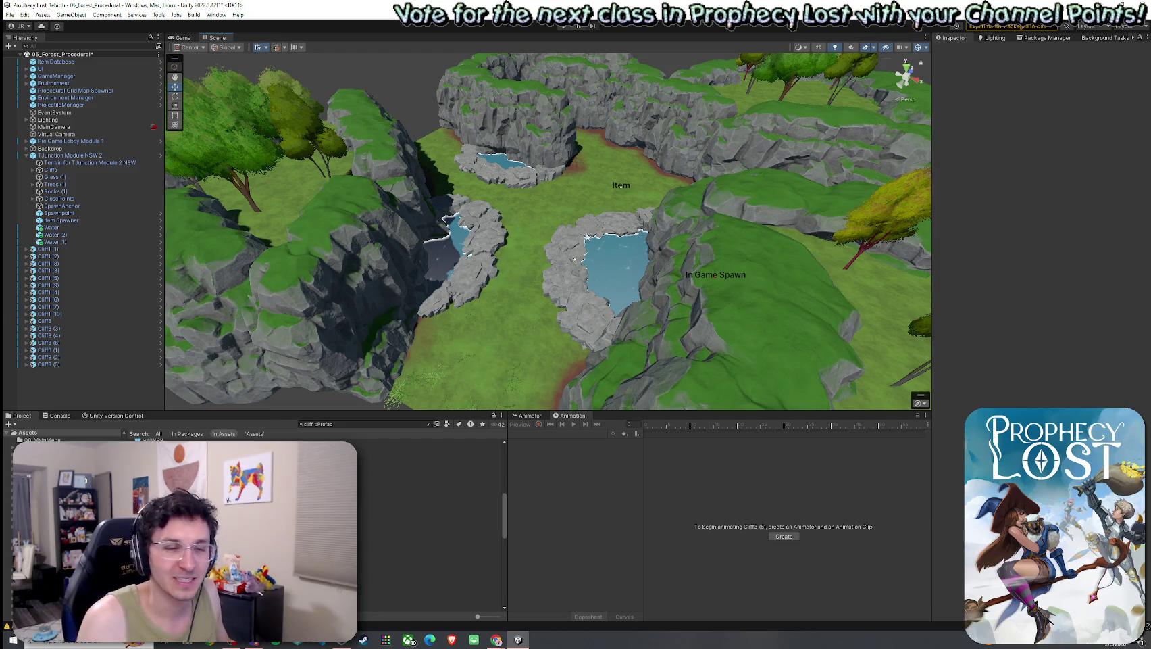
drag(575, 259, 514, 239)
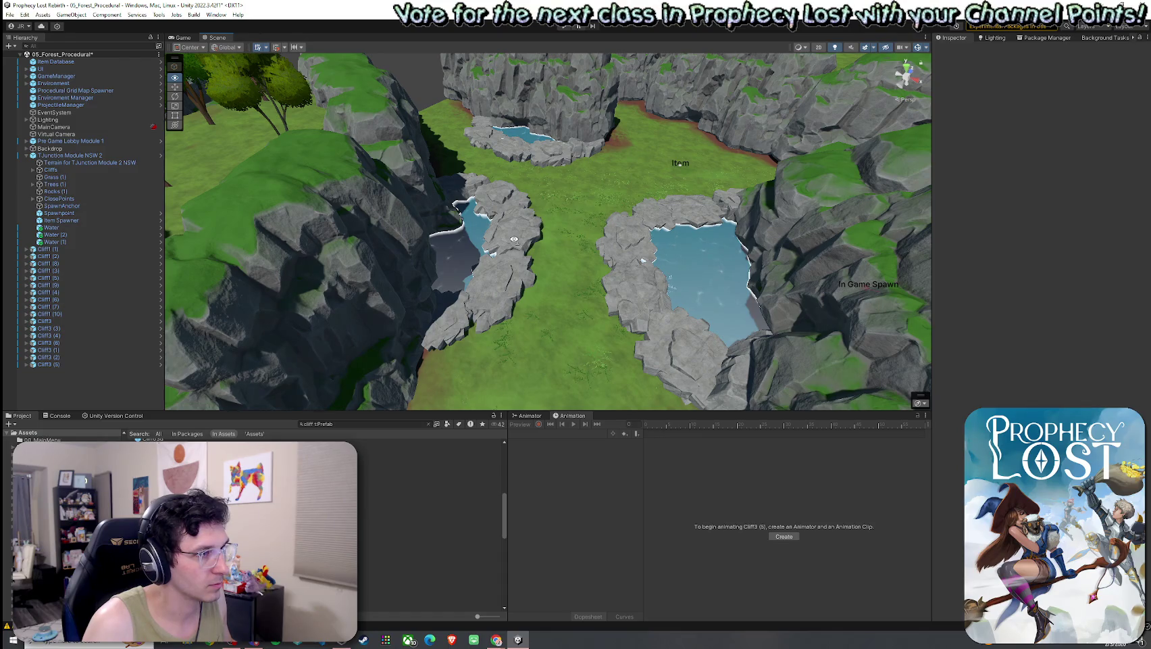
mouse_move(514, 239)
mouse_down()
mouse_move(543, 166)
mouse_move(529, 117)
mouse_move(536, 218)
mouse_up()
click(10, 14)
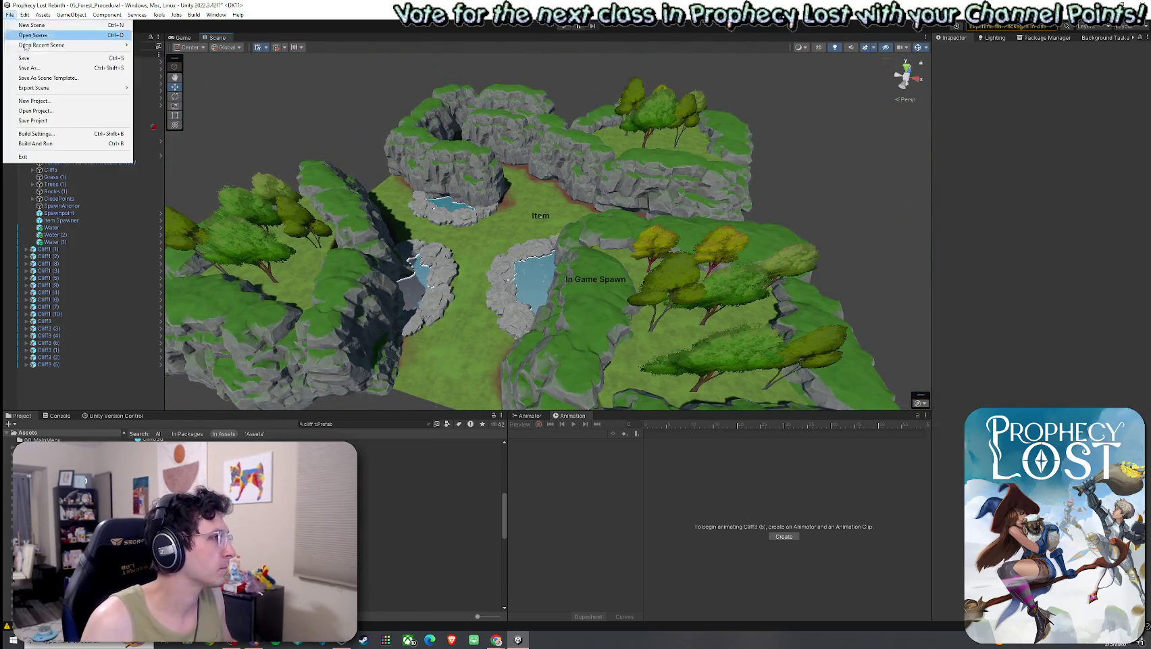
- Save the scene and clear the cliff prefab search in the Project window
click(27, 55)
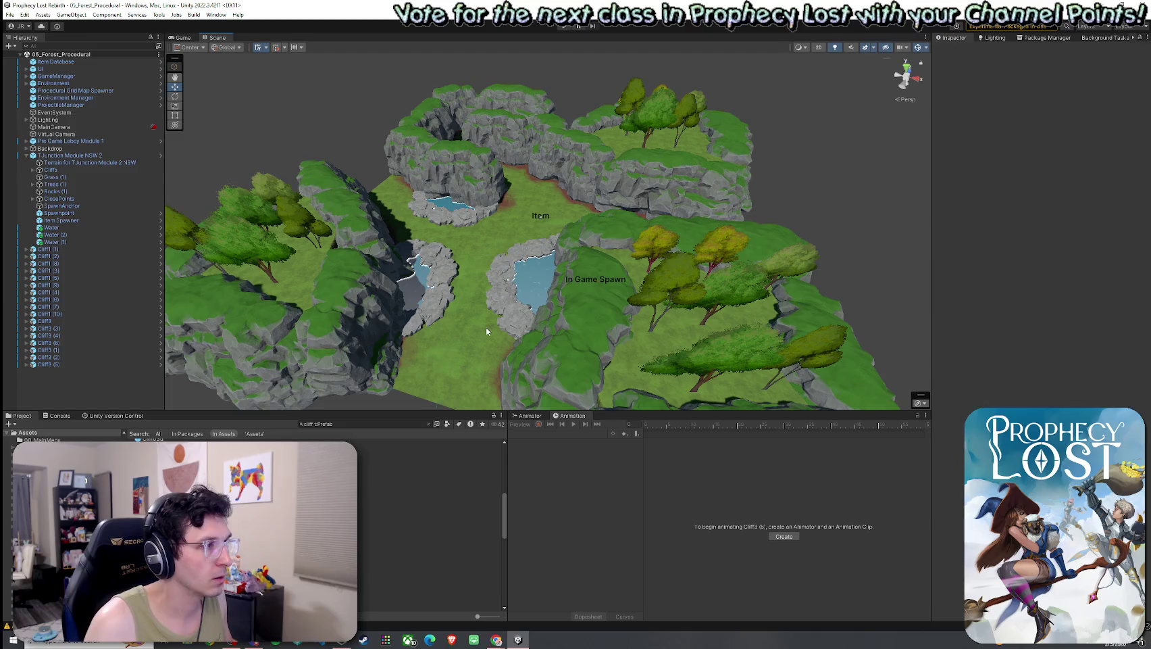
click(318, 423)
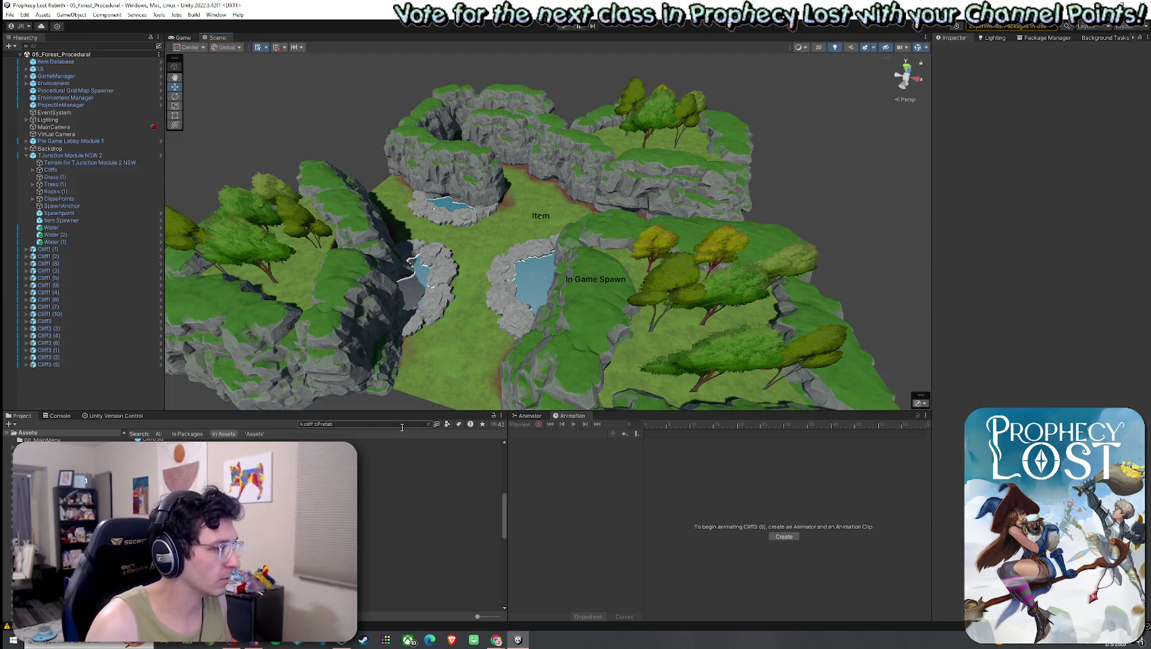
key(ctrl+a)
key(BackSpace)
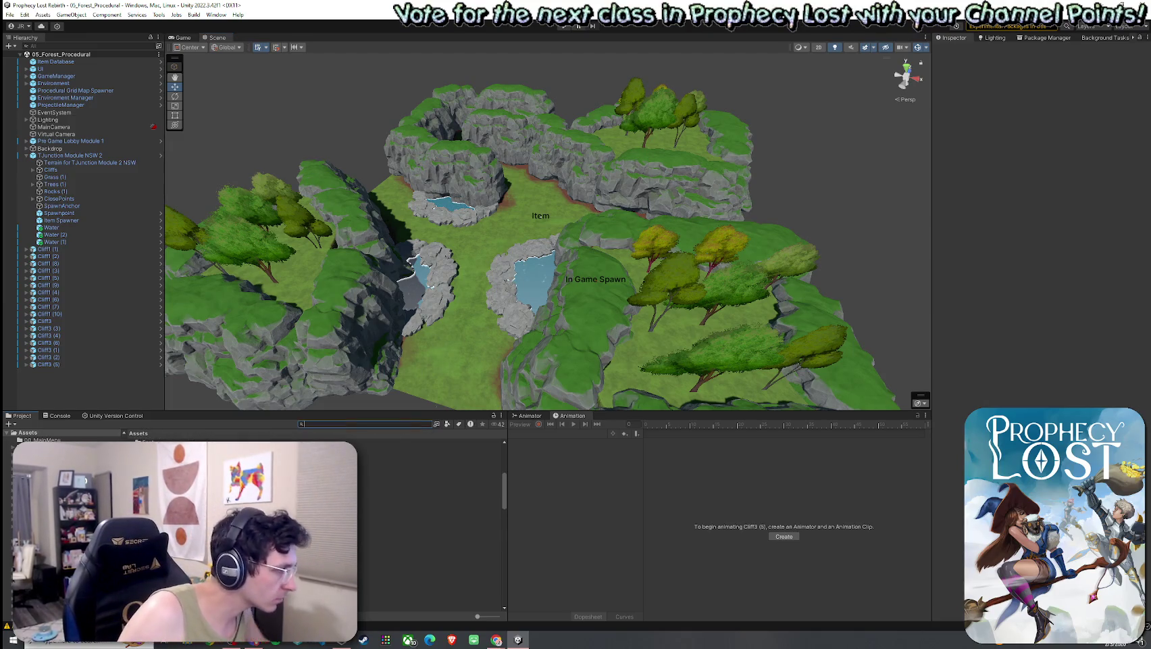
- Open the Scenes folder and choose the 03_Foothills scene
double_click(406, 494)
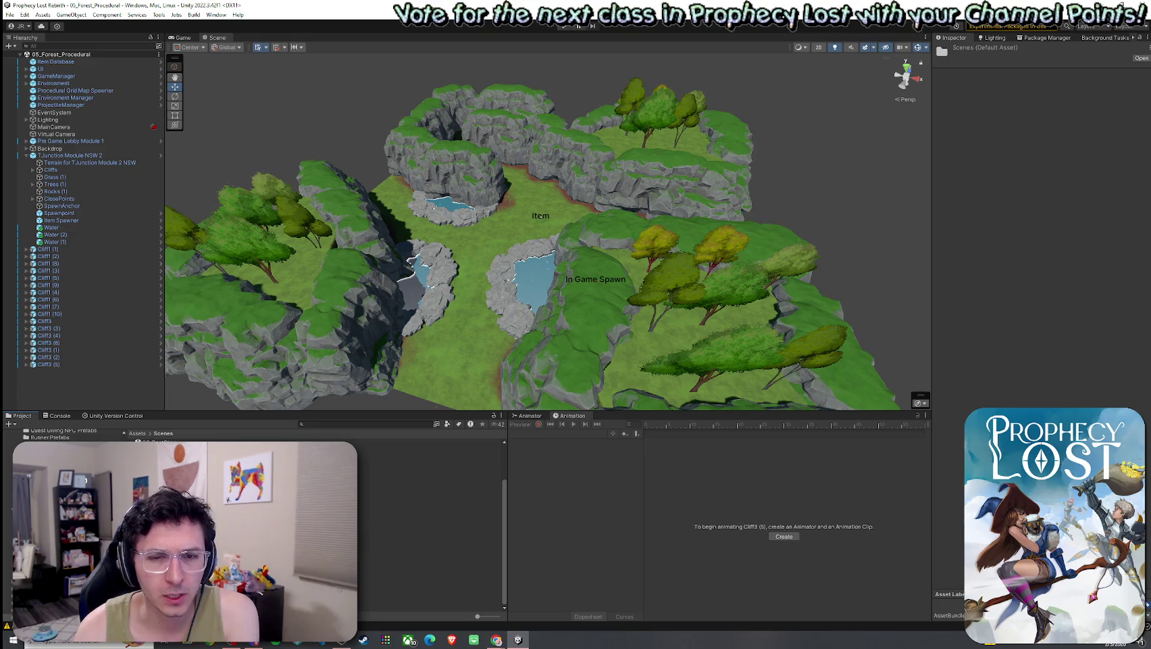
click(496, 639)
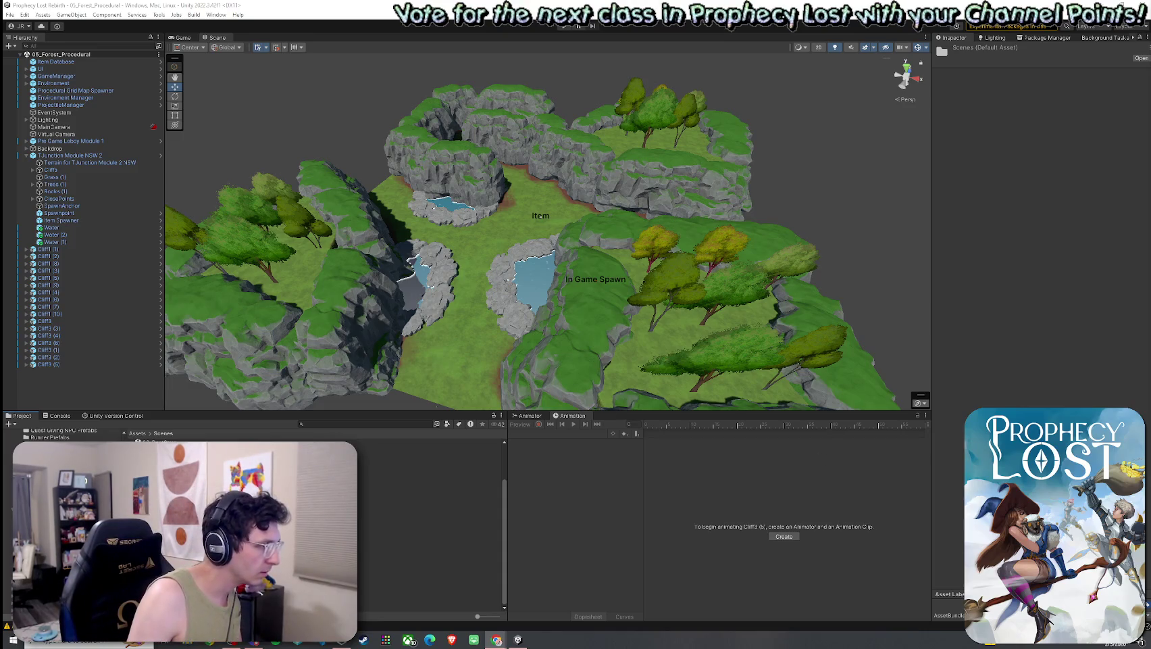
click(271, 463)
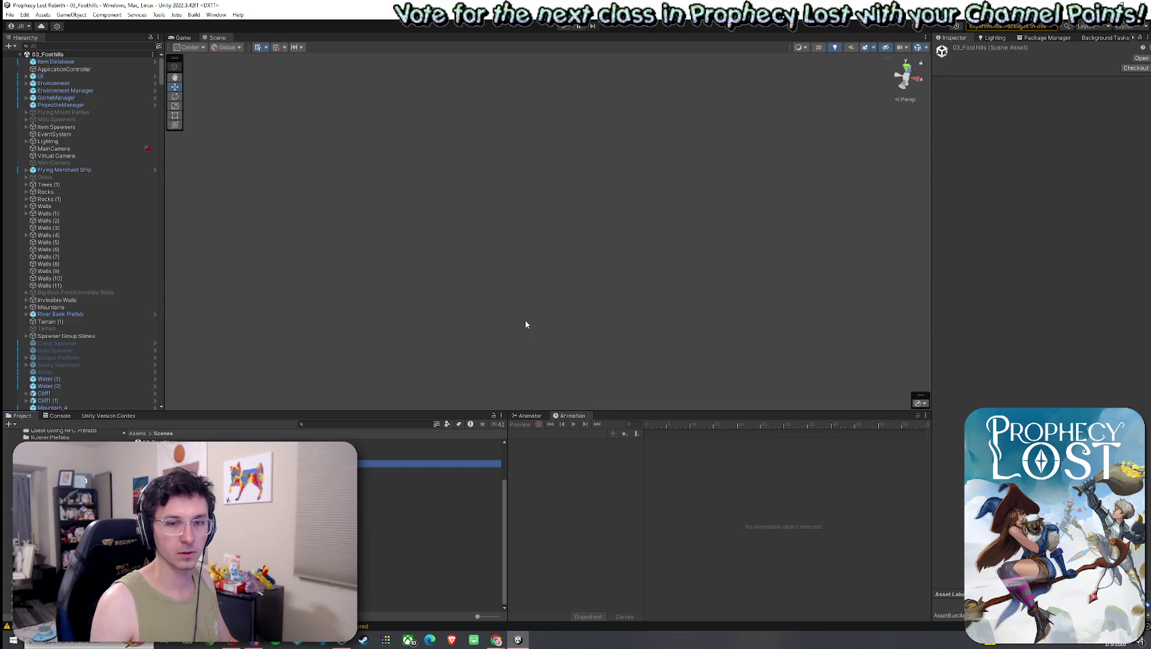
- Frame and orbit around the Walls (4) and Walls (2) colliders, then reopen 05_Forest_Procedural
click(73, 235)
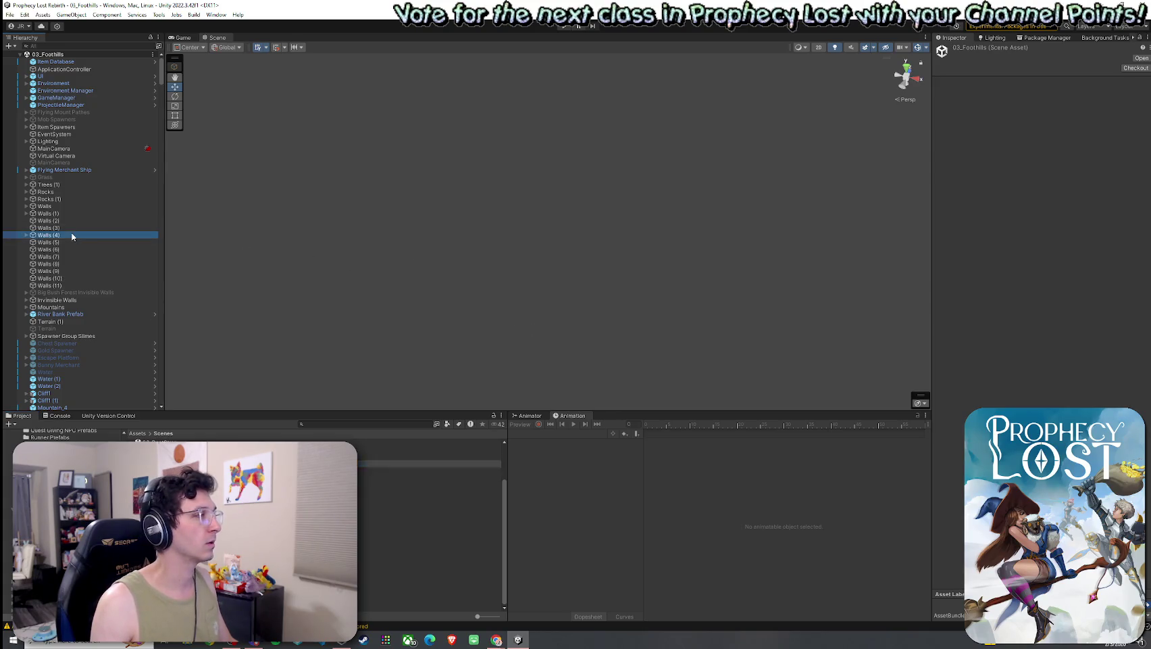
key(f)
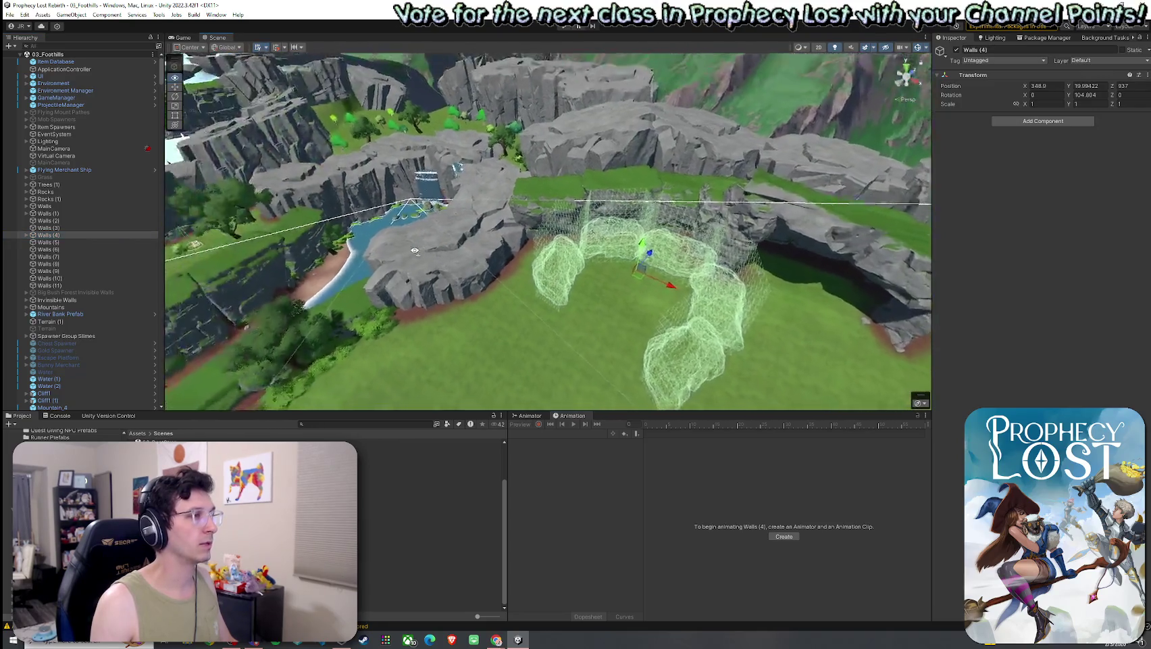
scroll(414, 250, down, 10)
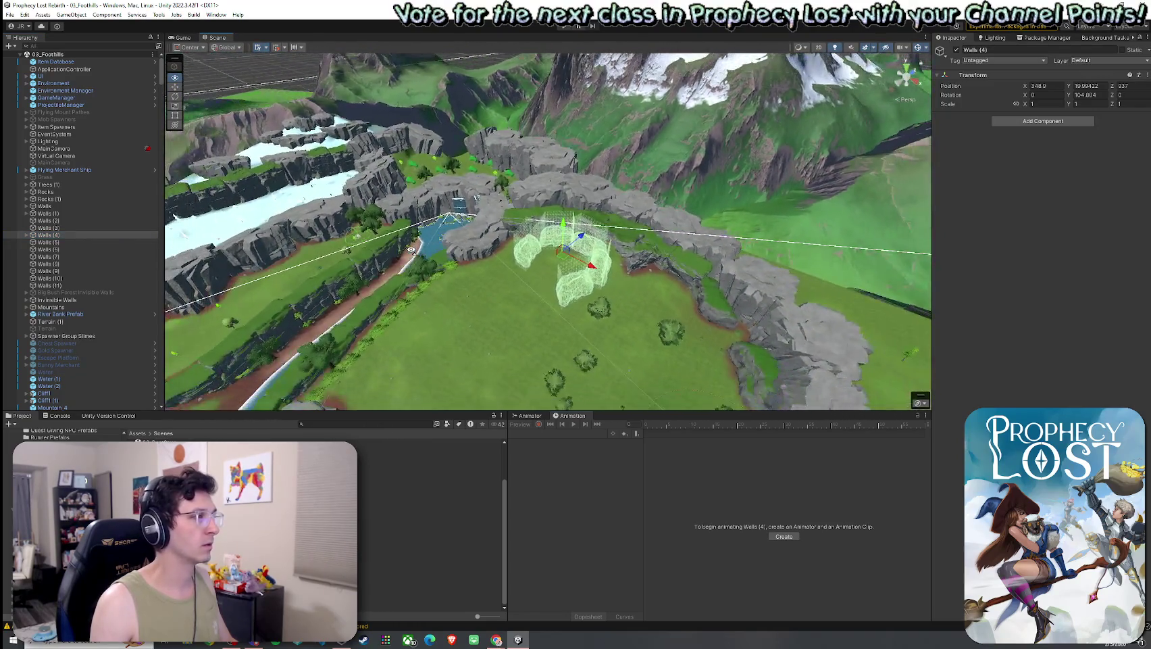
mouse_move(411, 250)
mouse_down()
mouse_move(190, 273)
mouse_move(95, 250)
mouse_up()
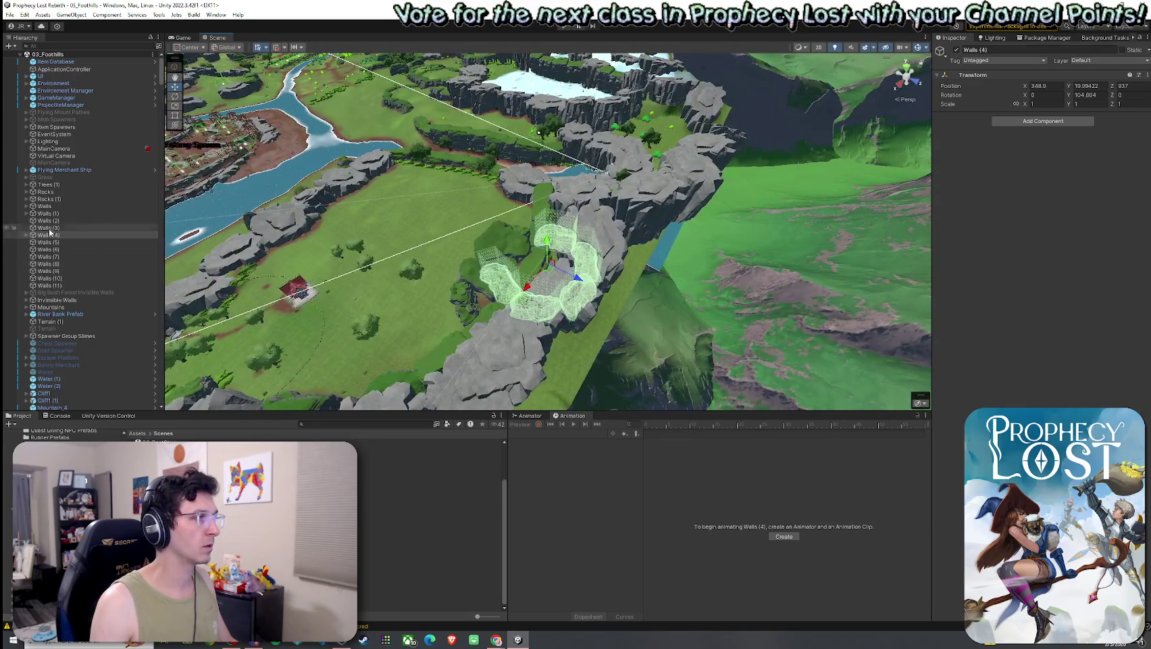
double_click(69, 221)
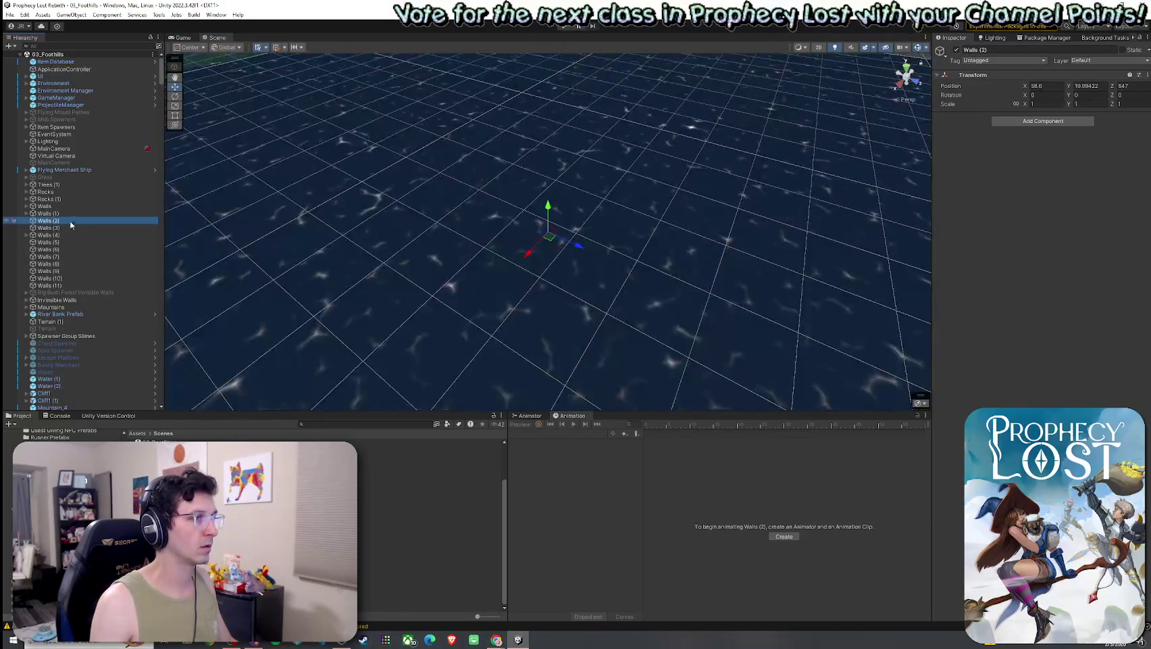
mouse_move(406, 270)
mouse_down()
mouse_move(424, 251)
mouse_move(386, 248)
mouse_move(420, 380)
mouse_up()
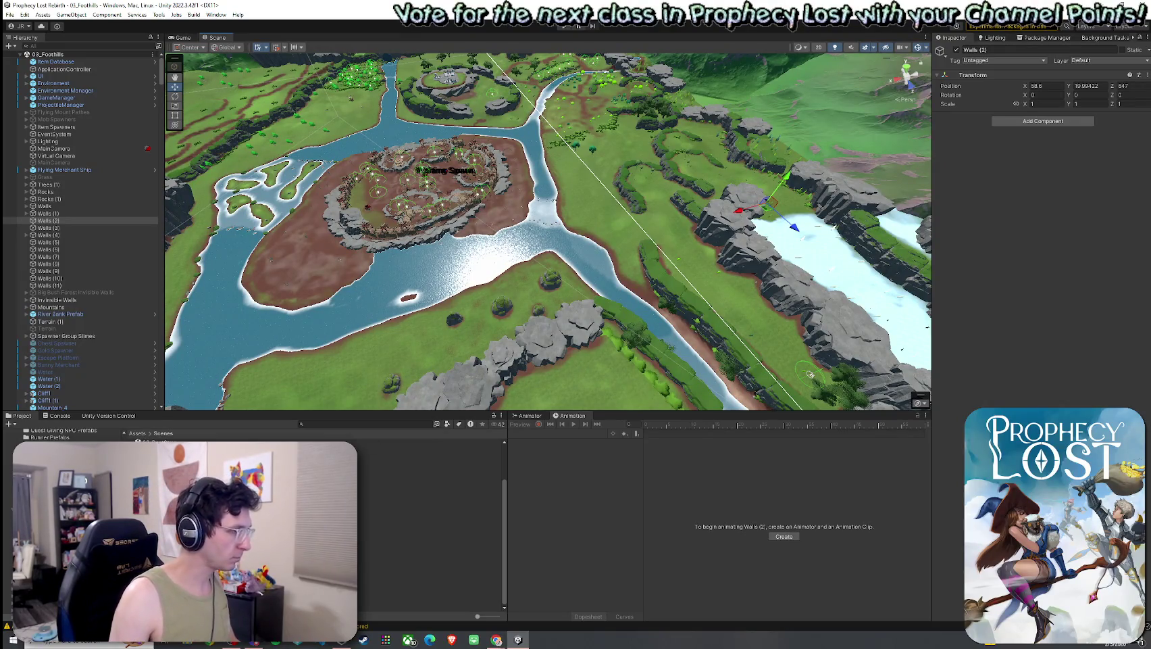
double_click(379, 478)
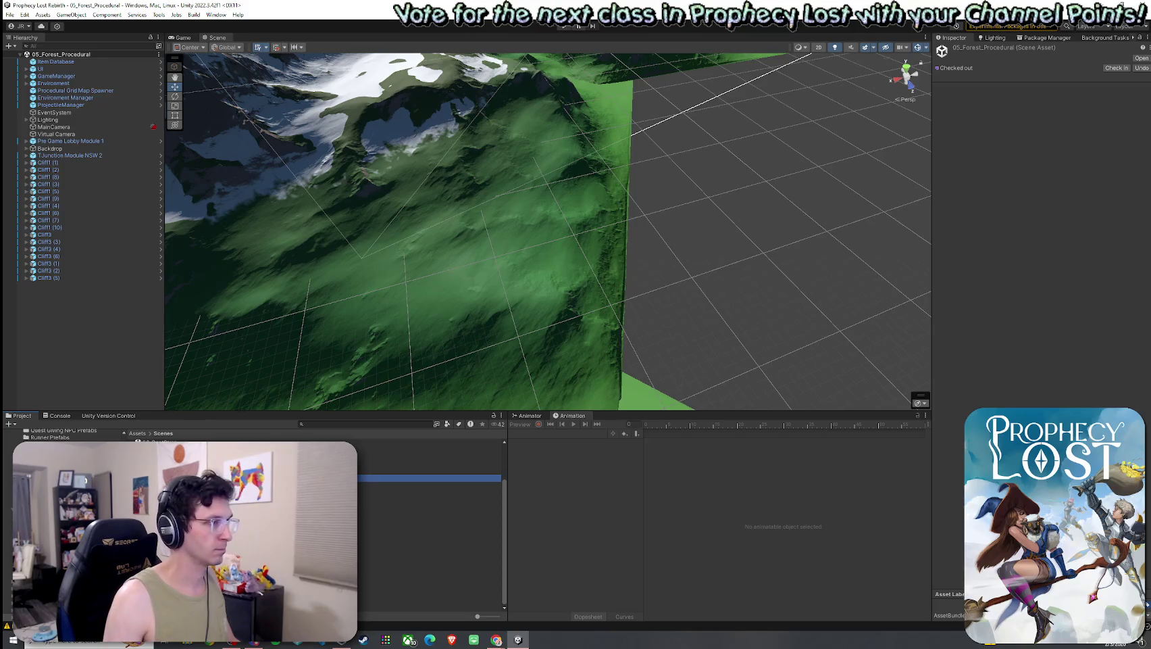
- Focus on TJunction Module NSW 2 and review its cliff pieces and Cliffs group
double_click(68, 155)
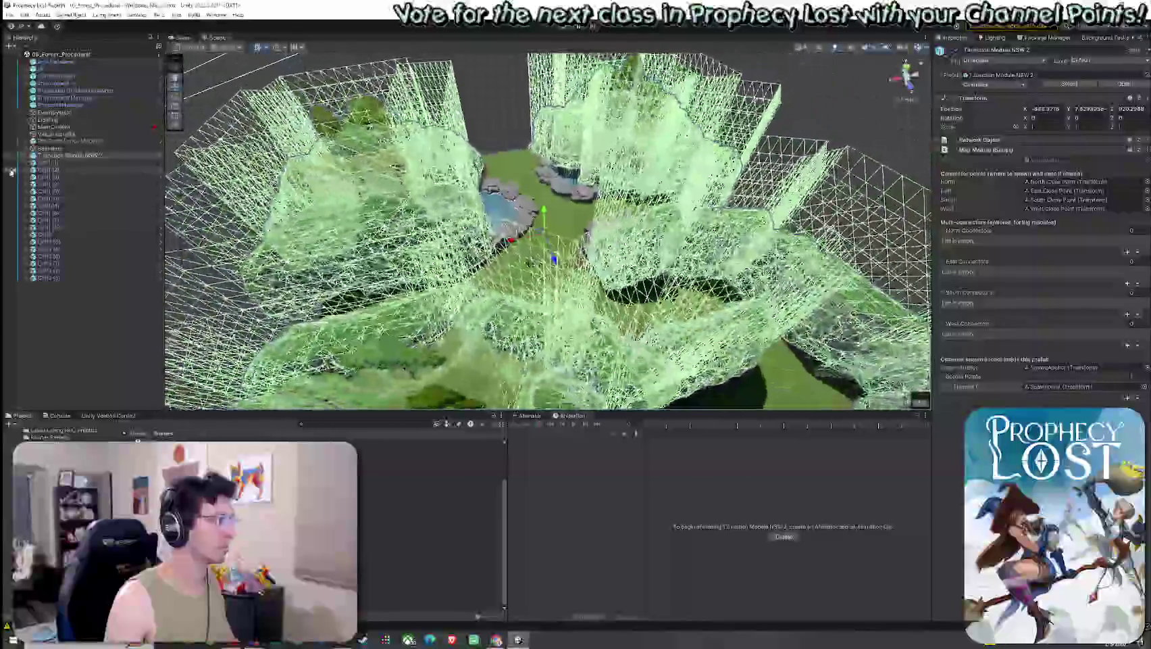
click(25, 156)
click(47, 249)
shift+click(49, 365)
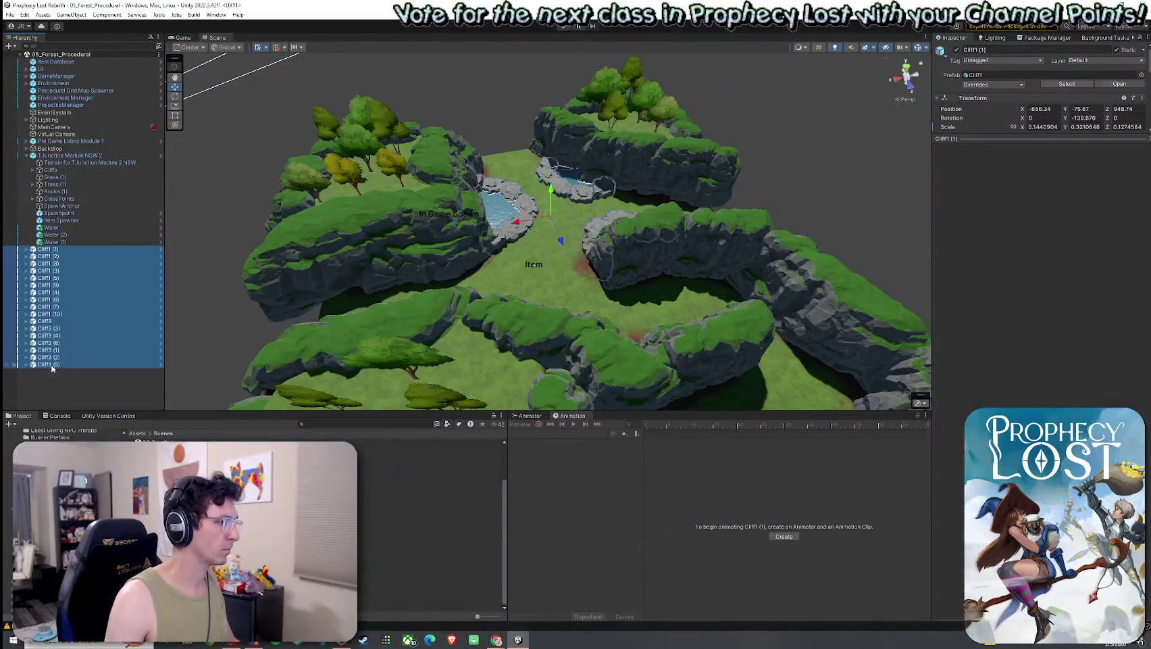
click(32, 170)
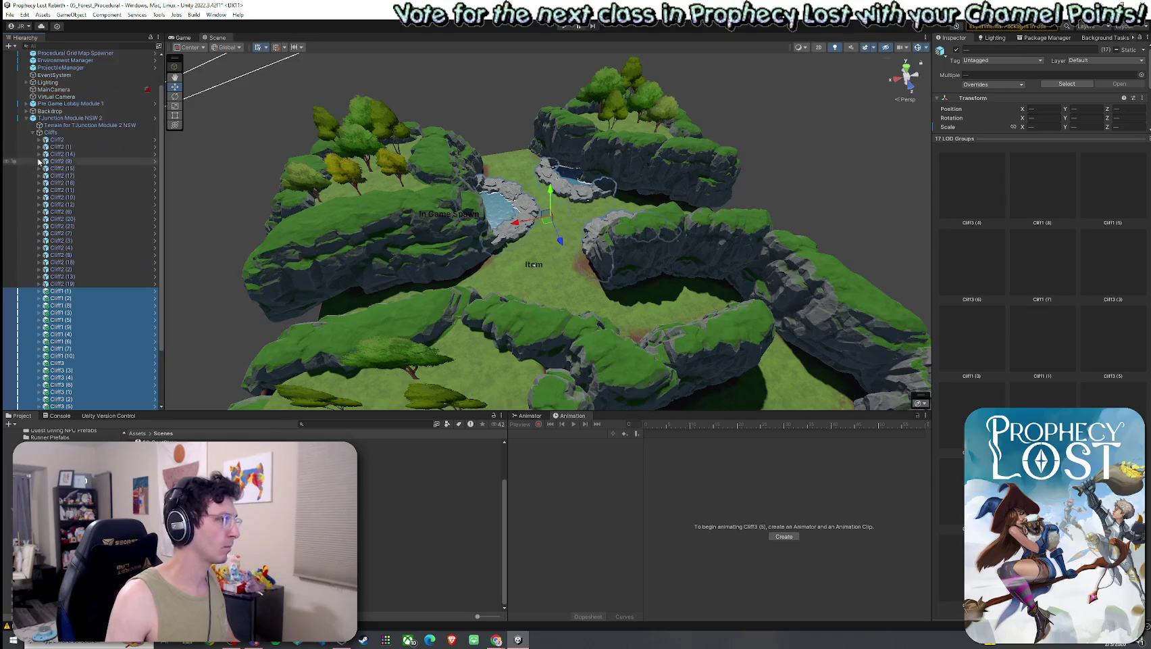
click(32, 133)
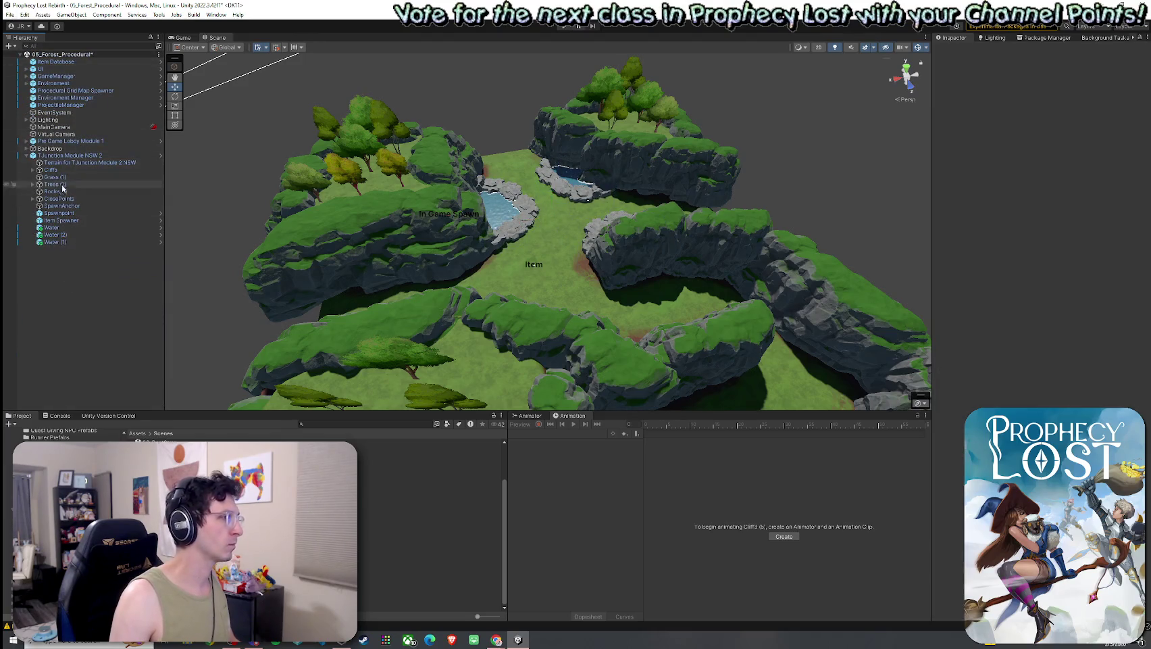
- Add an empty child named Water to the module and move Water (1) and Water (2) into it
click(62, 156)
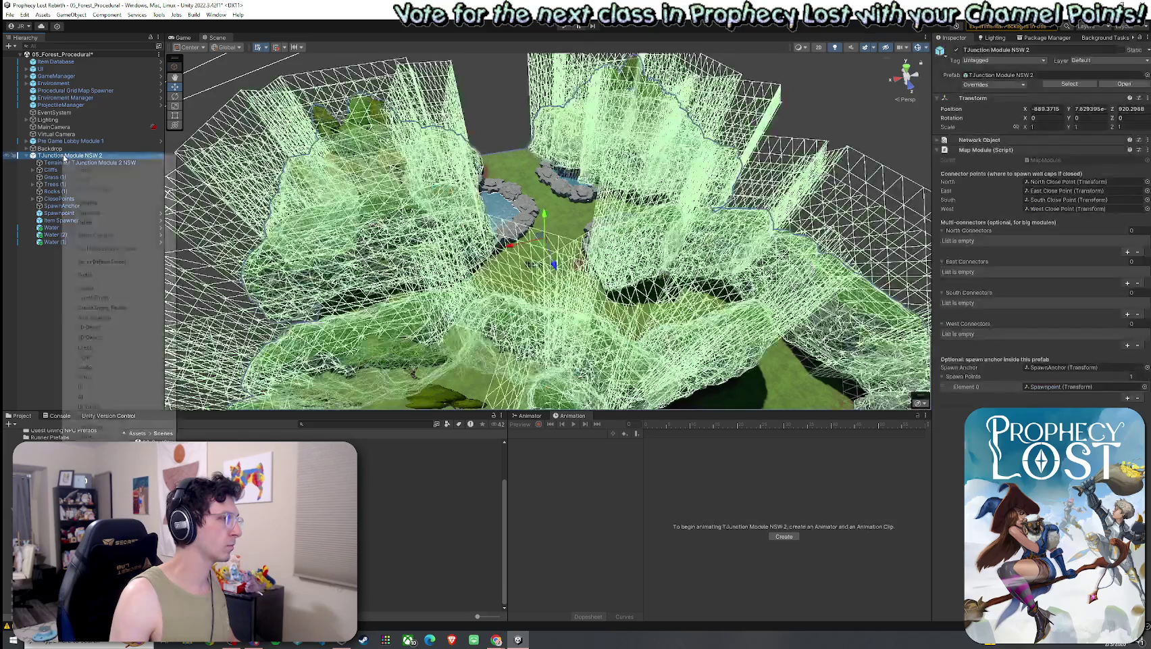
right_click(62, 155)
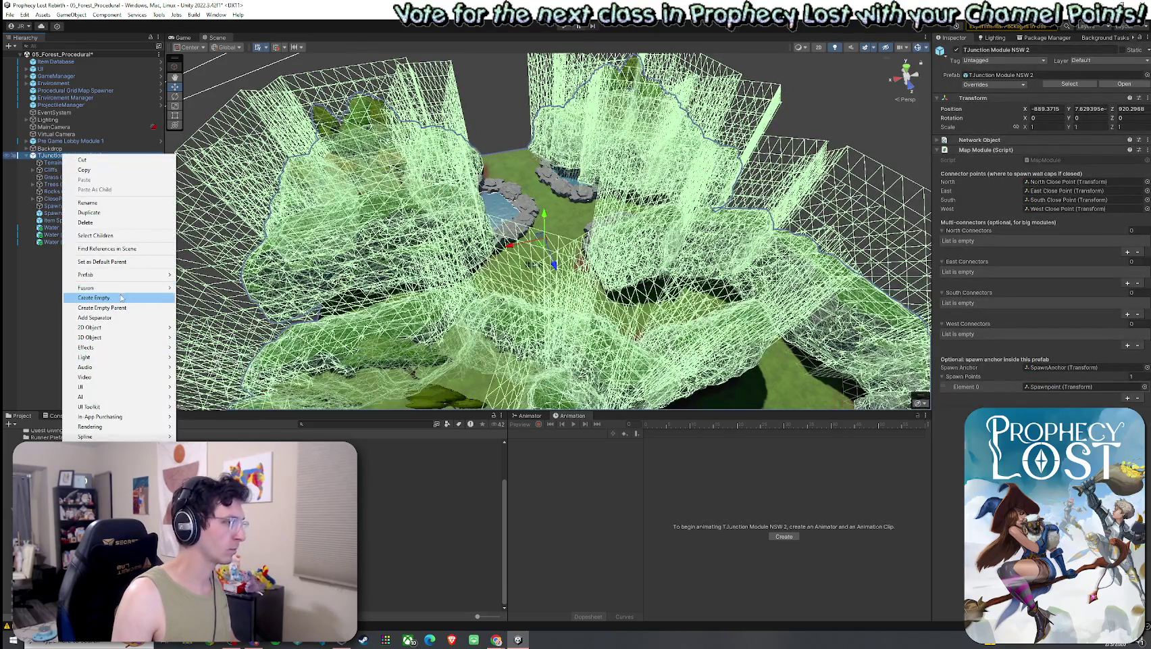
click(125, 301)
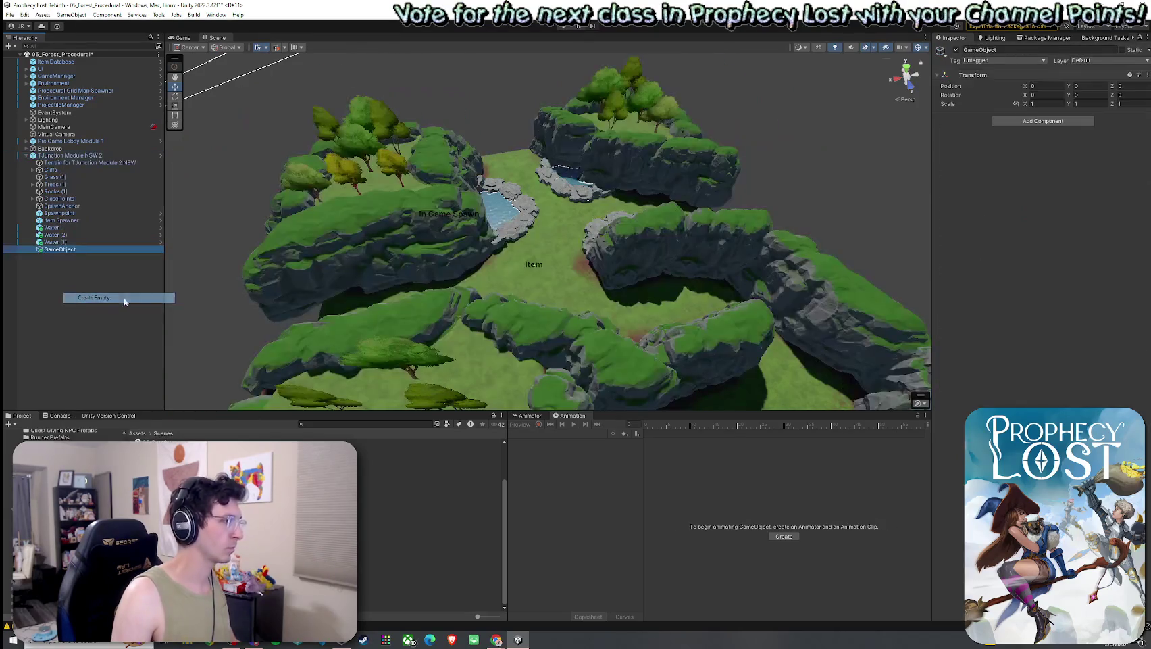
click(94, 251)
text(Water)
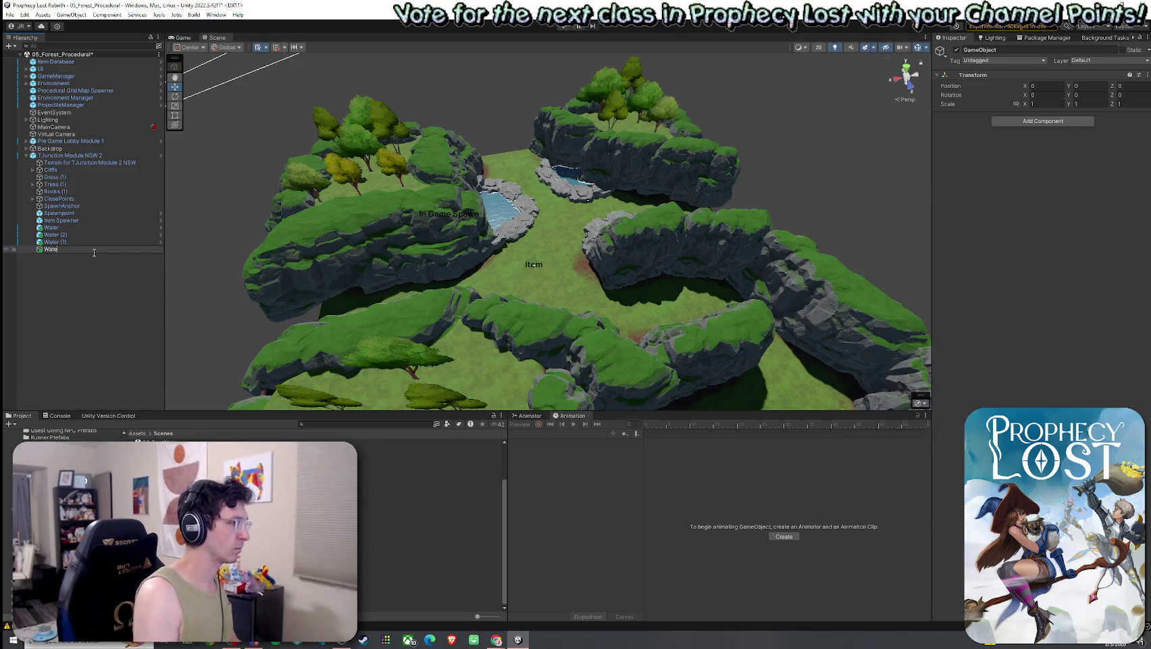
key(Return)
click(76, 228)
shift+click(75, 241)
drag(76, 236, 71, 250)
- Apply all overrides to the TJunction Module NSW 2 prefab
click(68, 156)
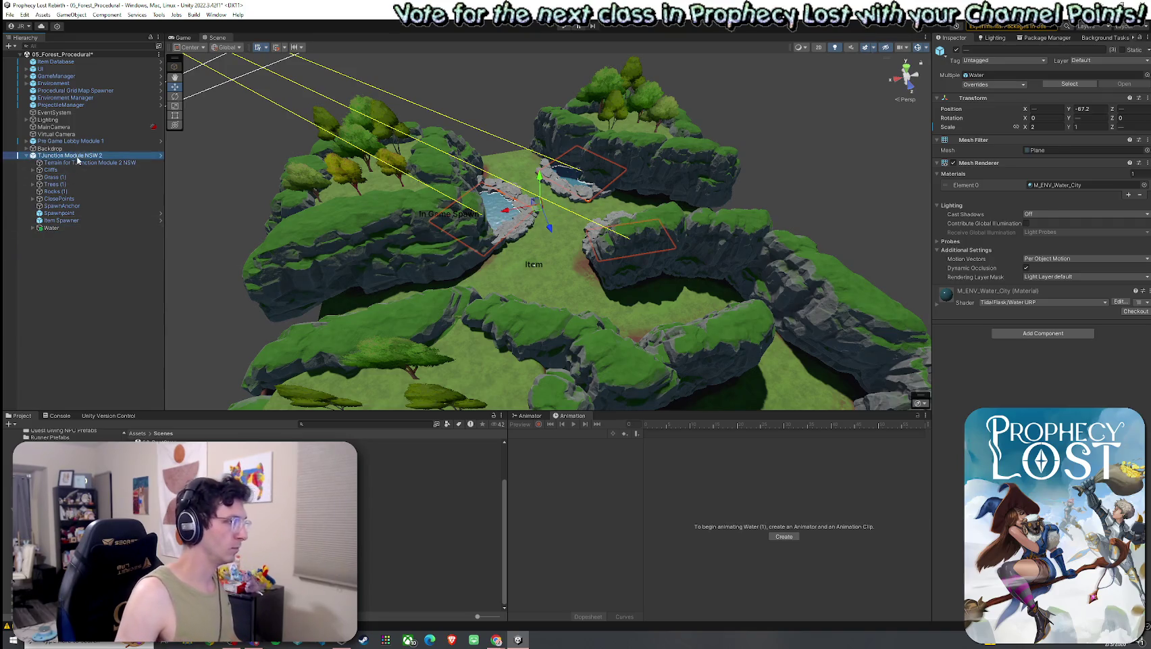
click(993, 84)
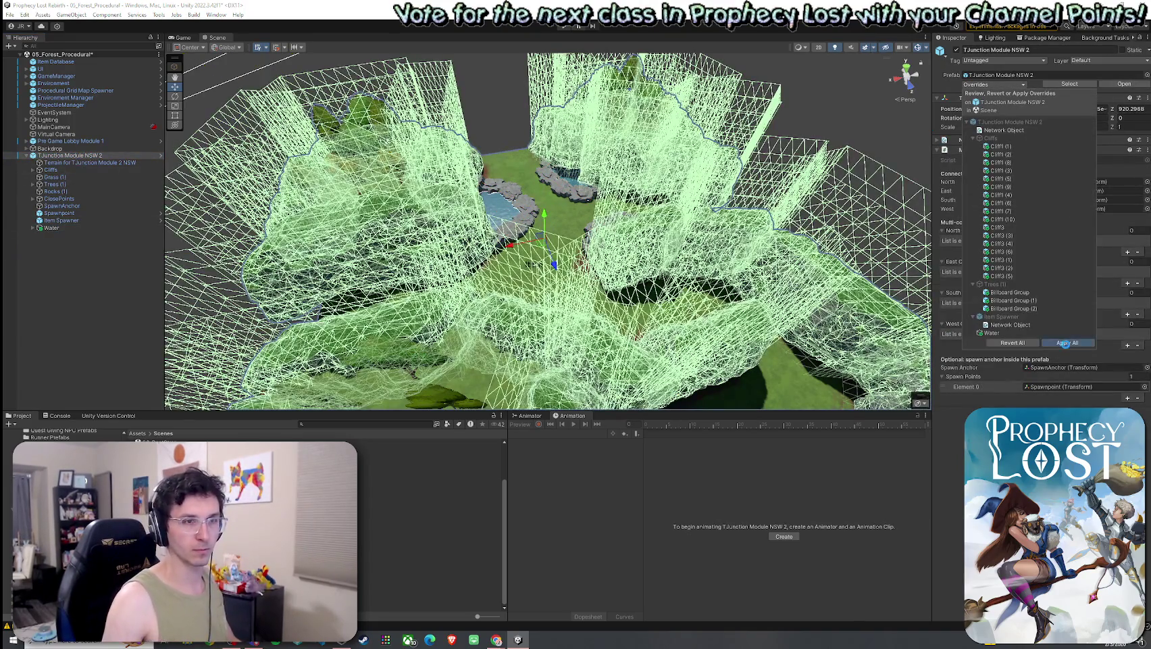
click(1090, 343)
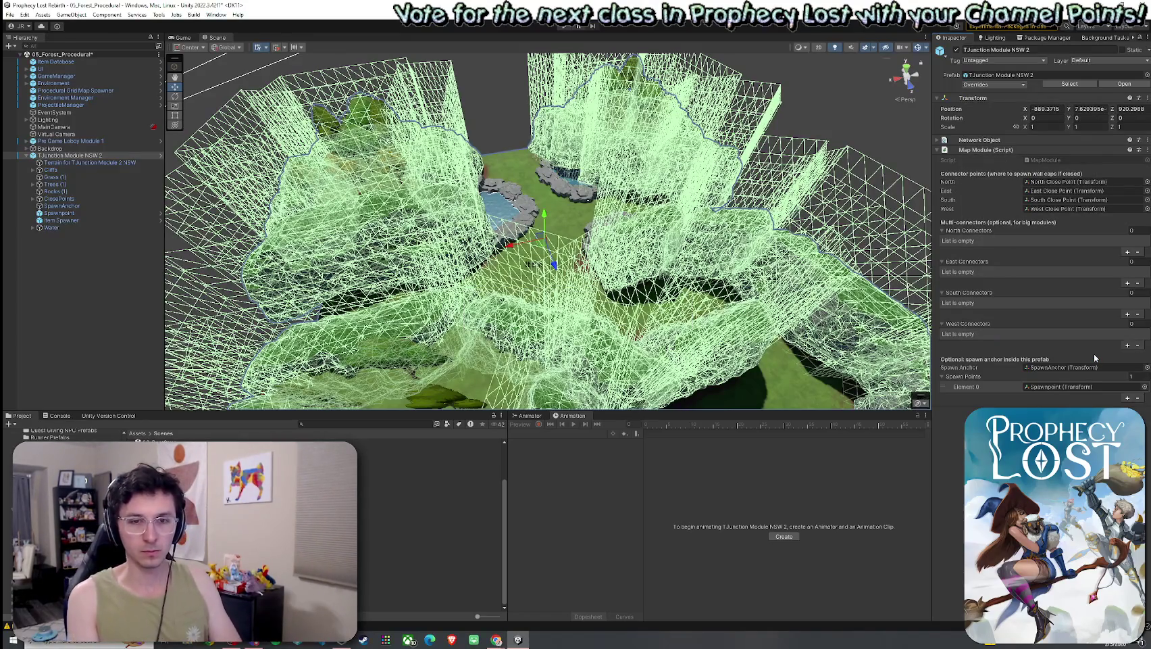
- Check the module from a near top-down view and save the 05_Forest_Procedural scene
click(512, 105)
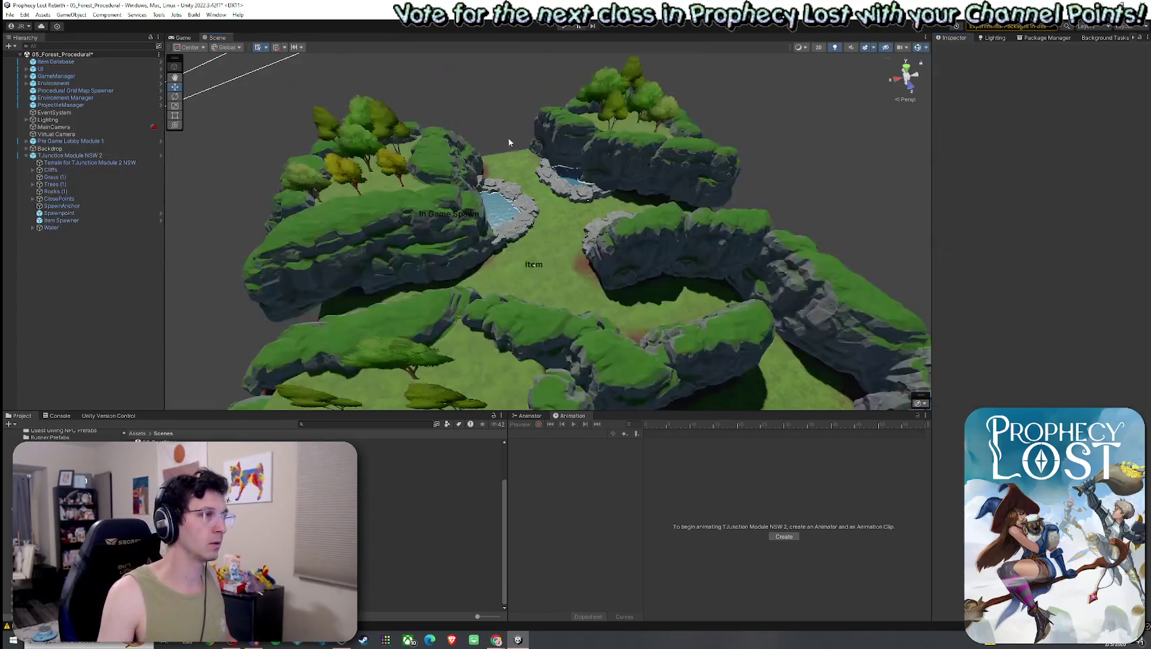
scroll(746, 231, up, 3)
scroll(746, 231, down, 10)
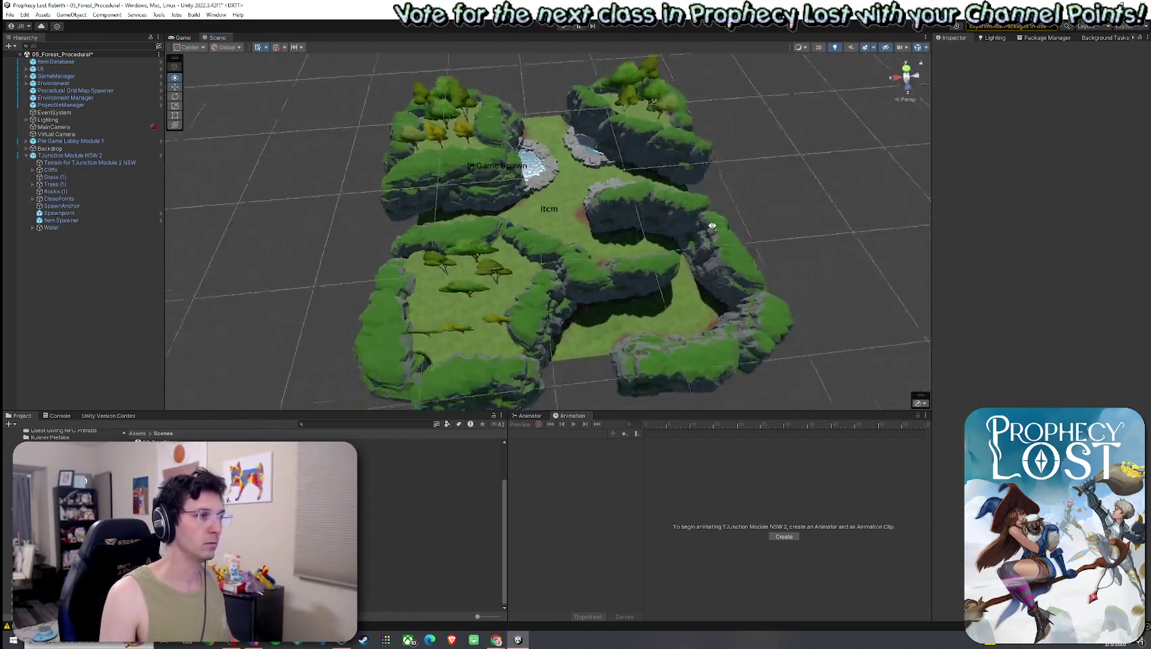
drag(603, 218, 462, 239)
scroll(462, 239, up, 3)
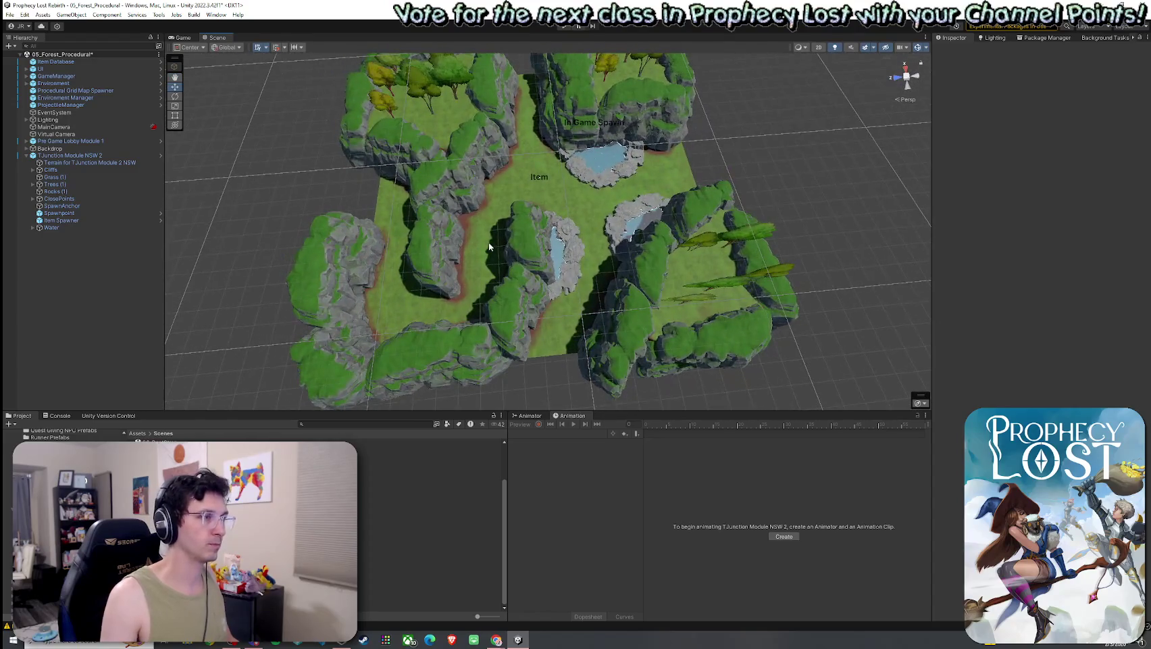
click(10, 14)
click(25, 60)
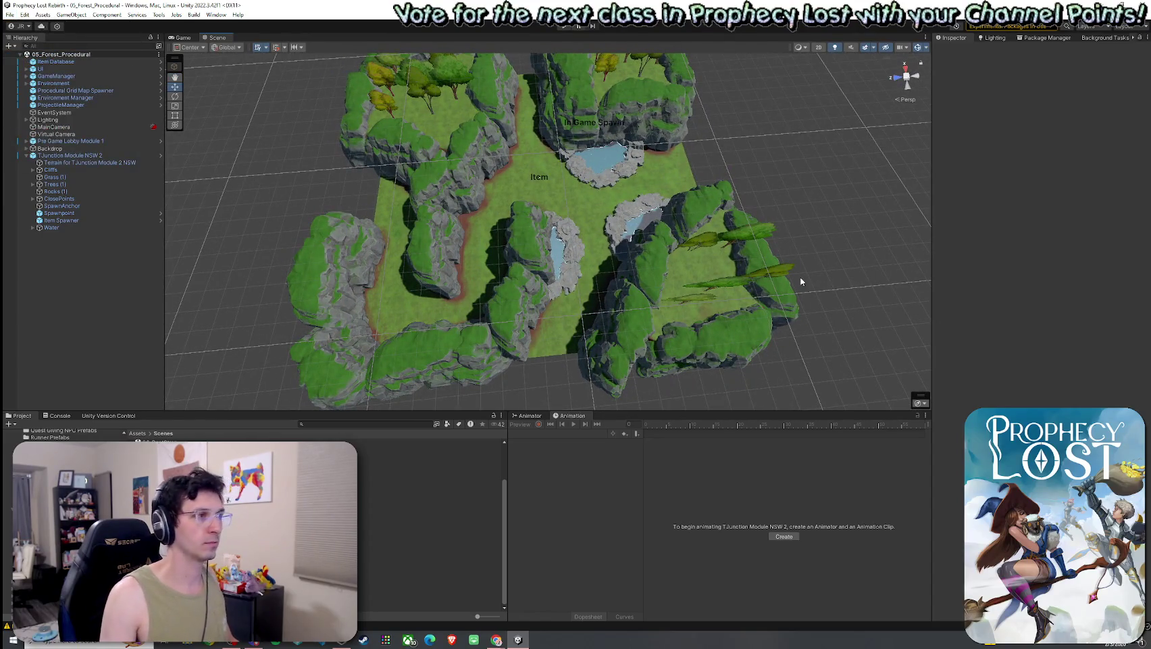
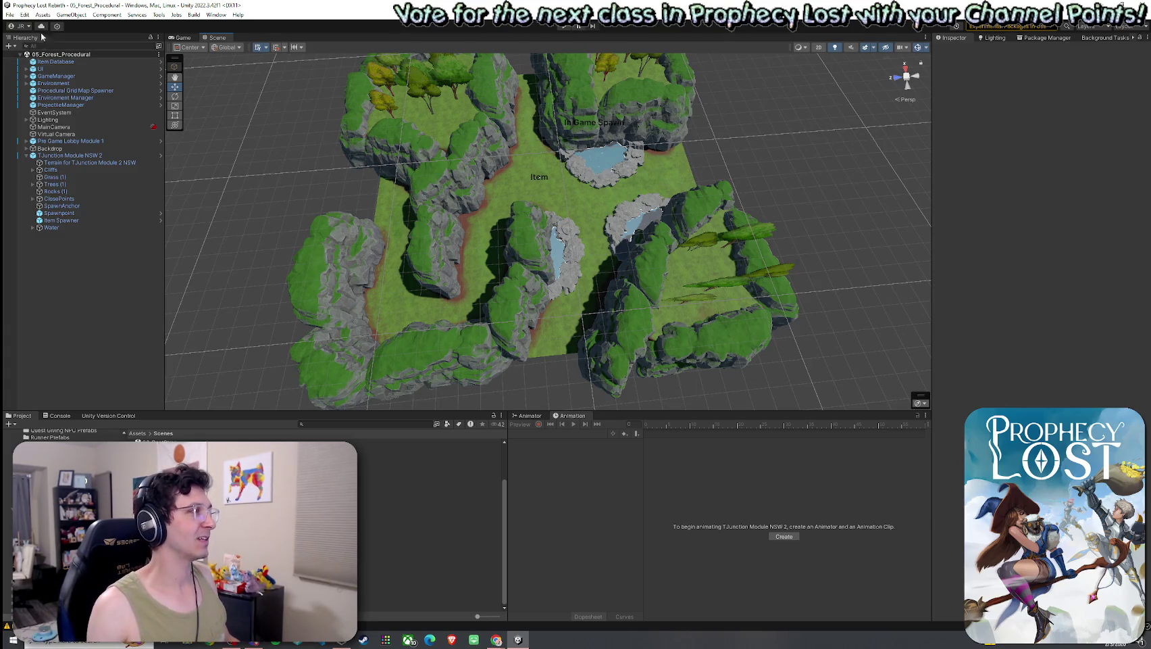
- Open the 03_Foothills scene and select the waterfall among the River Bank Prefab cliffs
click(9, 14)
key(Escape)
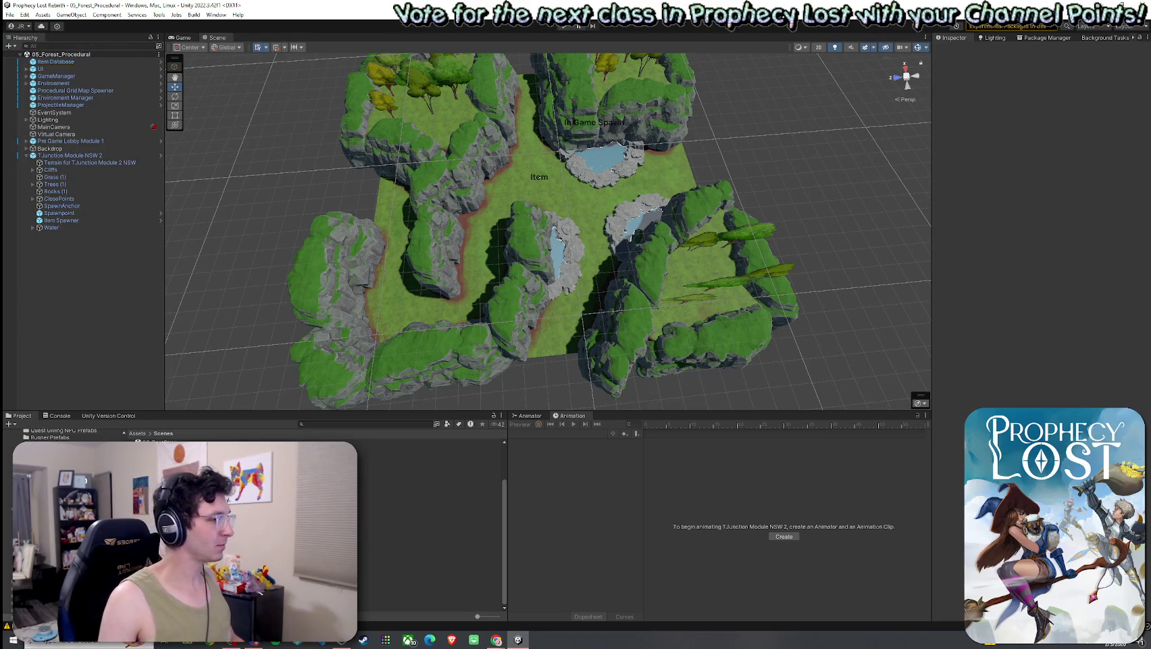
click(368, 464)
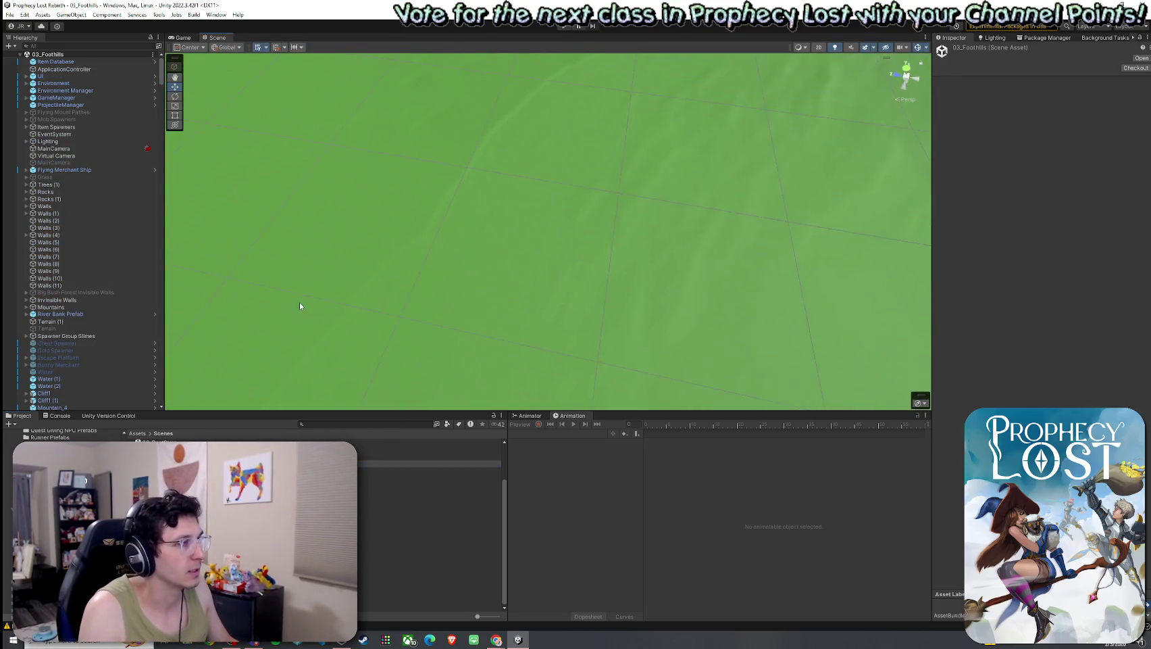
double_click(78, 315)
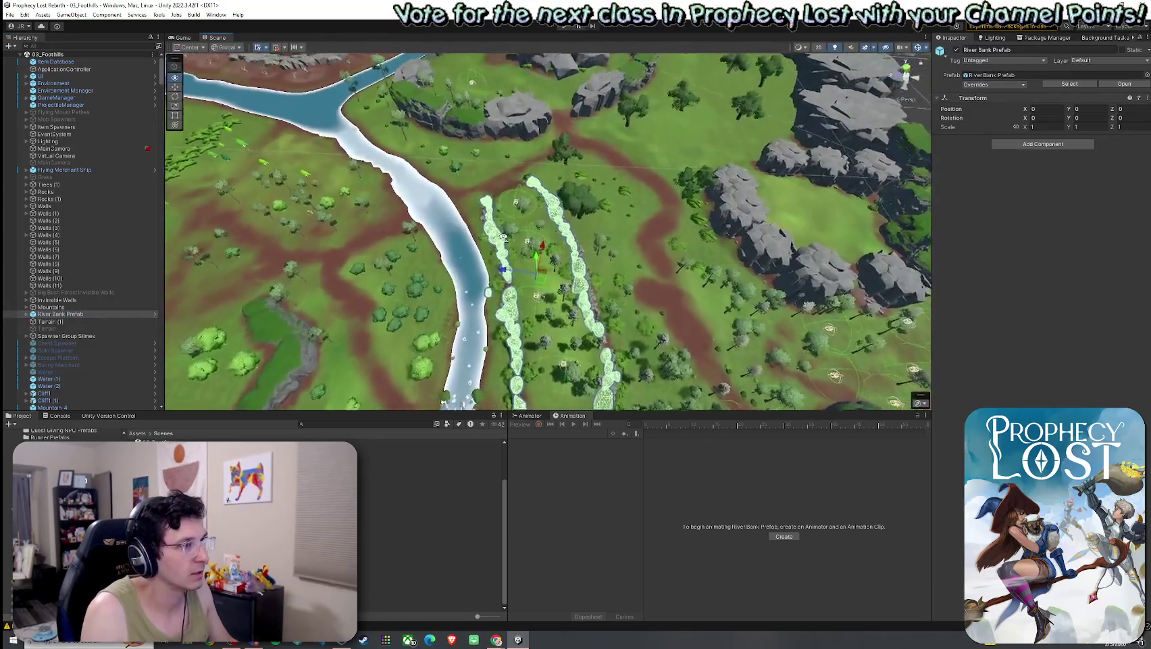
drag(503, 237, 108, 172)
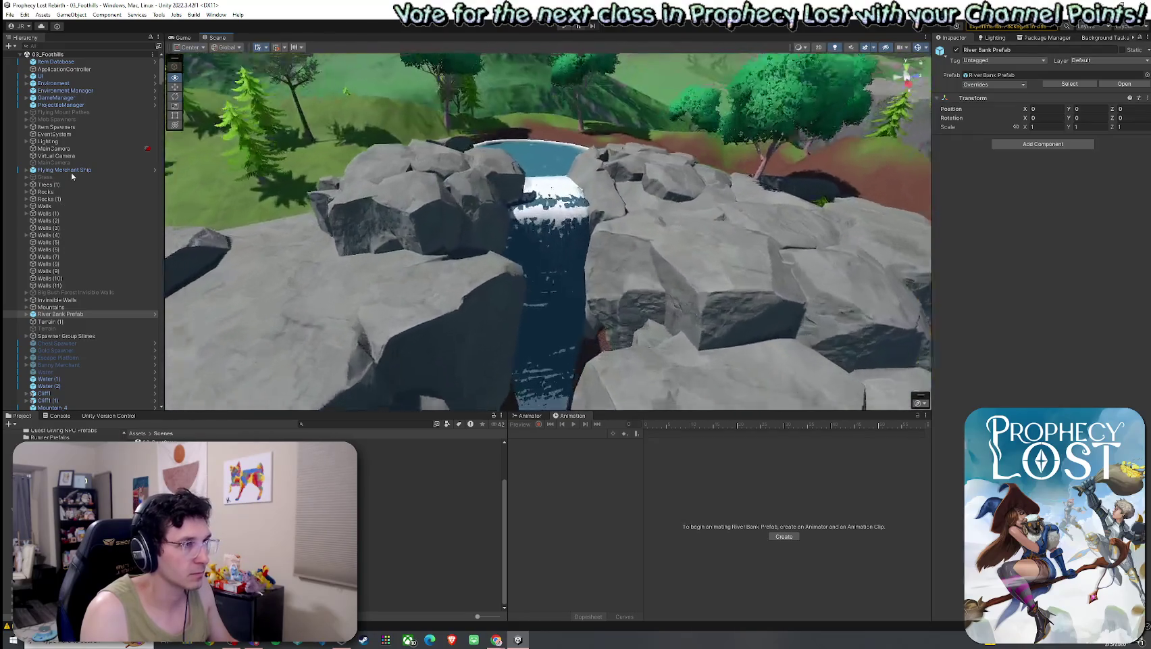
click(507, 241)
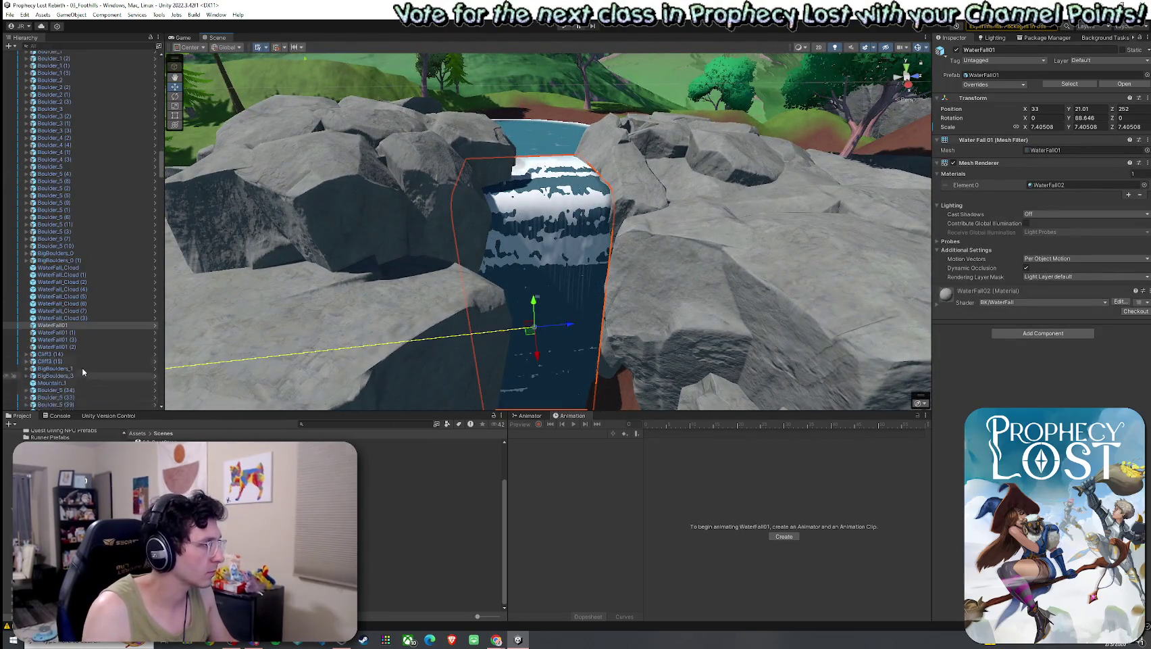
- Locate the WaterFall01 prefab asset in the Project window and compare it with WaterFall02
right_click(71, 327)
click(213, 373)
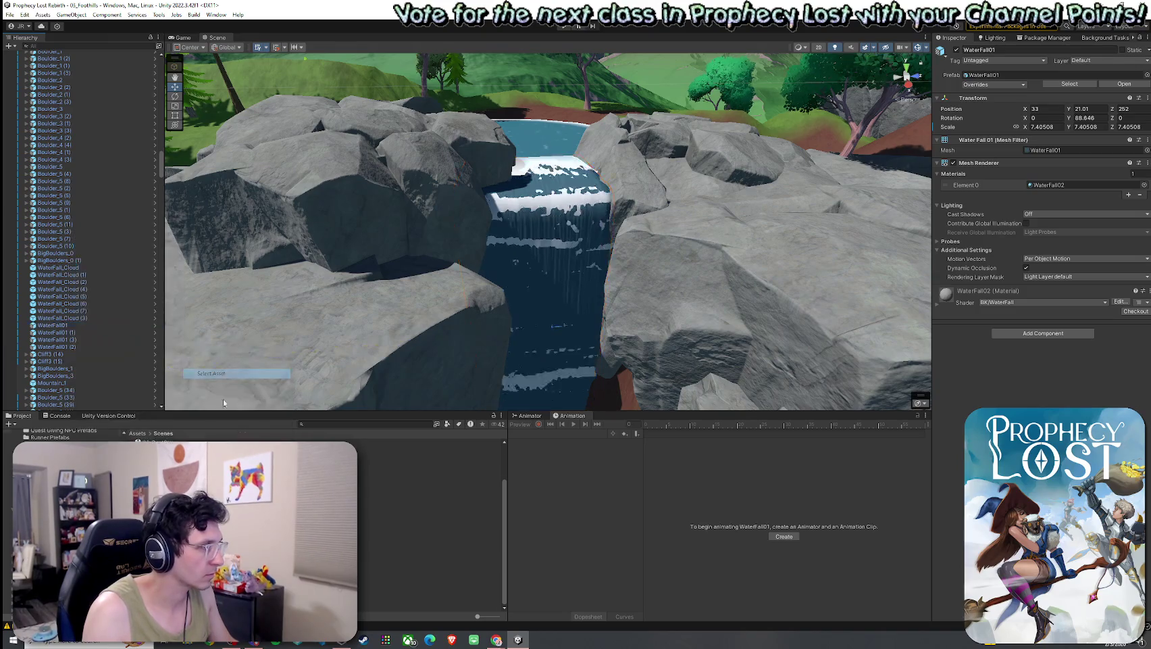
click(405, 449)
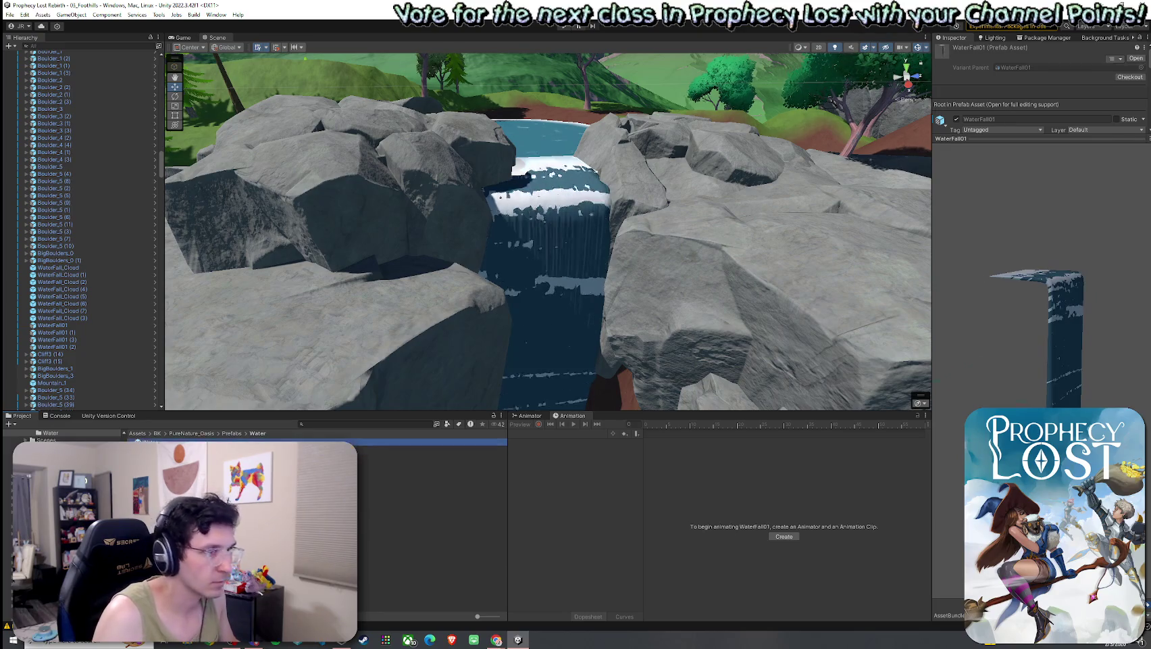
click(432, 456)
click(433, 449)
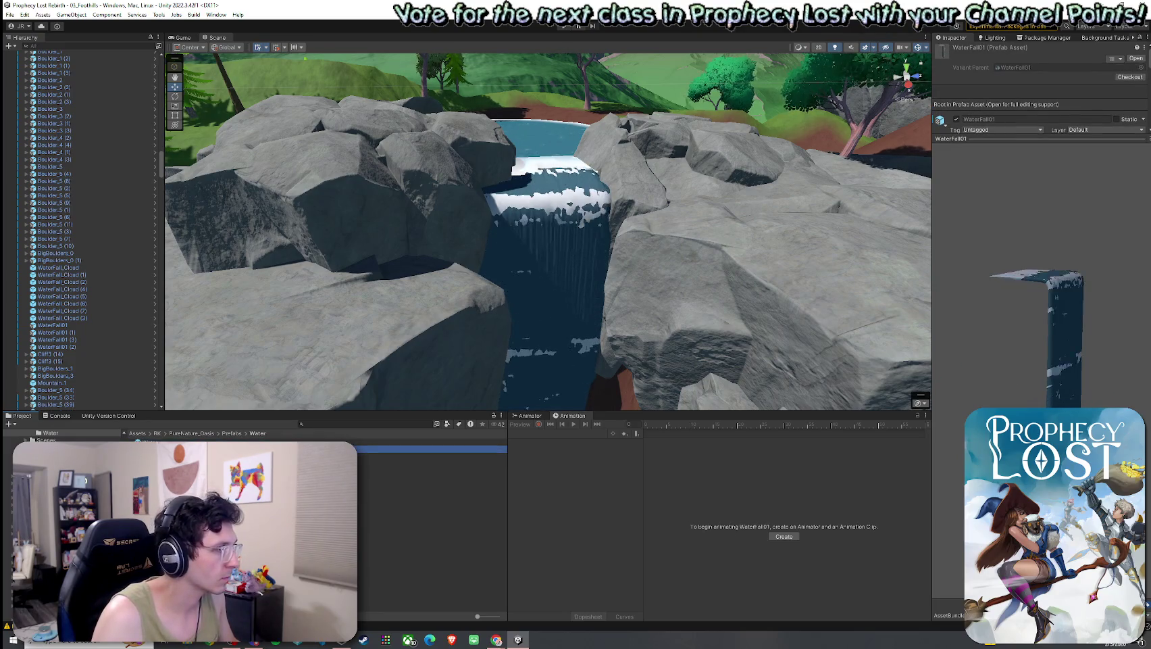
- Reopen the 05_Forest_Procedural scene and orbit closely around TJunction Module NSW 2's cliffs
click(143, 435)
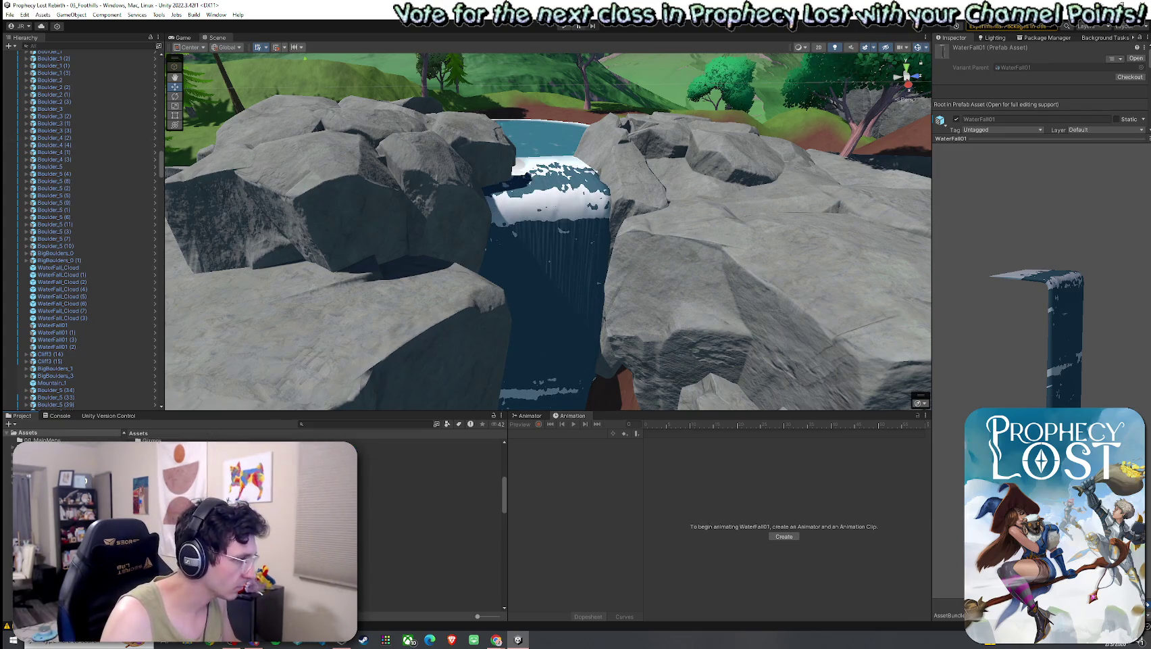
double_click(203, 473)
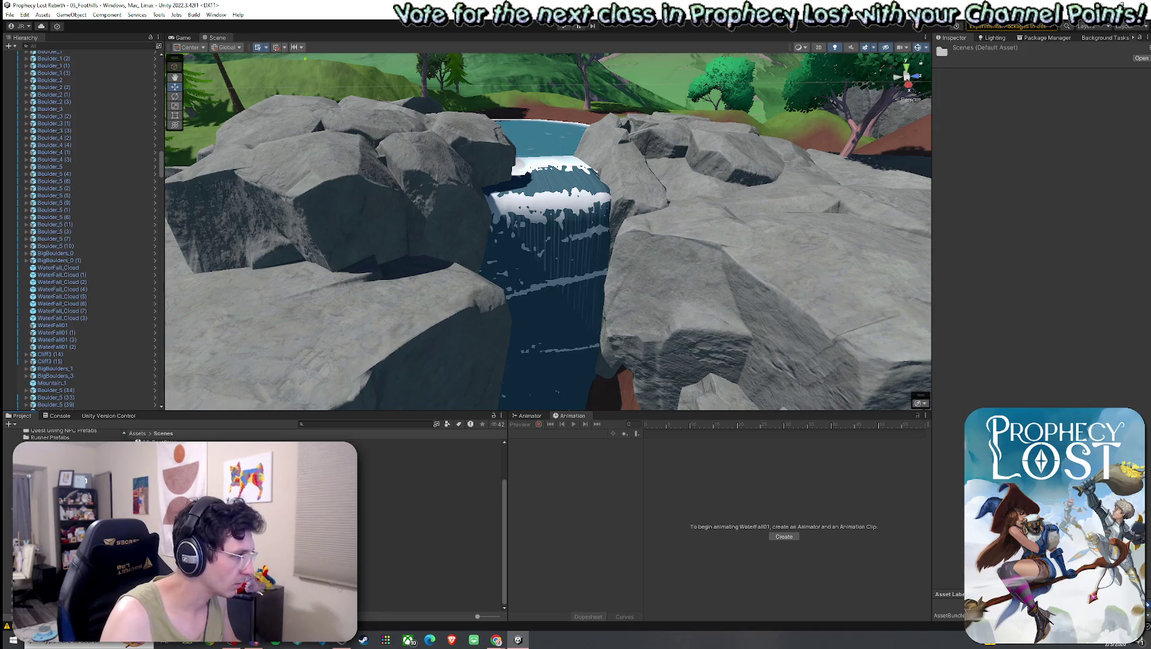
double_click(378, 478)
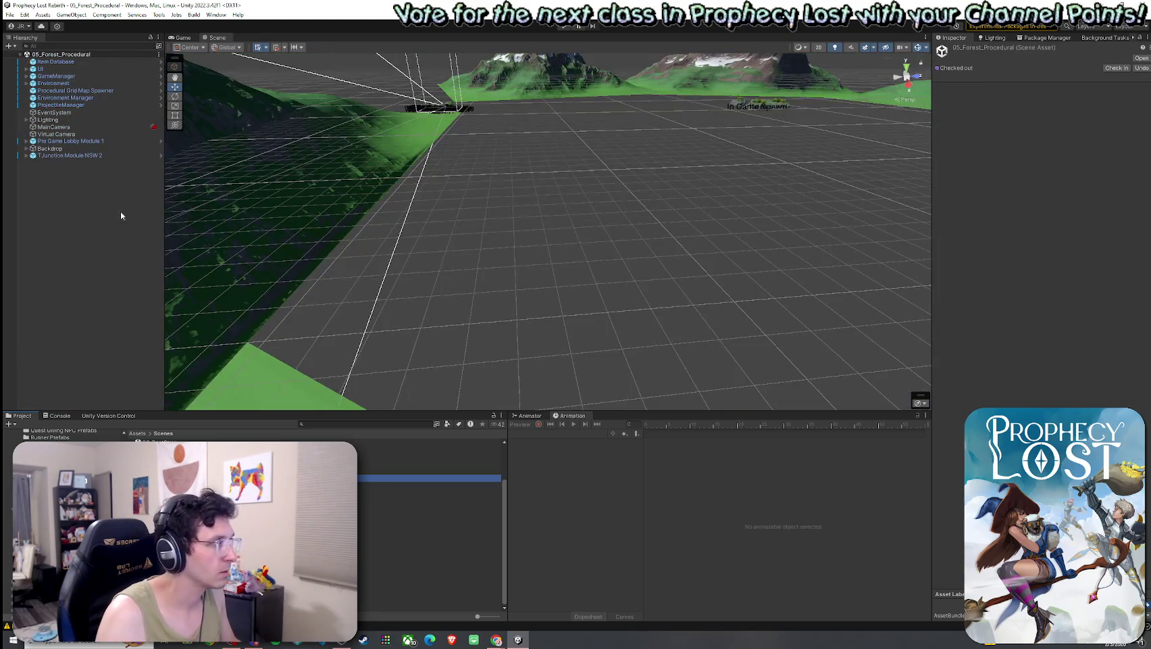
double_click(95, 155)
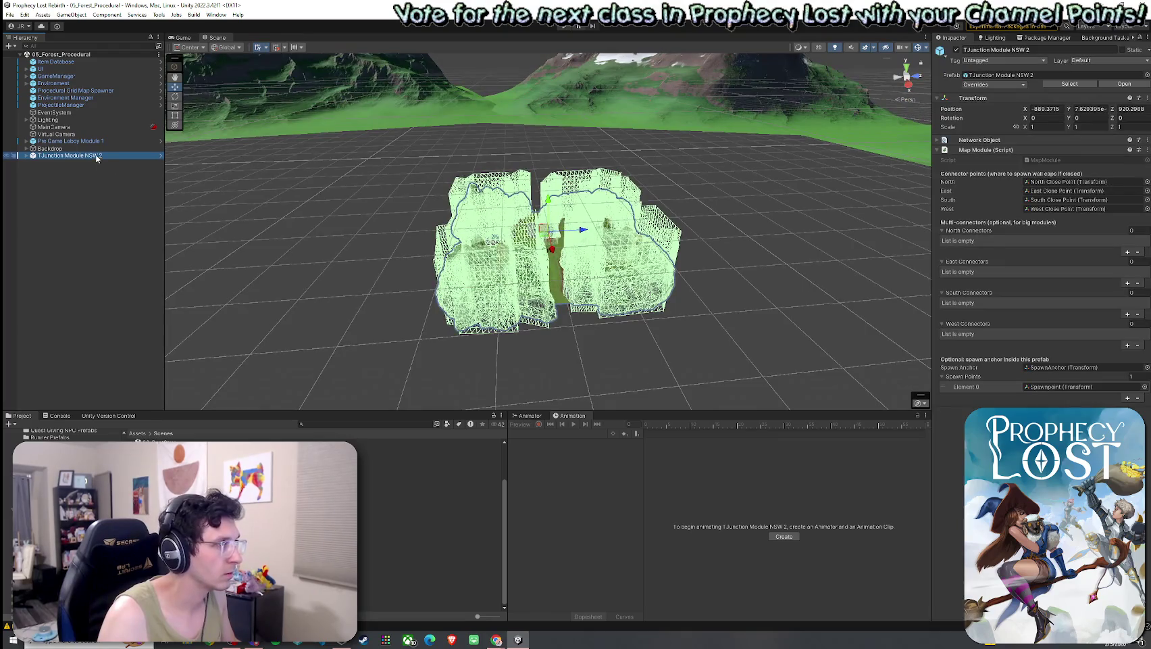
scroll(395, 239, up, 5)
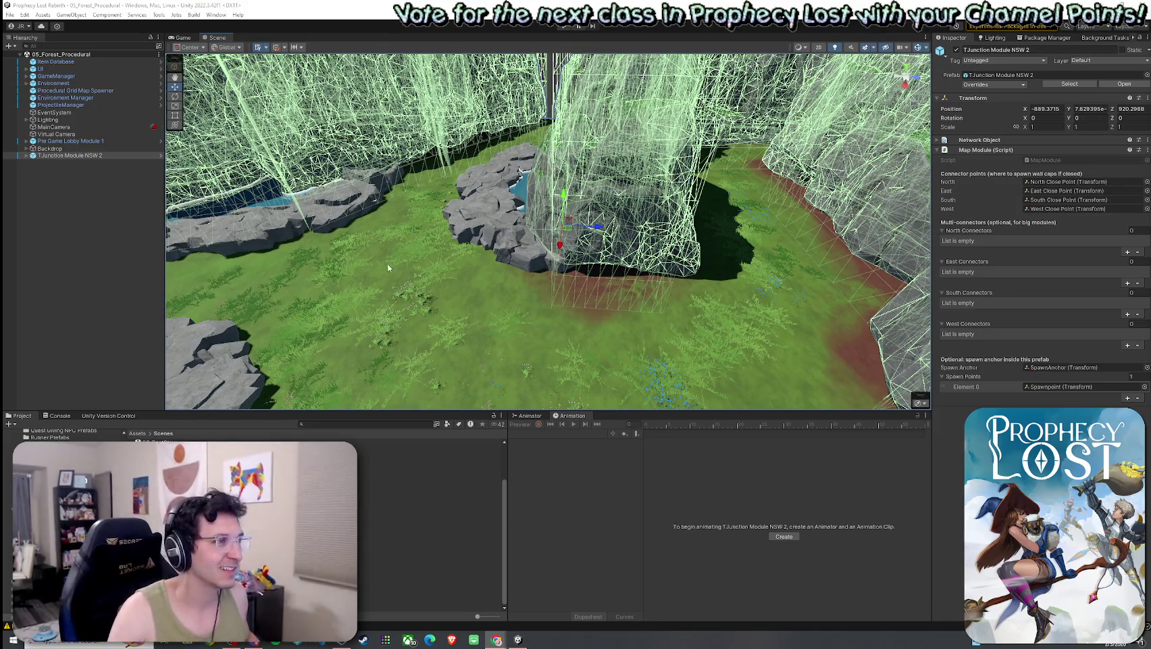
mouse_move(369, 267)
mouse_down()
mouse_move(442, 239)
mouse_move(497, 321)
mouse_up()
- Search the project assets for 'waterfall01', filtered to Prefab type
click(334, 427)
text(waterfall01)
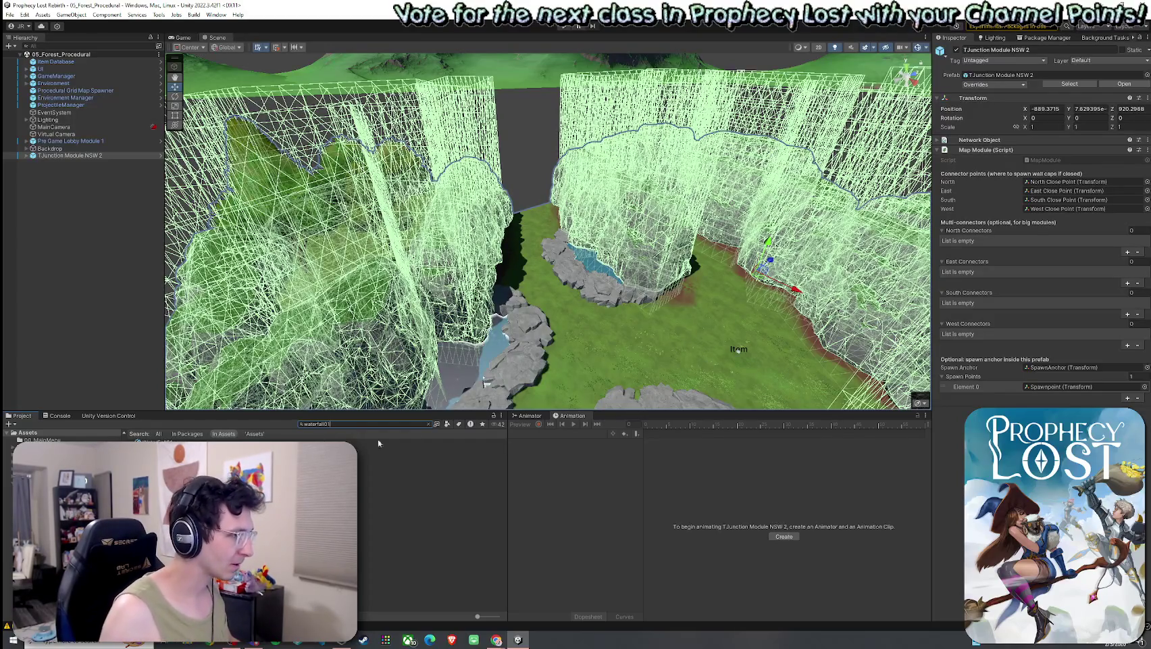
click(446, 423)
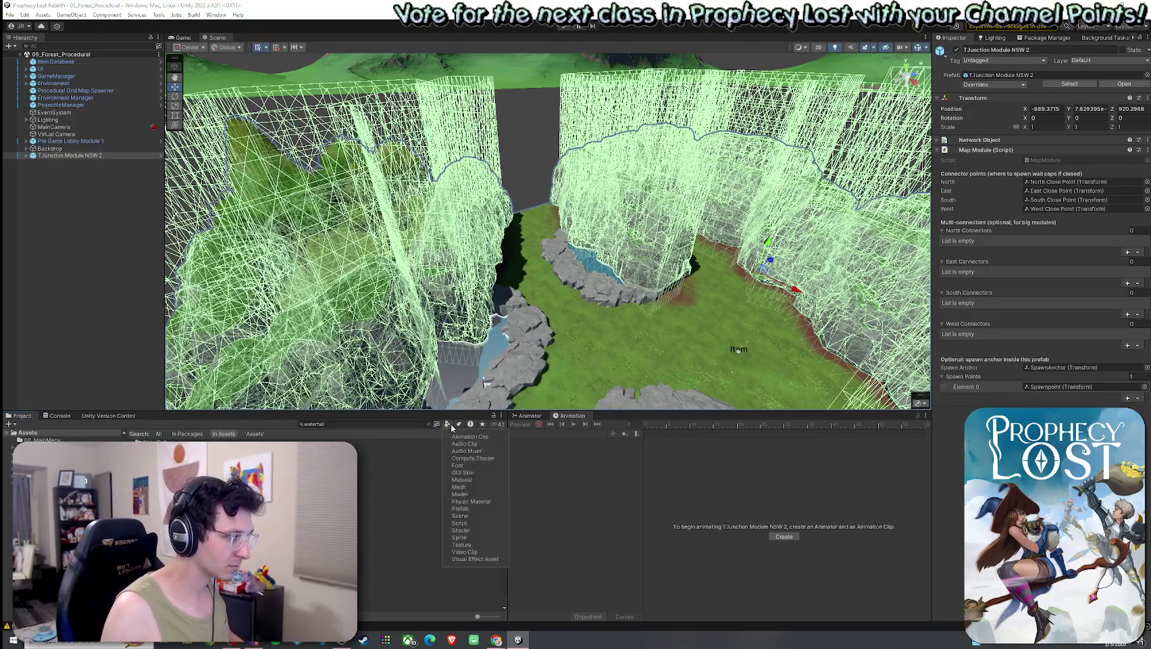
click(471, 508)
- Browse the JungleWaterfall, JungleWaterfall Variant, WaterFall_Cloud and WaterFall01 prefabs in the results
click(439, 442)
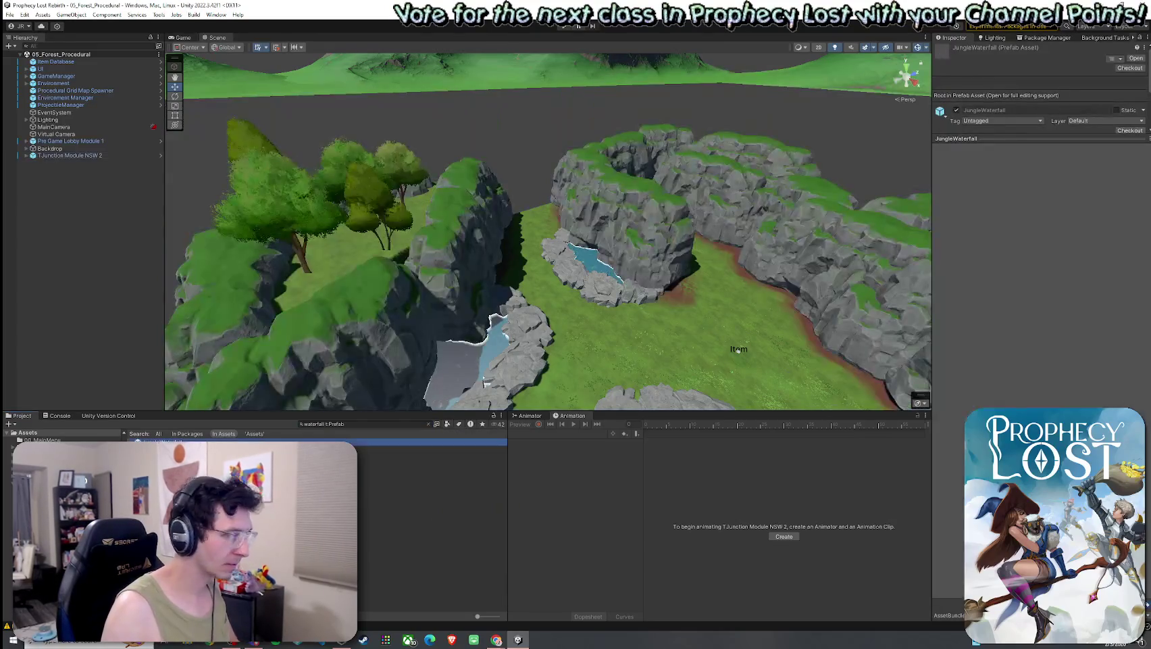
key(Down)
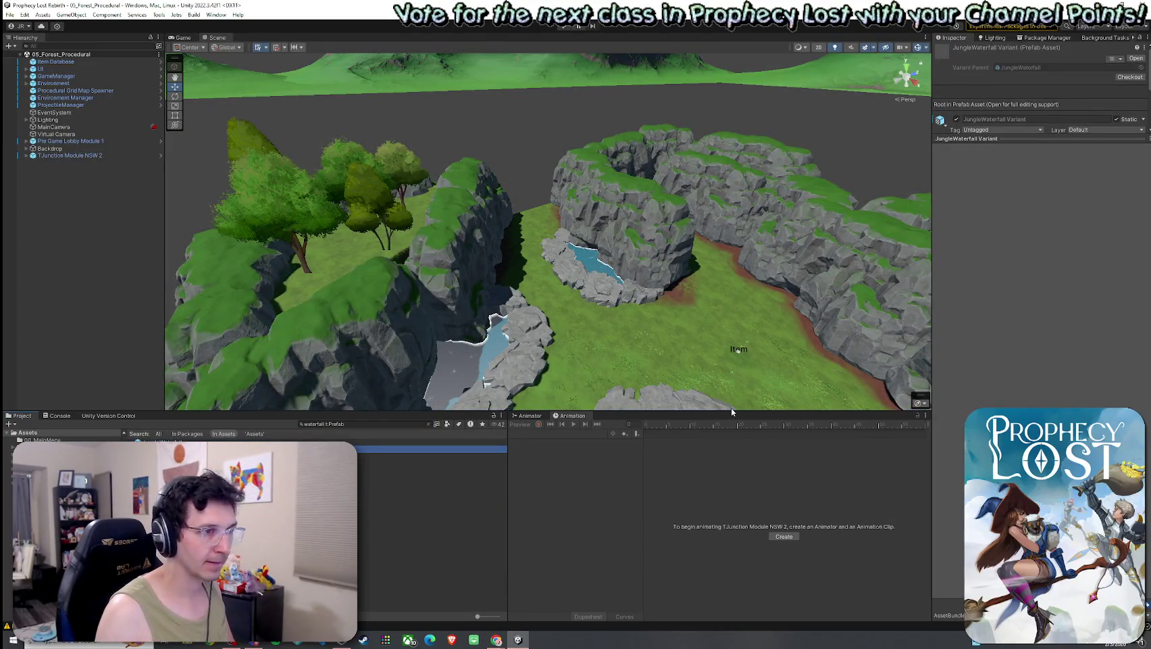
key(Down)
key(Down)
key(Down)
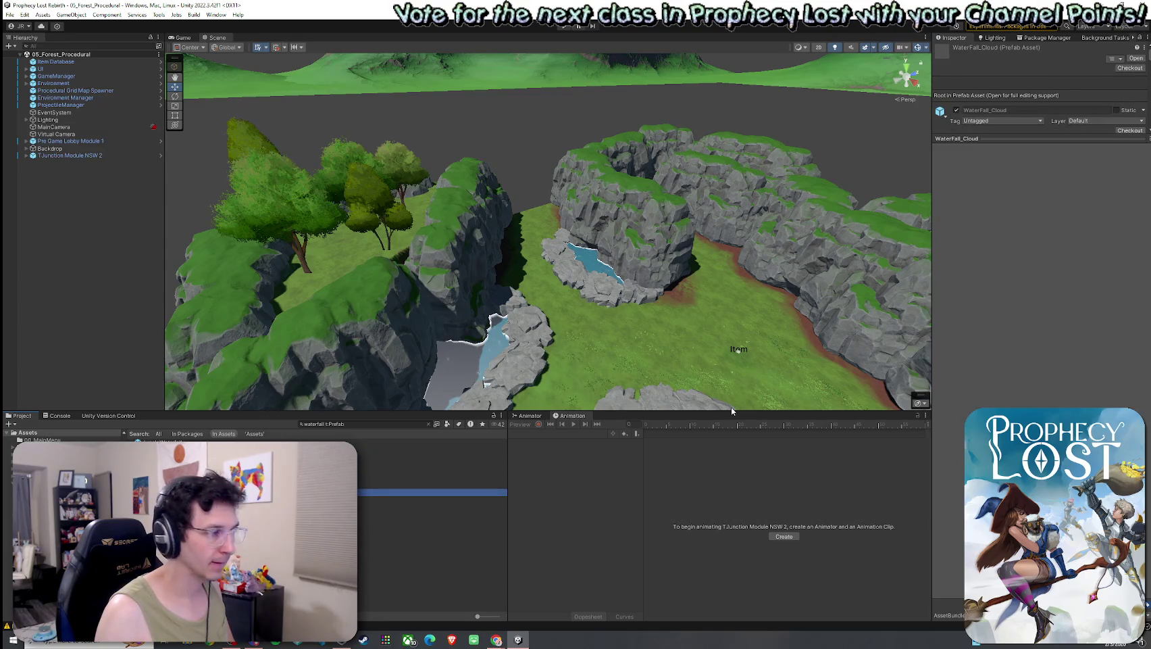
key(Up)
key(Up)
key(Up)
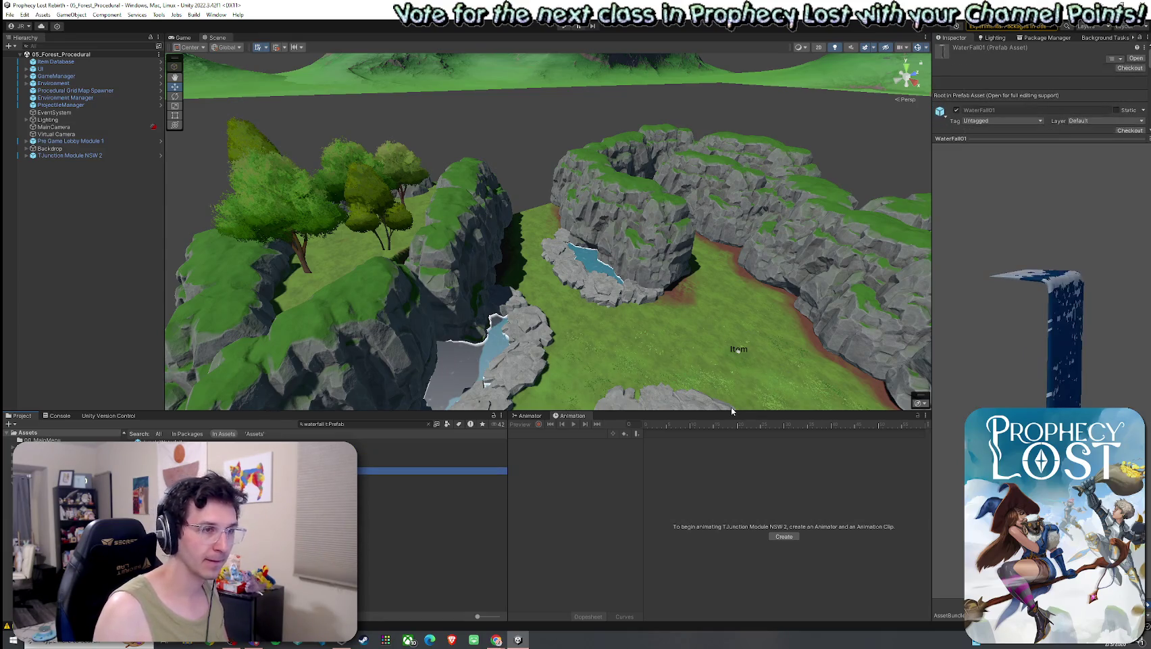
key(Down)
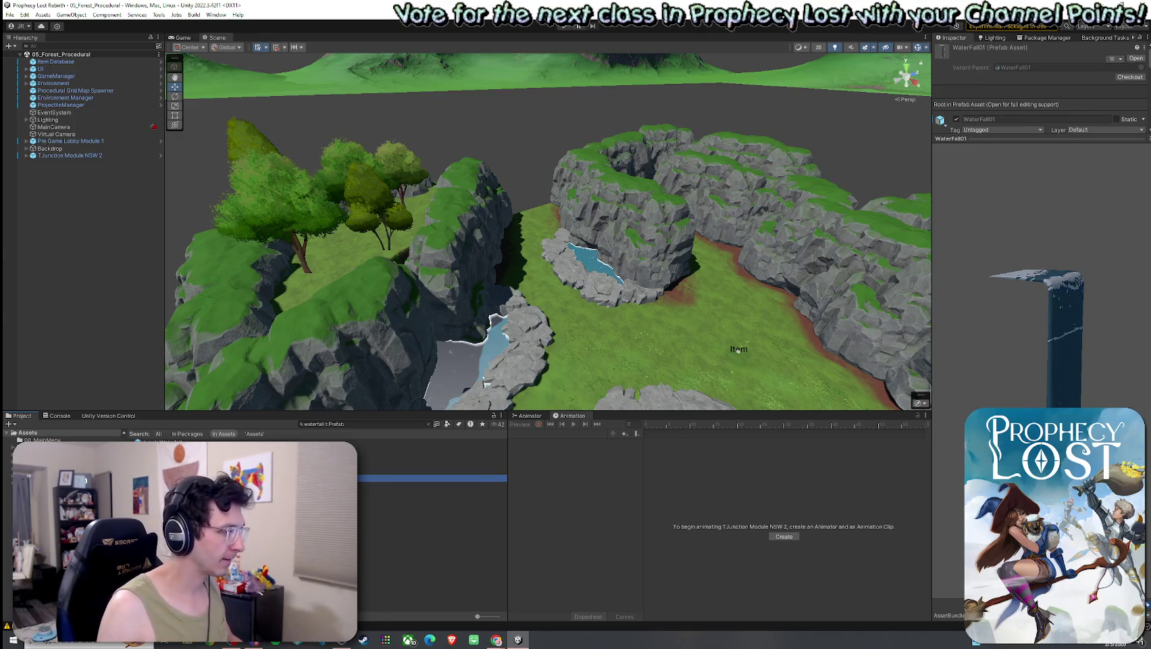
- Trial-place WaterFall01 among the module's cliffs, undo it, and select WaterFall02 instead
mouse_move(365, 478)
mouse_down()
mouse_move(462, 345)
mouse_move(459, 364)
mouse_up()
key(r)
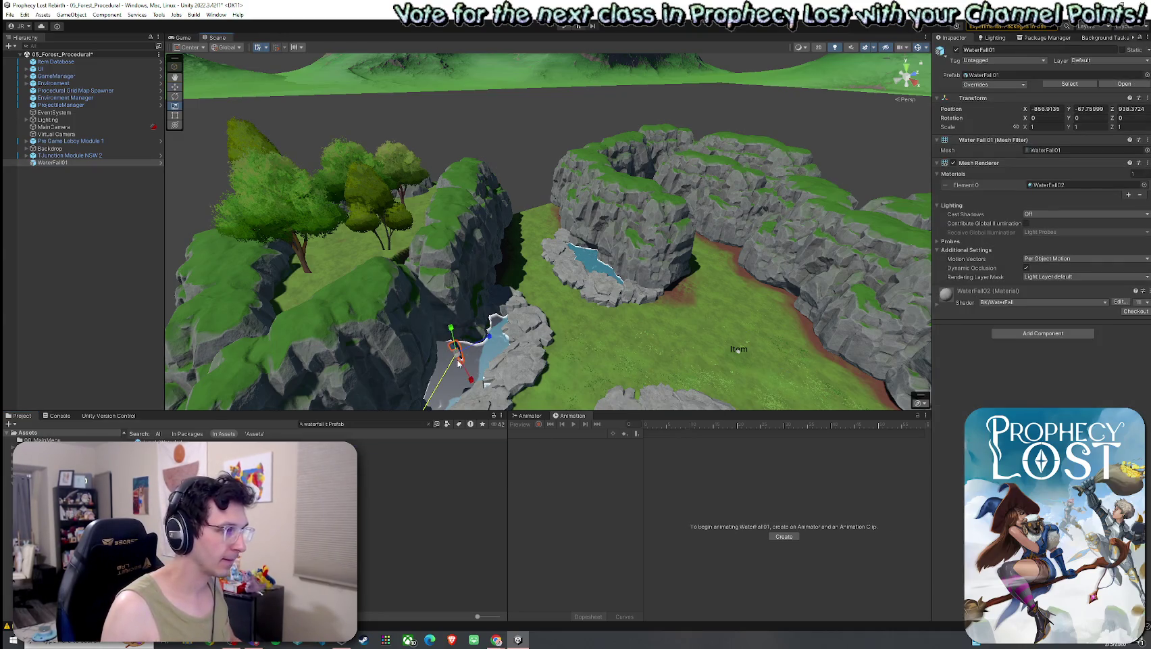
key(ctrl+z)
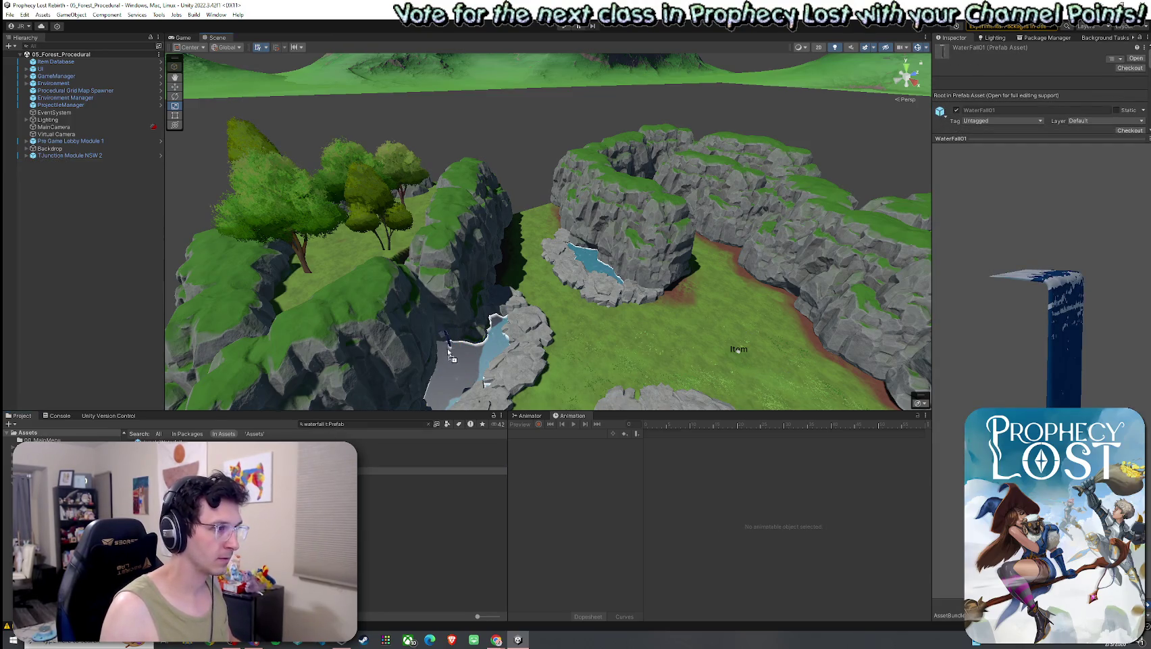
click(433, 485)
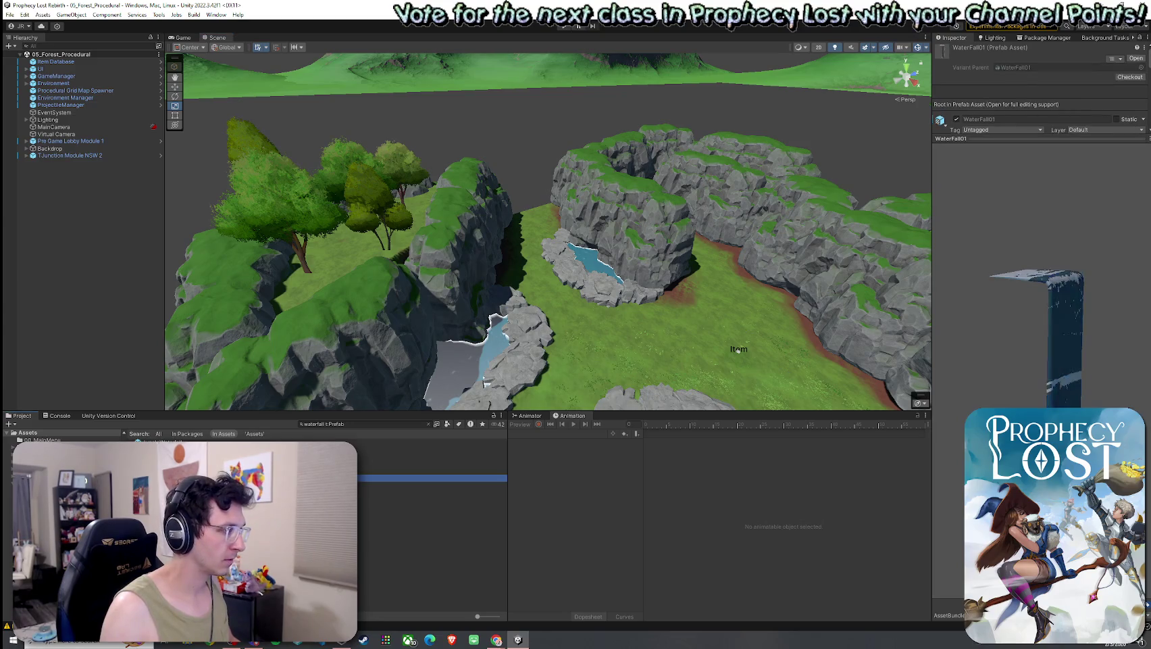